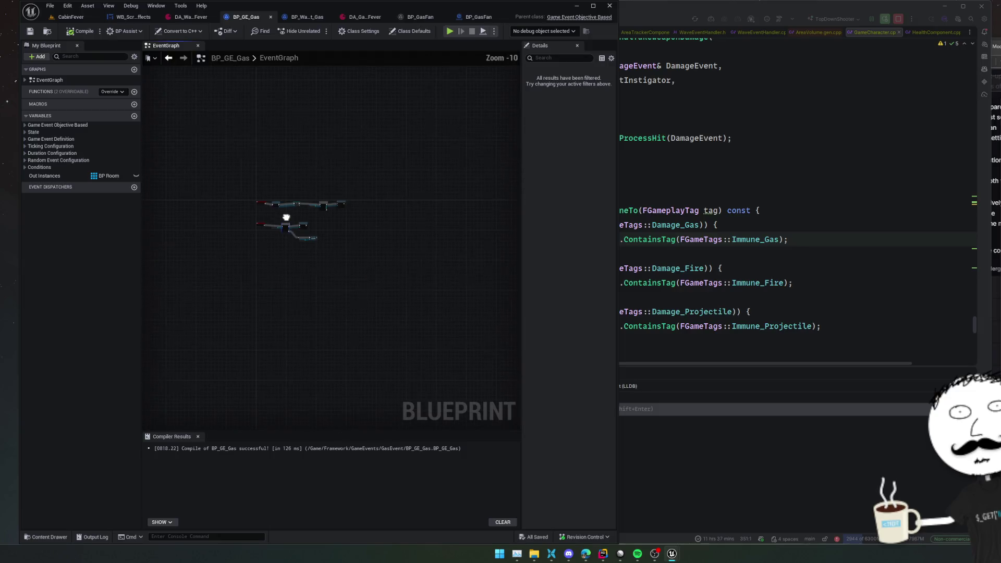
pyautogui.scroll(3, 282, 227)
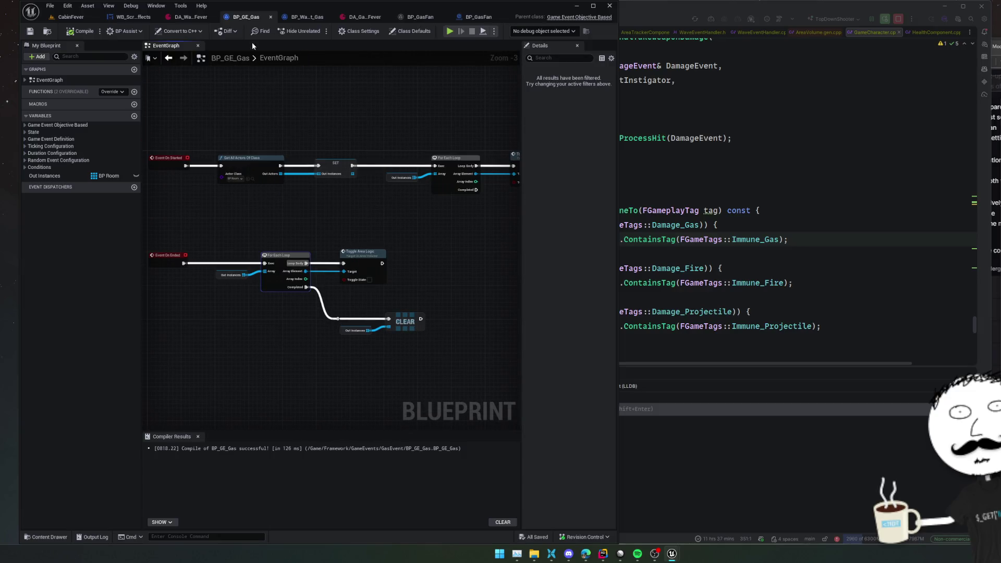
# Step: Close the BP_GE_Gas, data asset, WB_ScreenEffects, BP_WaveEvent_Gas and duplicate BP_GasFan editors
pyautogui.click(270, 17)
pyautogui.click(273, 17)
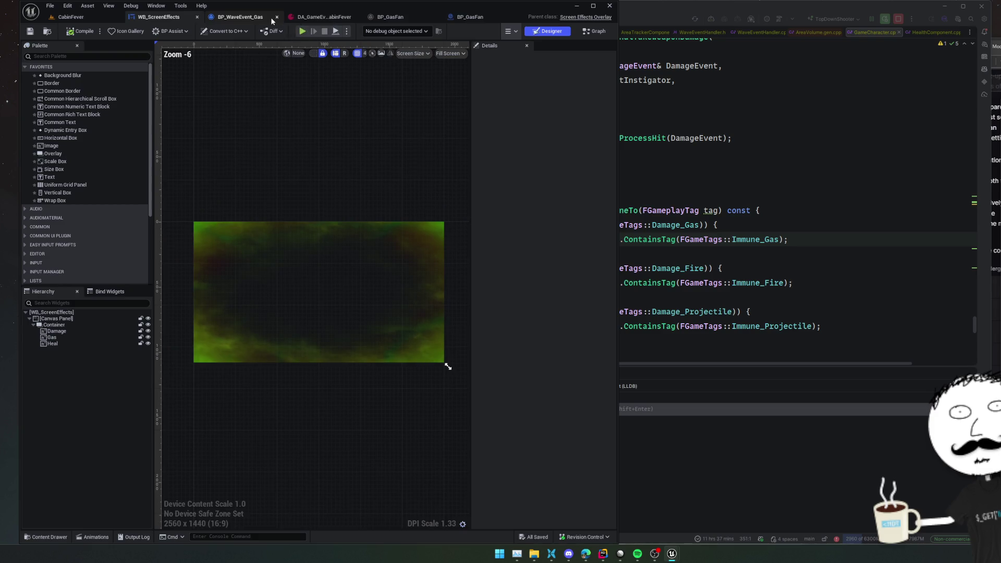
pyautogui.click(270, 16)
pyautogui.click(197, 16)
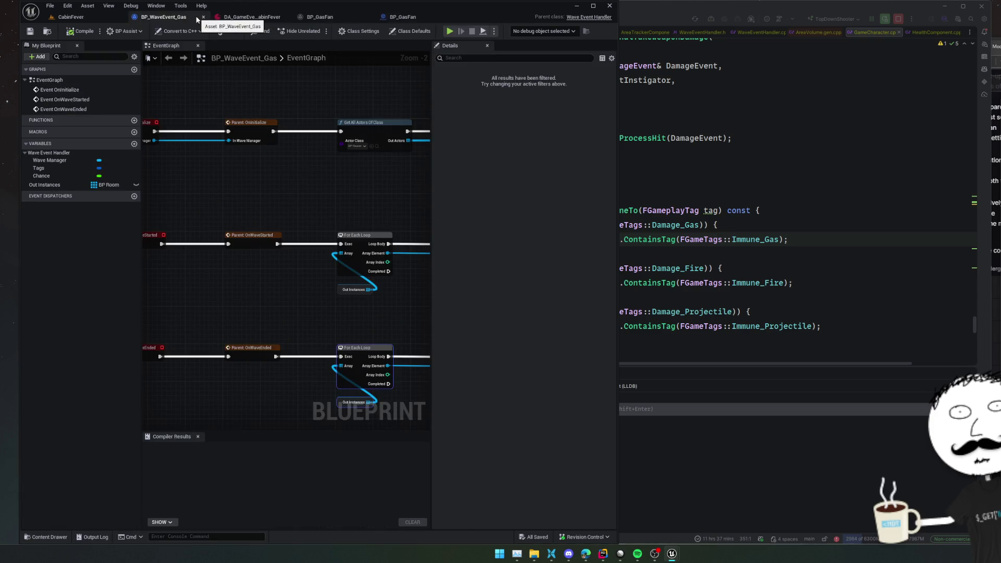
pyautogui.click(203, 16)
pyautogui.click(202, 16)
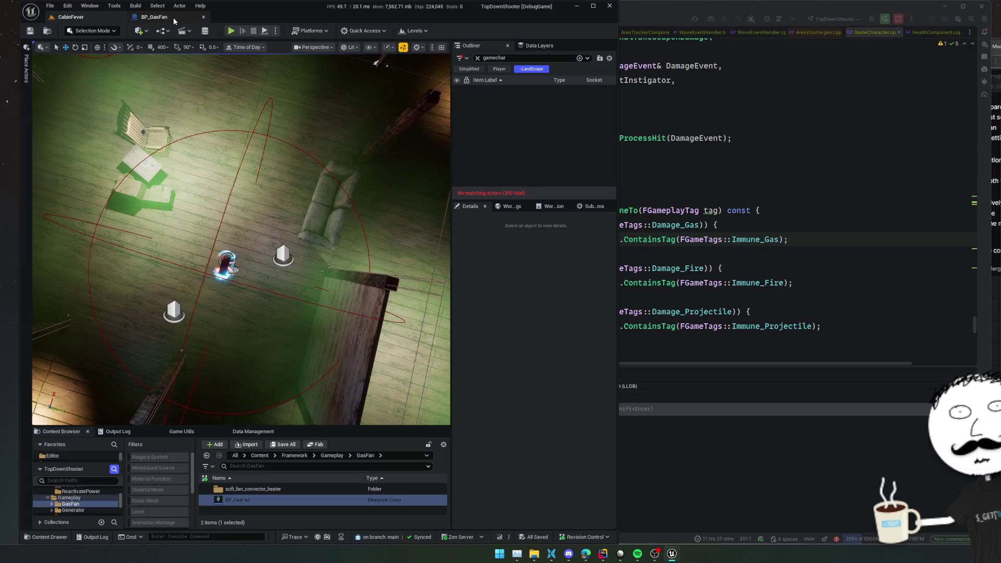
pyautogui.scroll(3, 247, 255)
pyautogui.scroll(-4, 248, 256)
# Step: Review BP_GasFan's overlap and stat-tag nodes, then return to the CabinFever level viewport
pyautogui.moveTo(315, 171)
pyautogui.mouseDown()
pyautogui.moveTo(271, 328)
pyautogui.moveTo(261, 245)
pyautogui.moveTo(229, 254)
pyautogui.mouseUp()
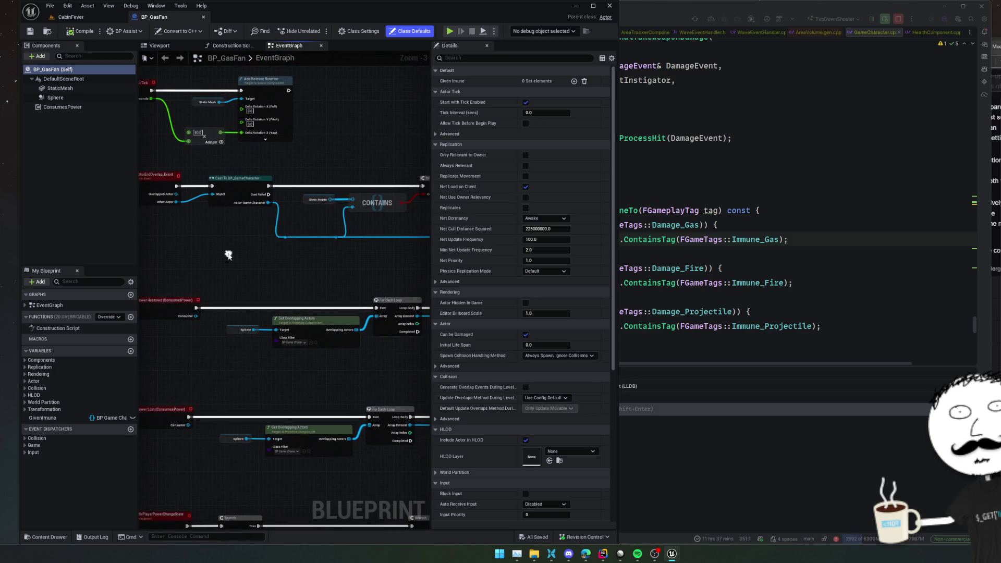
pyautogui.moveTo(378, 203)
pyautogui.mouseDown()
pyautogui.moveTo(344, 148)
pyautogui.moveTo(288, 157)
pyautogui.moveTo(145, 315)
pyautogui.moveTo(339, 294)
pyautogui.mouseUp()
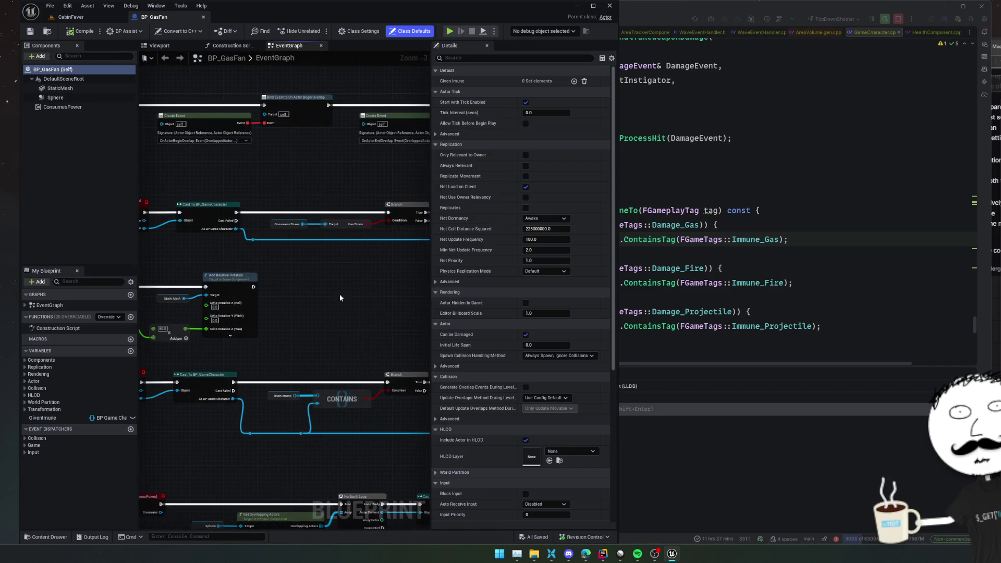
pyautogui.click(70, 16)
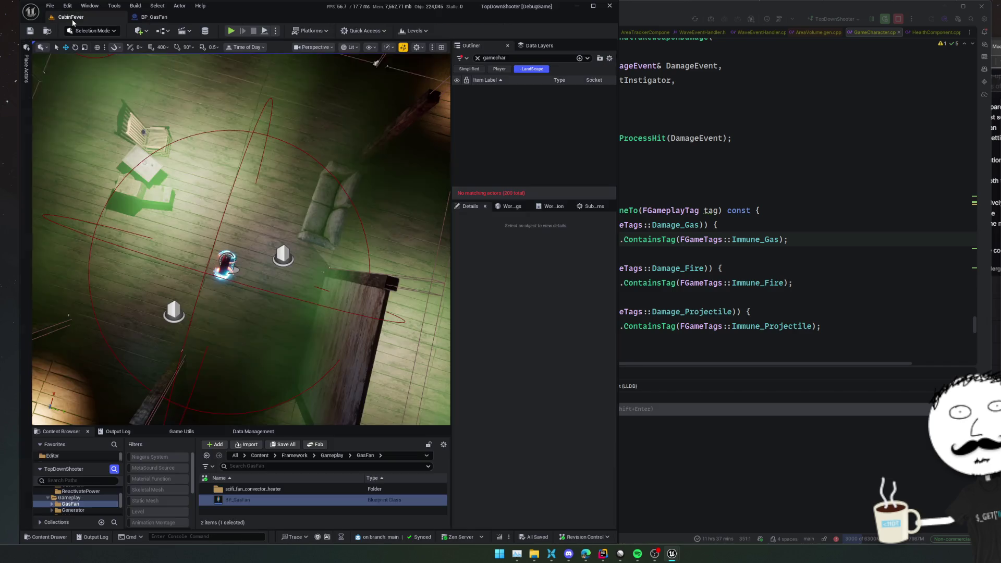
# Step: Search the Outliner for 'room', select BP_Room and show its Gas component's properties
pyautogui.doubleClick(511, 57)
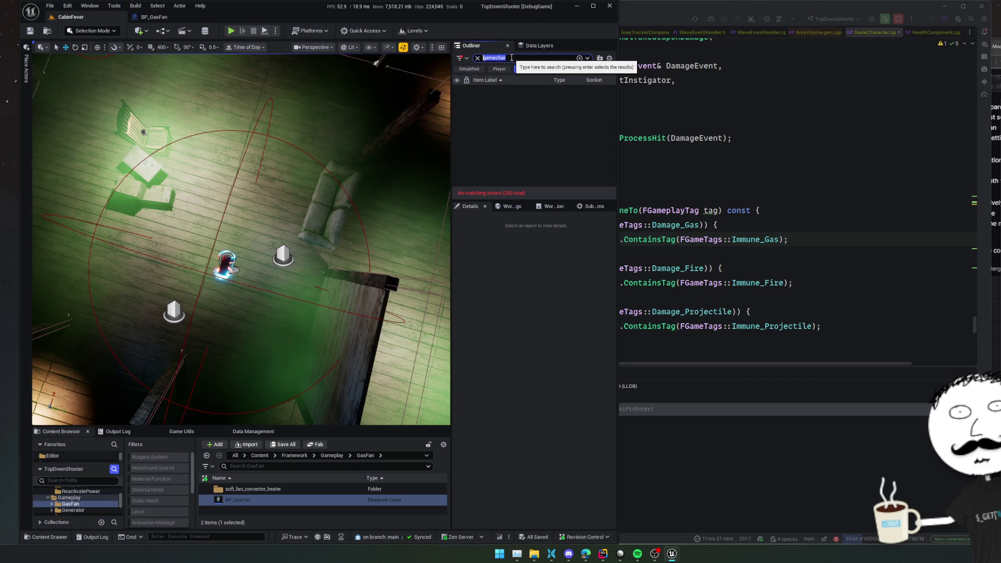
pyautogui.write('room')
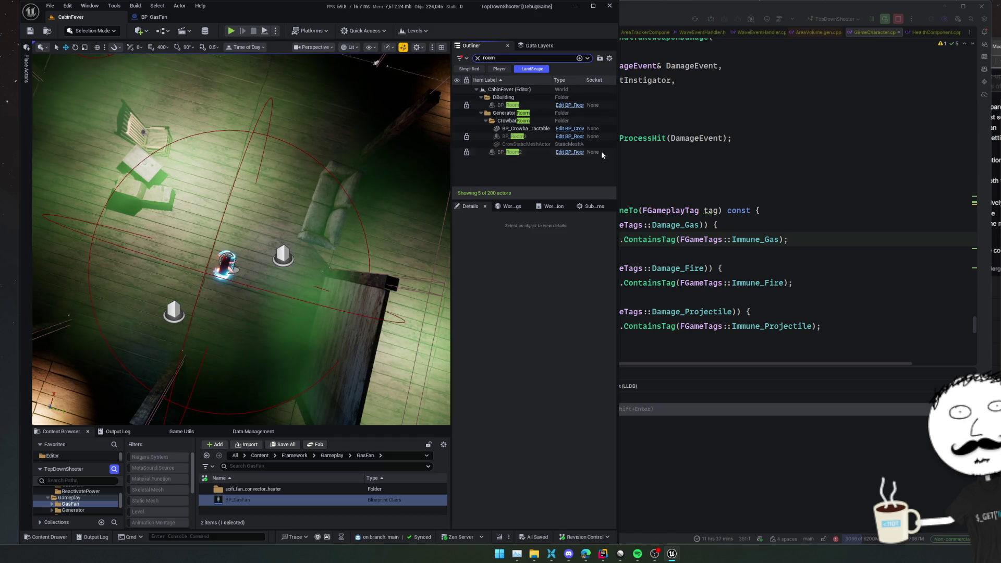
pyautogui.click(507, 105)
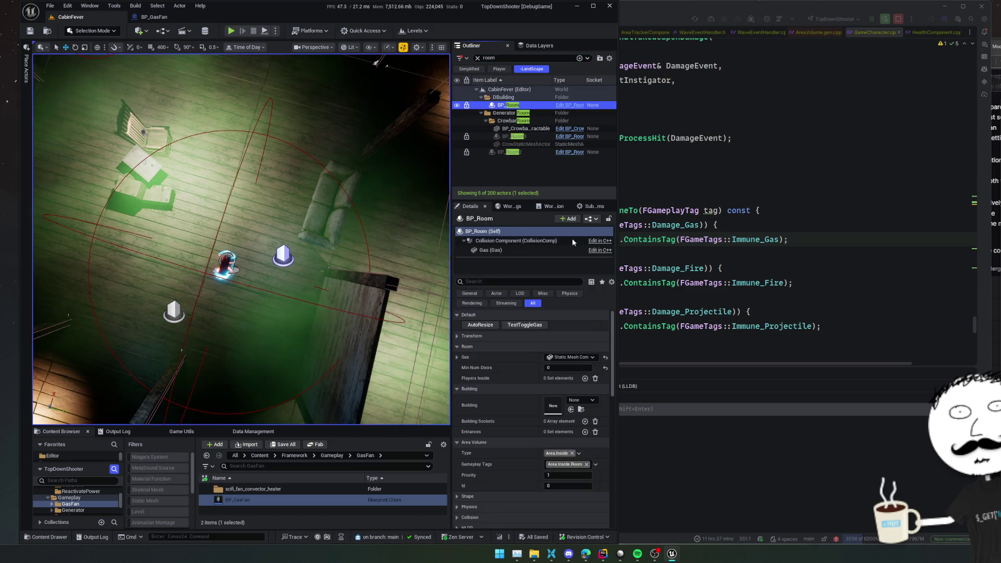
pyautogui.click(514, 249)
pyautogui.scroll(-3, 532, 391)
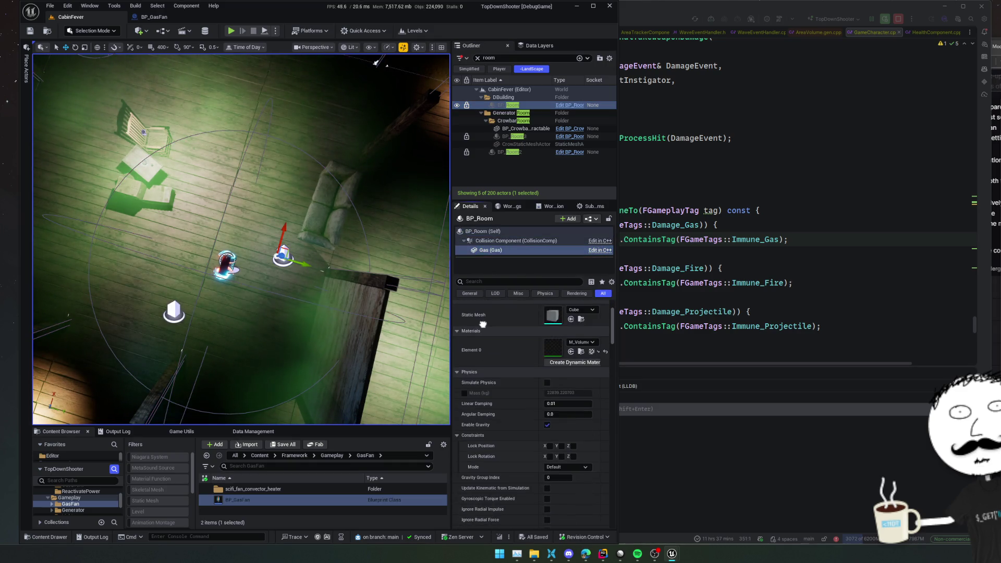
pyautogui.scroll(-2, 531, 390)
pyautogui.scroll(-1, 497, 313)
pyautogui.scroll(-2, 489, 391)
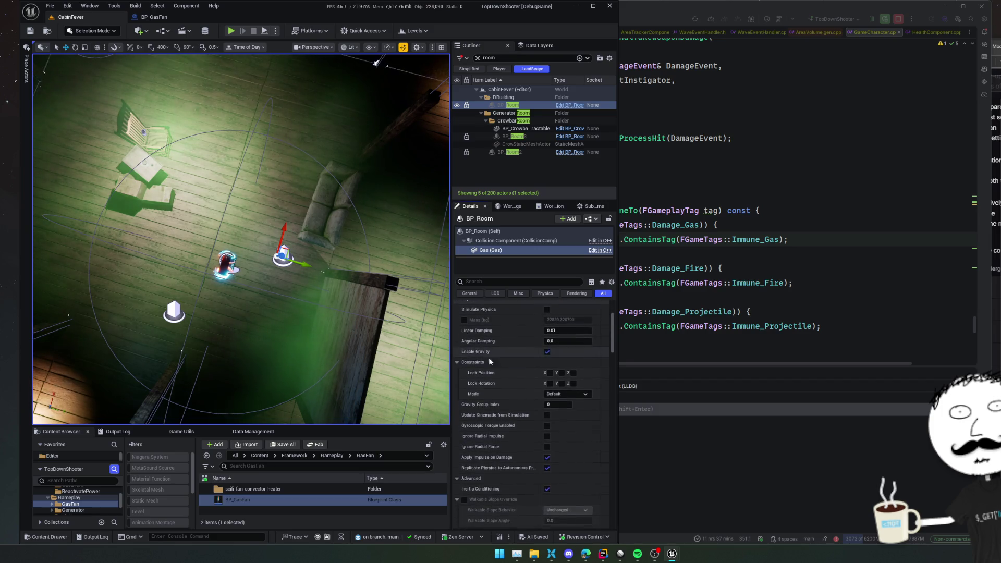
pyautogui.scroll(2, 493, 395)
pyautogui.scroll(3, 509, 403)
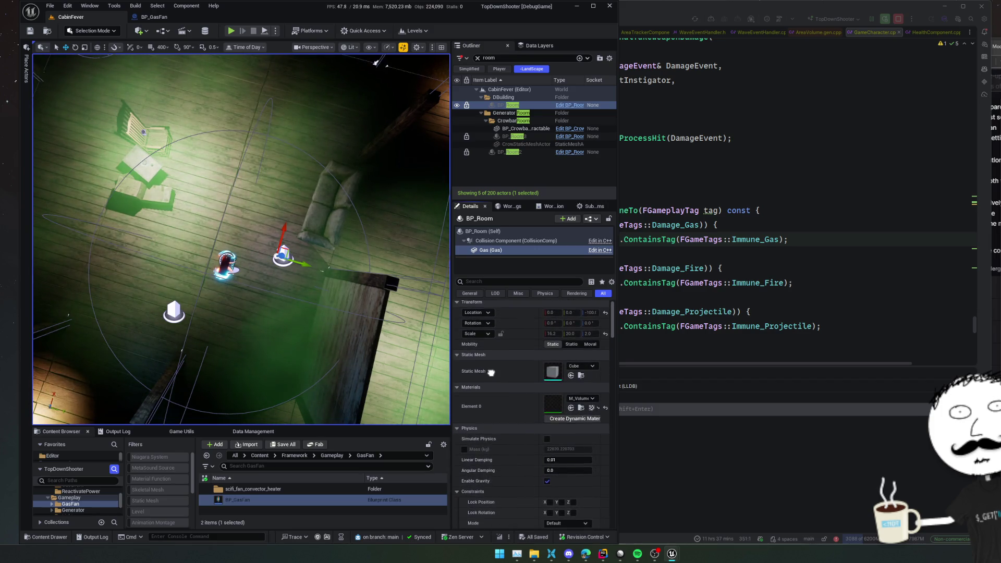
pyautogui.scroll(2, 537, 420)
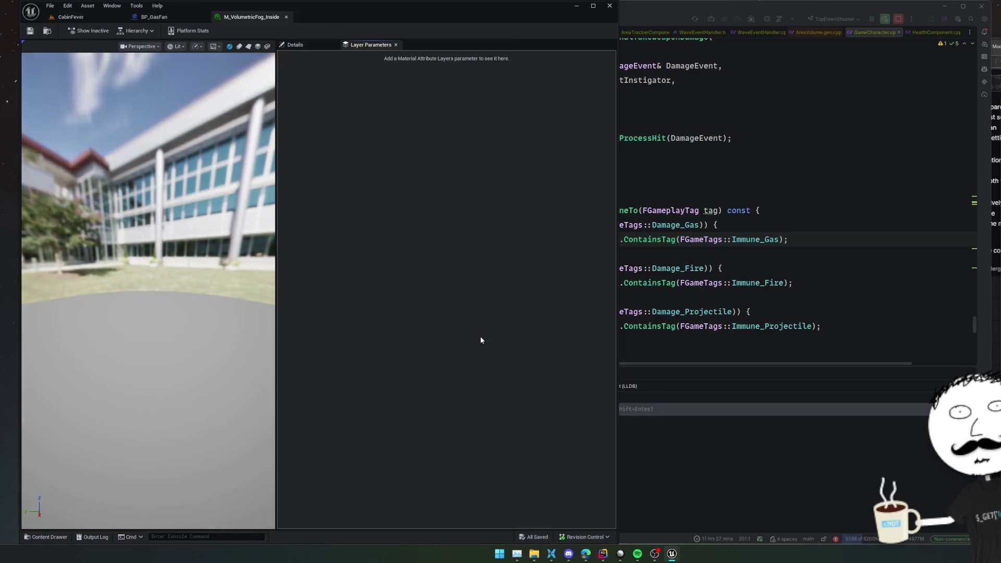
# Step: Widen M_VolumetricFog_Inside's Details and open its parent M_VolumetricFog material
pyautogui.click(295, 45)
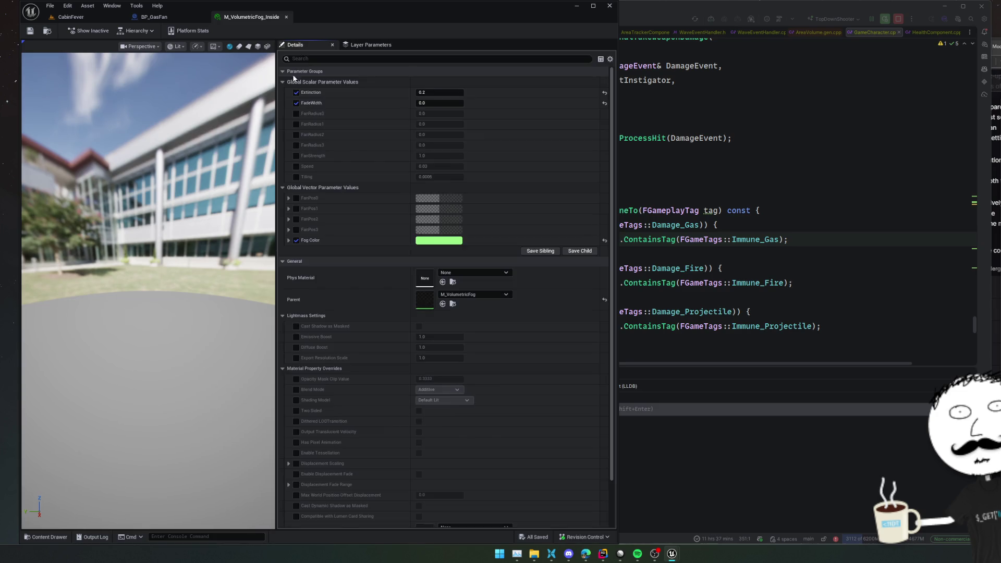
pyautogui.moveTo(276, 128); pyautogui.dragTo(354, 129)
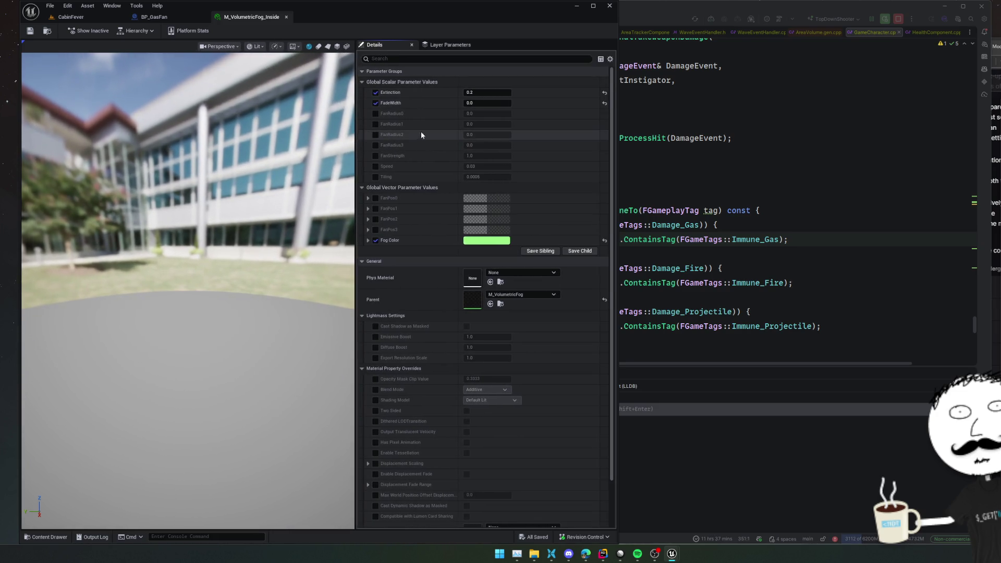
pyautogui.scroll(-2, 423, 196)
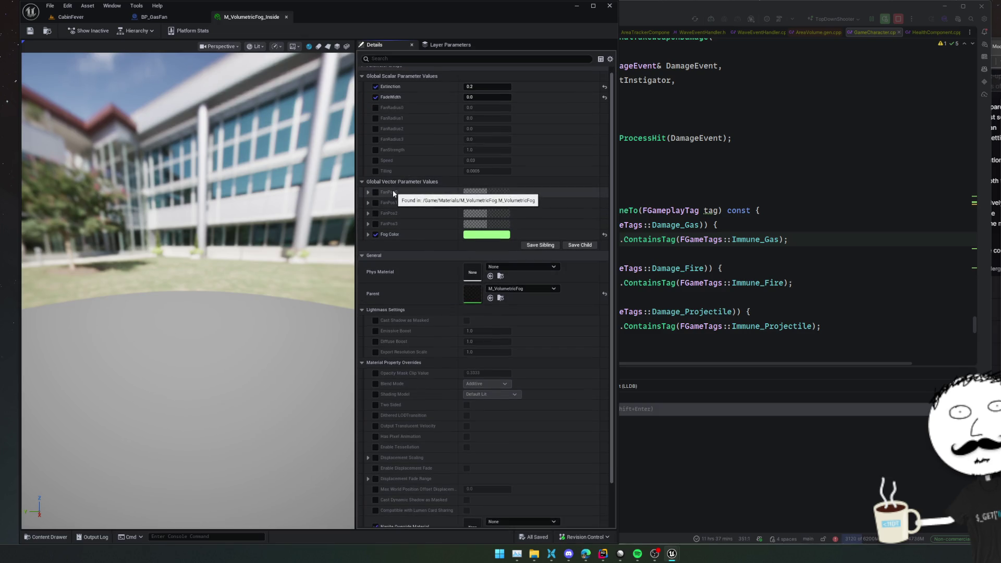
pyautogui.doubleClick(473, 291)
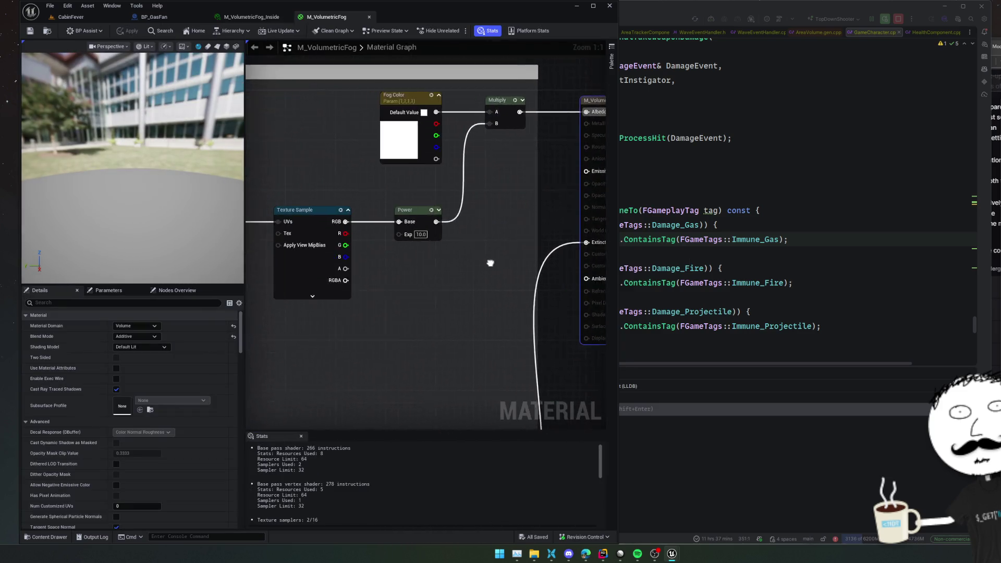
# Step: Locate the fan fog-removal nodes in M_VolumetricFog and open the M_VolumetricFog_Func function
pyautogui.moveTo(467, 285); pyautogui.dragTo(484, 113)
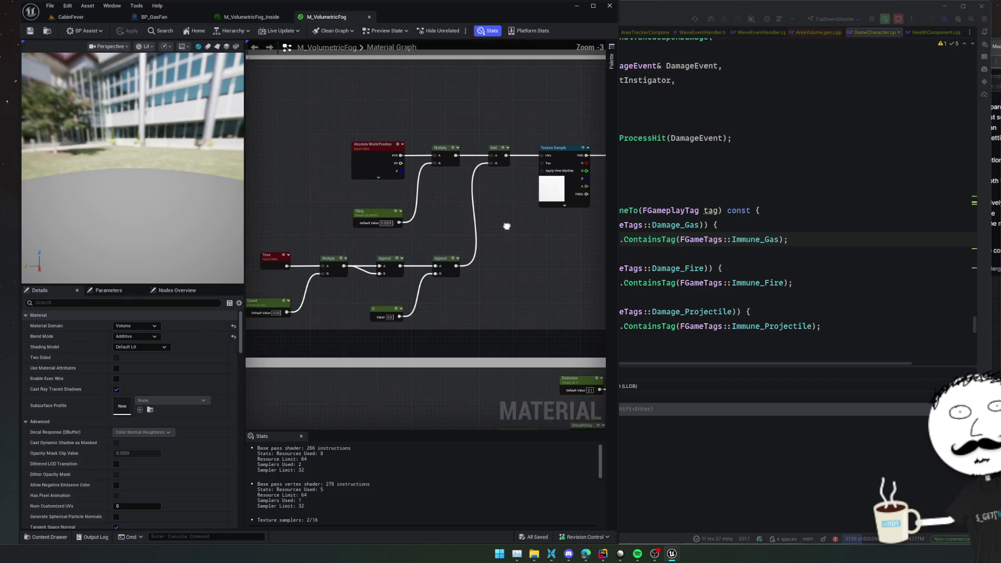
pyautogui.moveTo(349, 260)
pyautogui.mouseDown()
pyautogui.moveTo(497, 261)
pyautogui.moveTo(299, 62)
pyautogui.moveTo(358, 120)
pyautogui.mouseUp()
pyautogui.scroll(1, 418, 221)
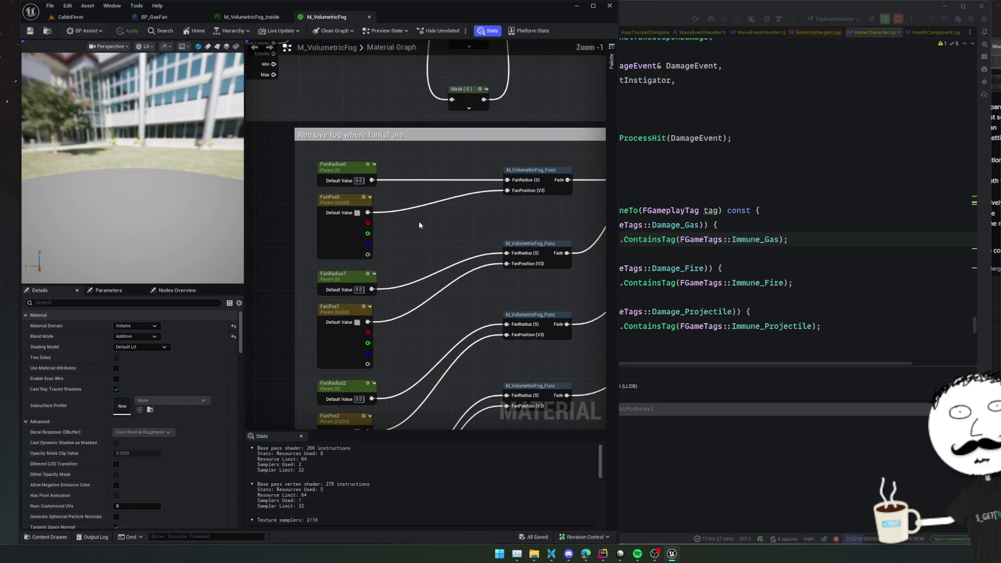
pyautogui.moveTo(468, 223); pyautogui.dragTo(386, 229)
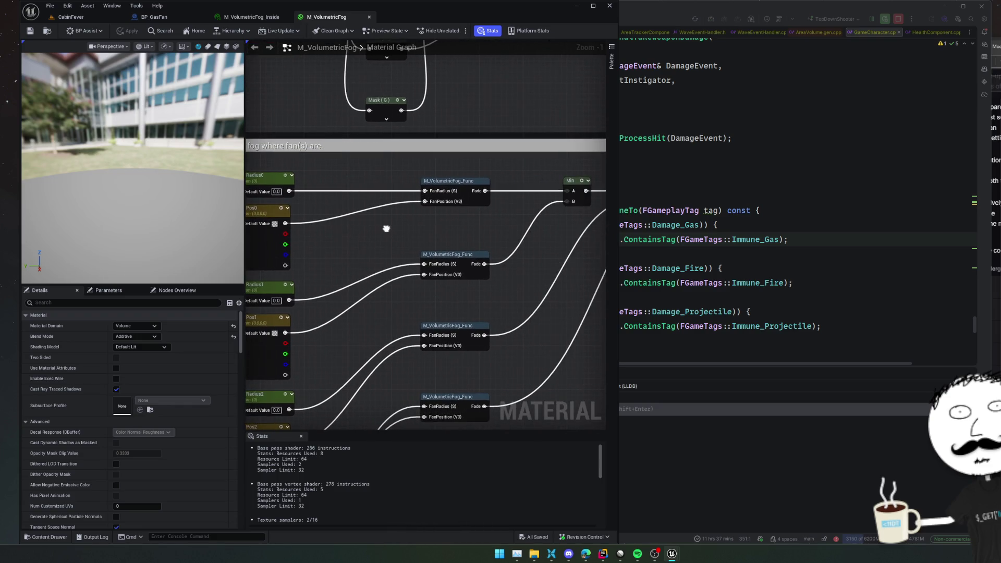
pyautogui.click(456, 181)
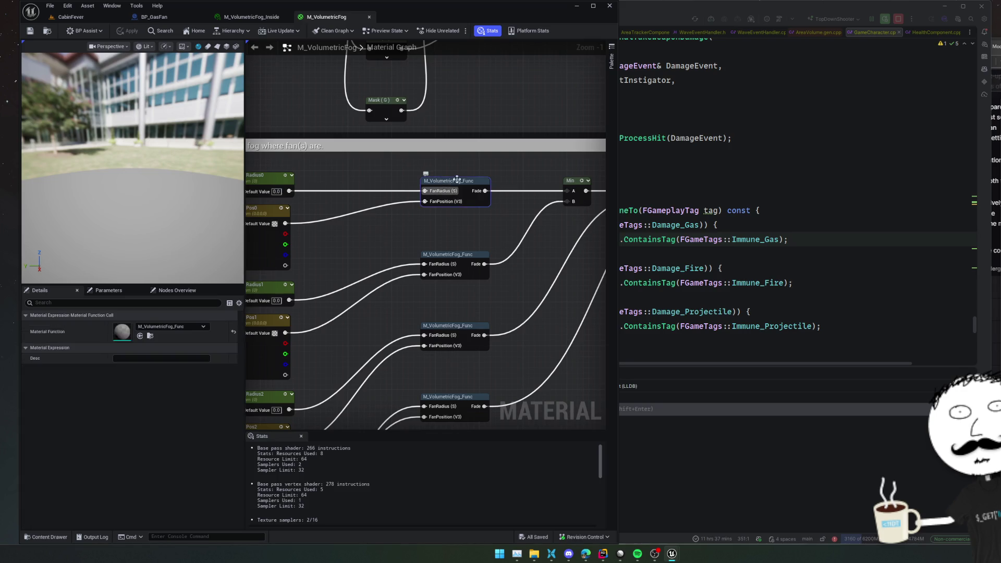
pyautogui.doubleClick(480, 183)
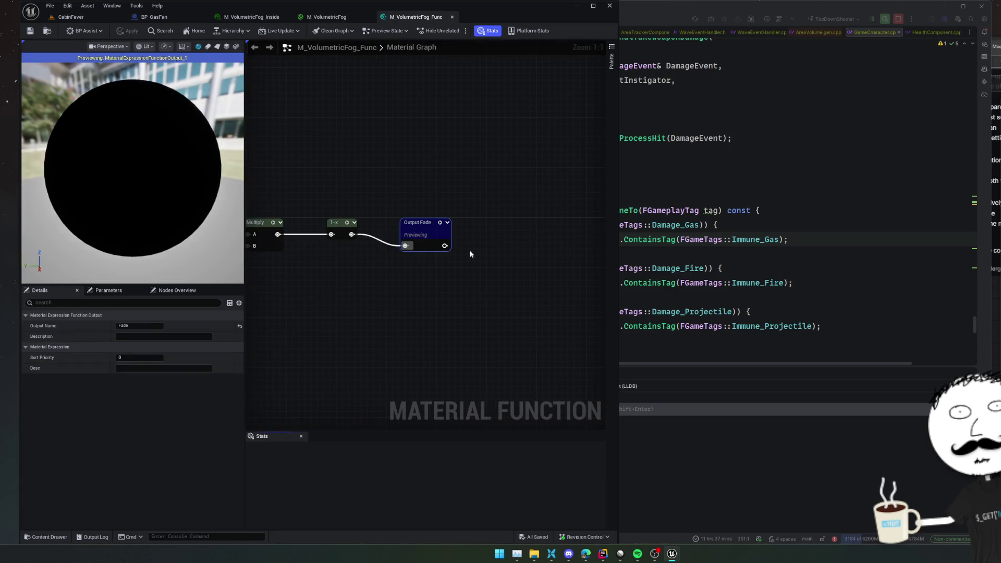
pyautogui.scroll(-2, 392, 301)
# Step: Review the function's fan distance and Fade output, return to M_VolumetricFog, then bring the docs browser forward
pyautogui.moveTo(331, 302)
pyautogui.mouseDown()
pyautogui.moveTo(521, 298)
pyautogui.moveTo(570, 276)
pyautogui.moveTo(489, 264)
pyautogui.moveTo(486, 246)
pyautogui.moveTo(313, 240)
pyautogui.mouseUp()
pyautogui.moveTo(516, 250)
pyautogui.mouseDown()
pyautogui.moveTo(324, 258)
pyautogui.moveTo(368, 257)
pyautogui.moveTo(344, 206)
pyautogui.moveTo(414, 349)
pyautogui.moveTo(450, 200)
pyautogui.moveTo(378, 342)
pyautogui.moveTo(351, 332)
pyautogui.moveTo(376, 364)
pyautogui.mouseUp()
pyautogui.click(326, 17)
pyautogui.moveTo(453, 71)
pyautogui.mouseDown()
pyautogui.moveTo(458, 155)
pyautogui.moveTo(429, 293)
pyautogui.mouseUp()
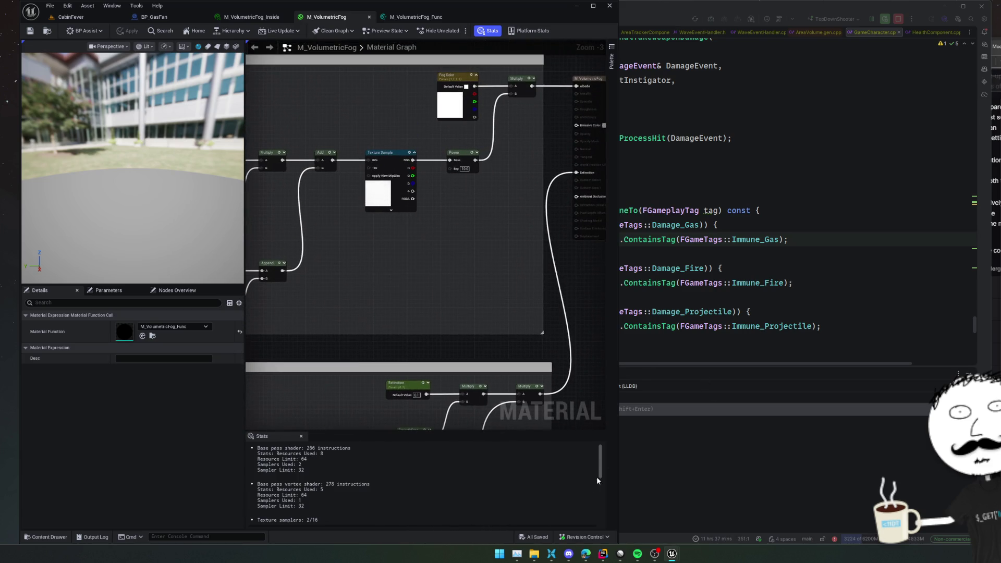
pyautogui.click(585, 554)
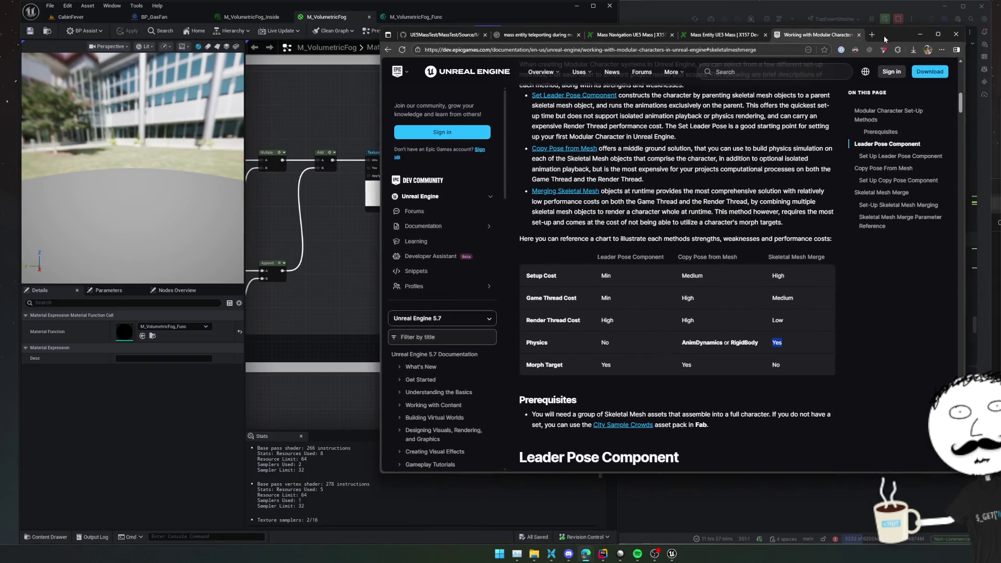
# Step: Search Google for 'ue write to virtual texture' and open the Runtime Virtual Texturing Quick Start page
pyautogui.click(794, 51)
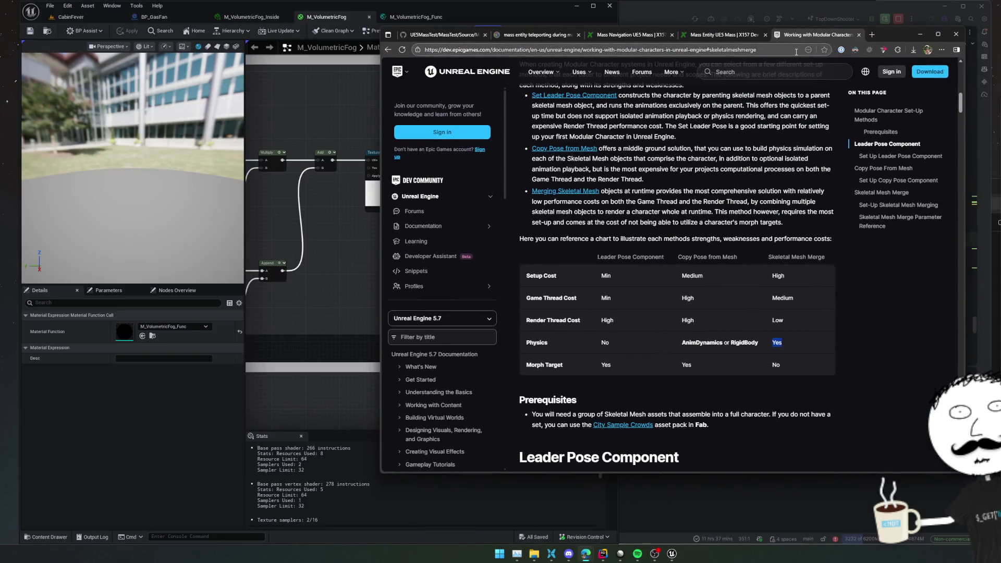
pyautogui.write('ue virtual texturewrite to')
pyautogui.press('Return')
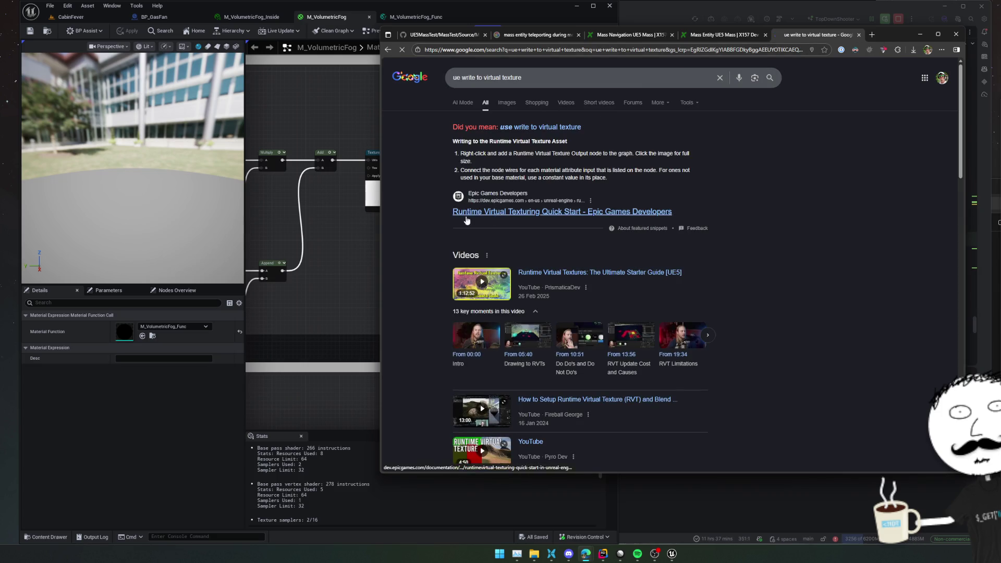
pyautogui.click(504, 213)
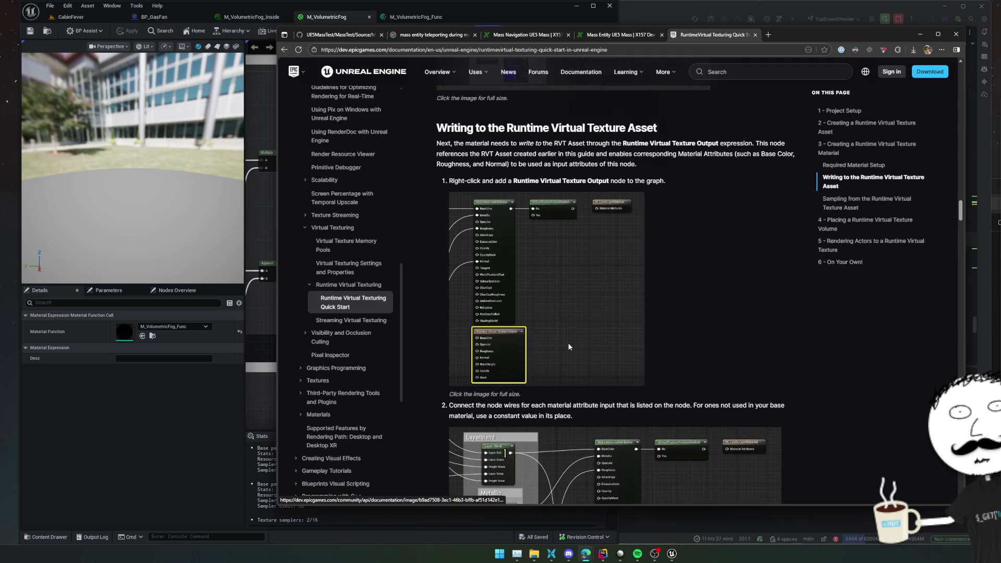
# Step: Read the RVT quick start's volume placement and step 5 landscape assignment instructions
pyautogui.click(568, 343)
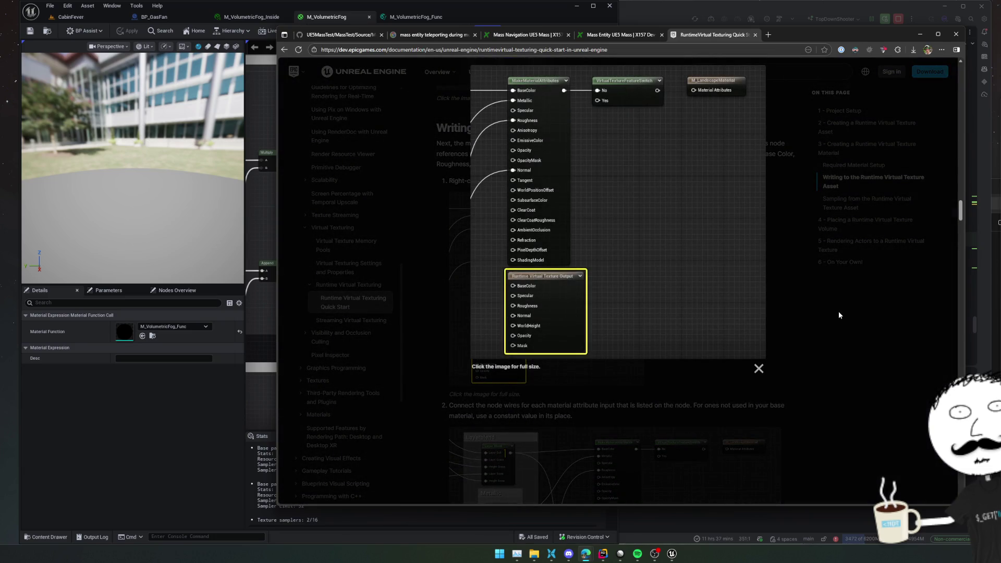
pyautogui.click(838, 311)
pyautogui.scroll(-3, 788, 323)
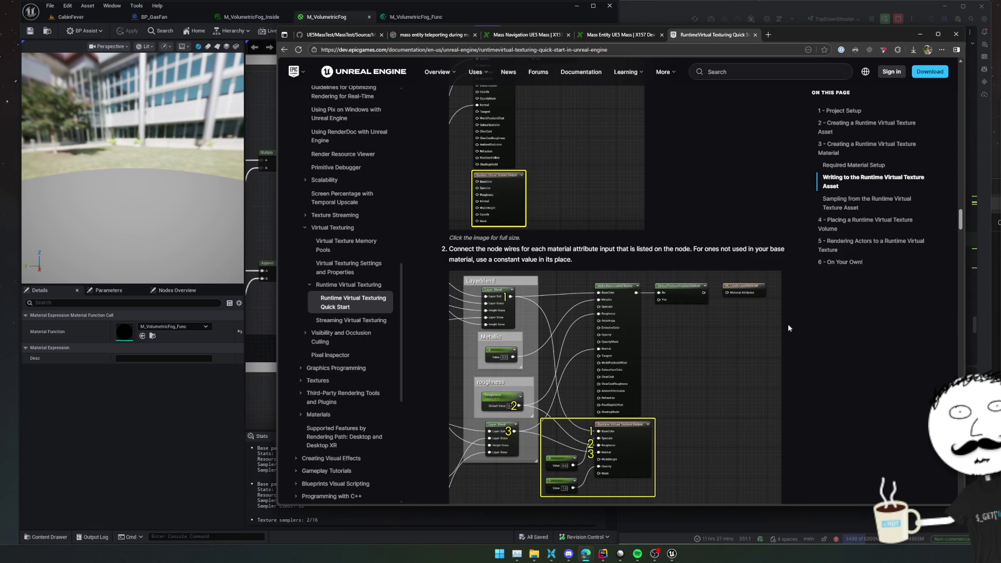
pyautogui.scroll(-2, 805, 343)
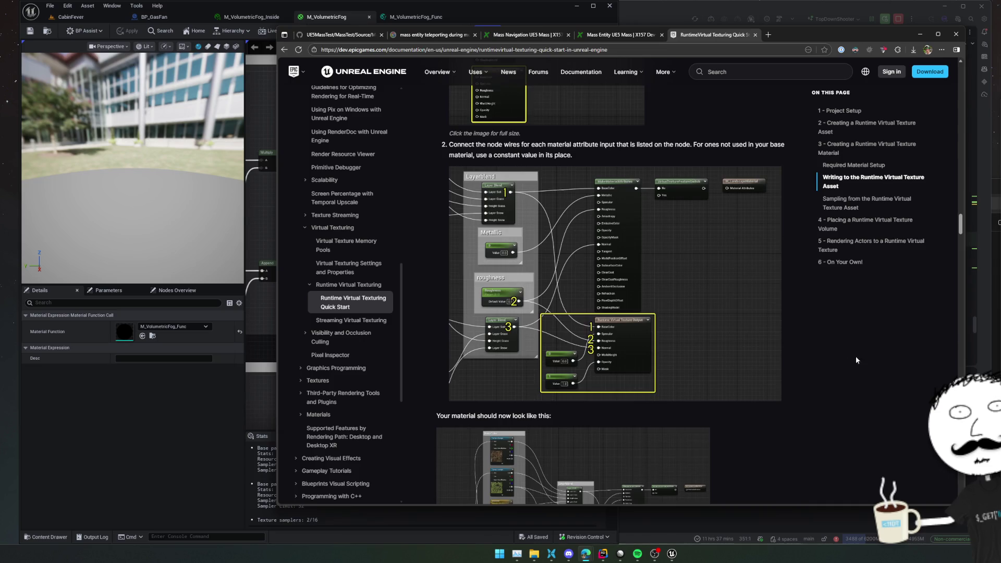
pyautogui.scroll(-1, 883, 348)
pyautogui.scroll(-2, 927, 335)
pyautogui.scroll(-2, 932, 334)
pyautogui.scroll(-1, 928, 334)
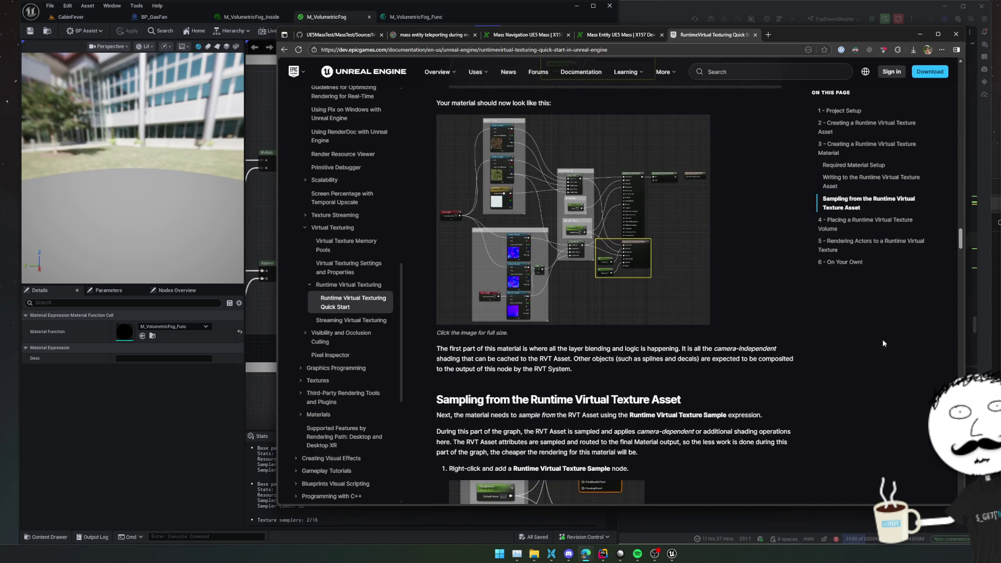
pyautogui.scroll(-1, 882, 339)
pyautogui.scroll(-1, 878, 340)
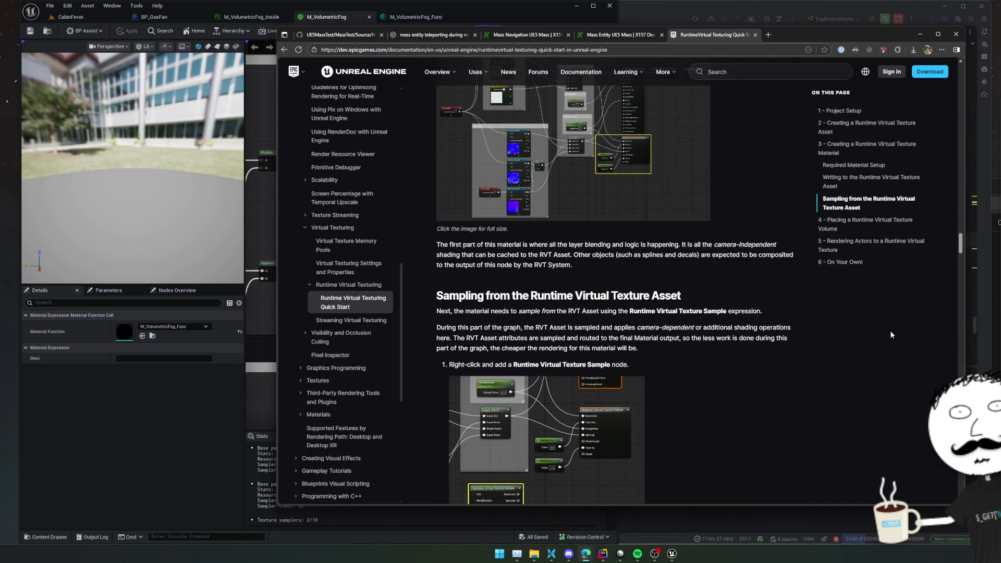
pyautogui.scroll(-1, 868, 342)
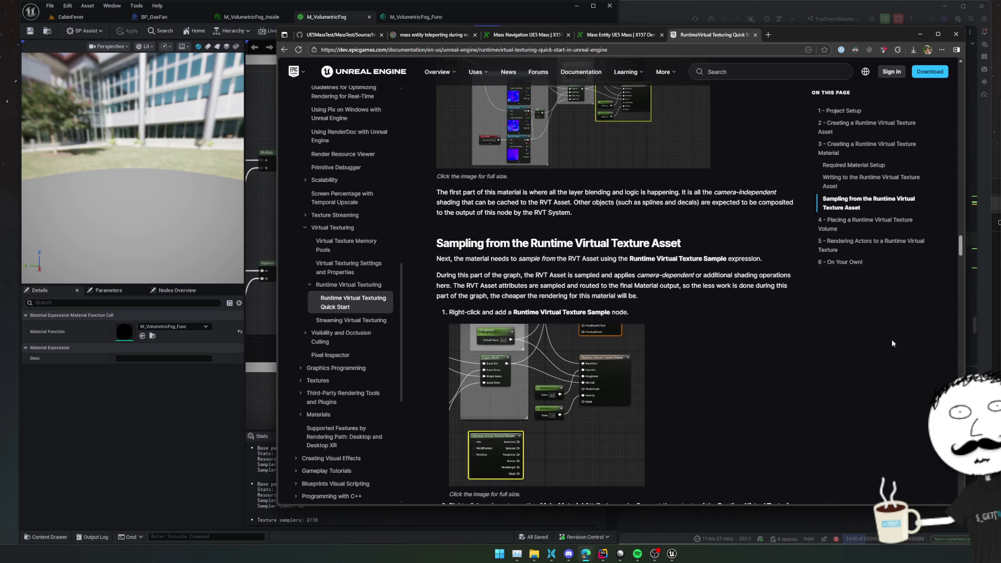
pyautogui.scroll(-2, 838, 348)
pyautogui.scroll(-1, 860, 354)
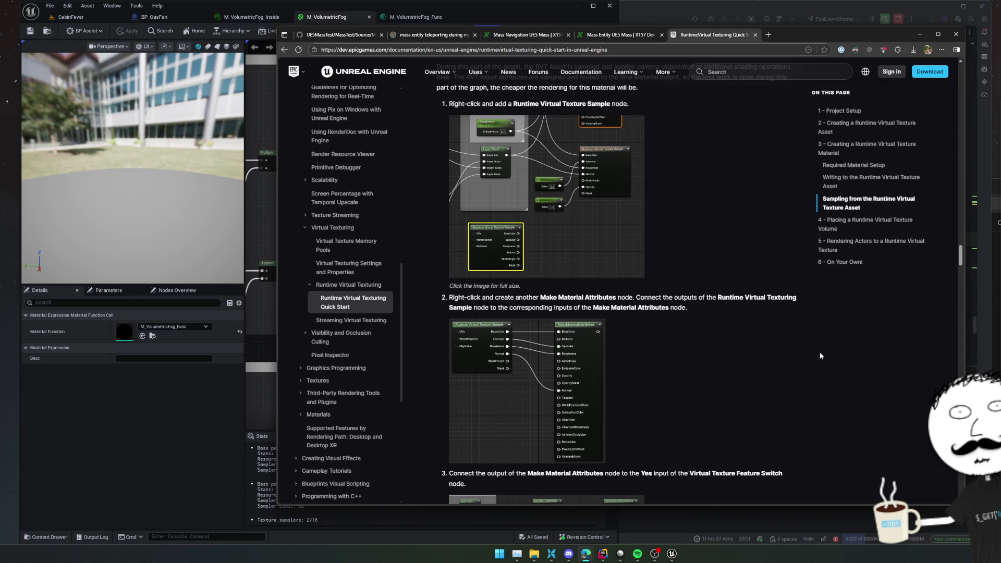
pyautogui.scroll(-1, 868, 350)
pyautogui.scroll(-2, 880, 344)
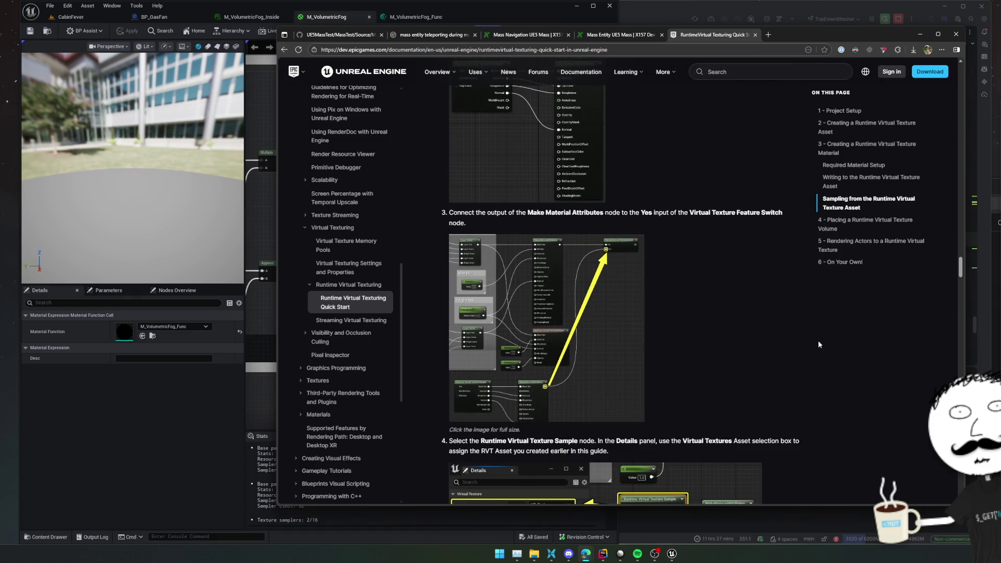
pyautogui.scroll(-2, 882, 316)
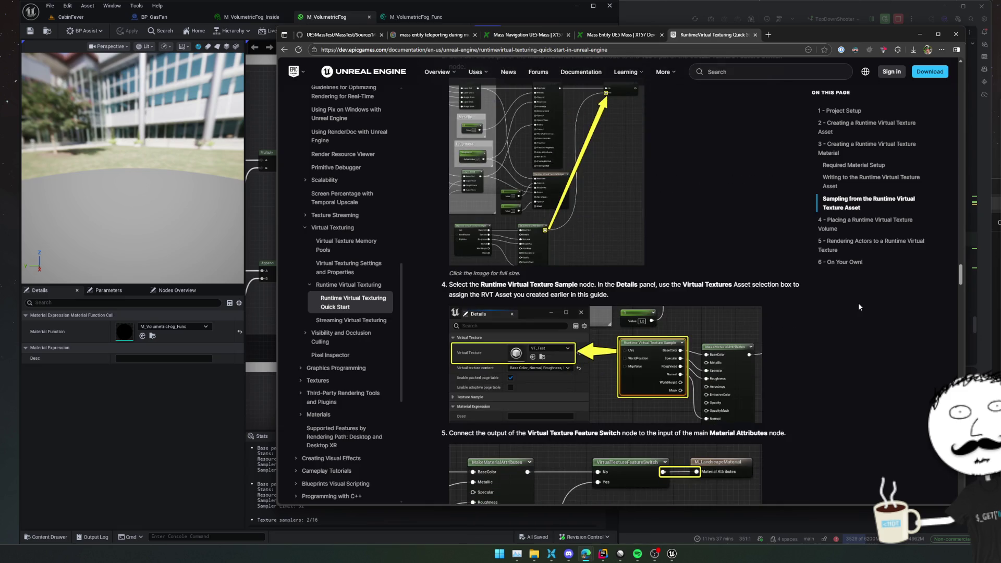
pyautogui.scroll(-2, 806, 239)
pyautogui.scroll(-1, 785, 257)
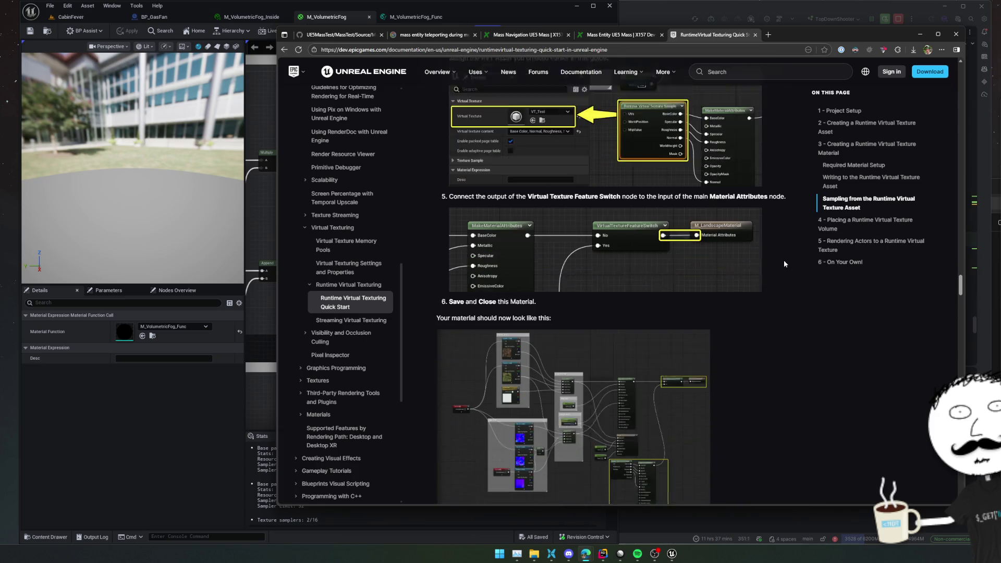
pyautogui.scroll(-2, 784, 262)
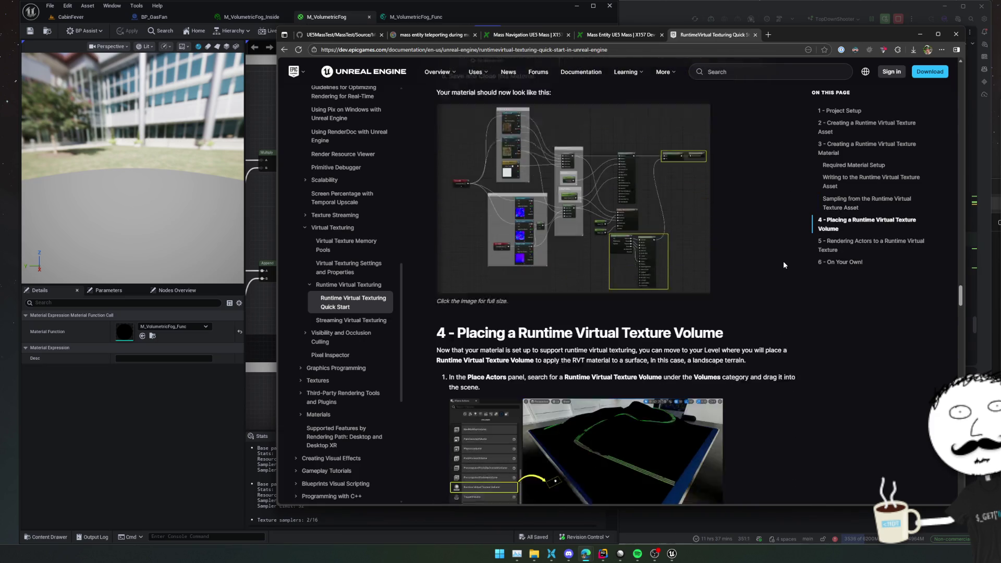
pyautogui.scroll(-1, 783, 265)
pyautogui.scroll(-1, 783, 265)
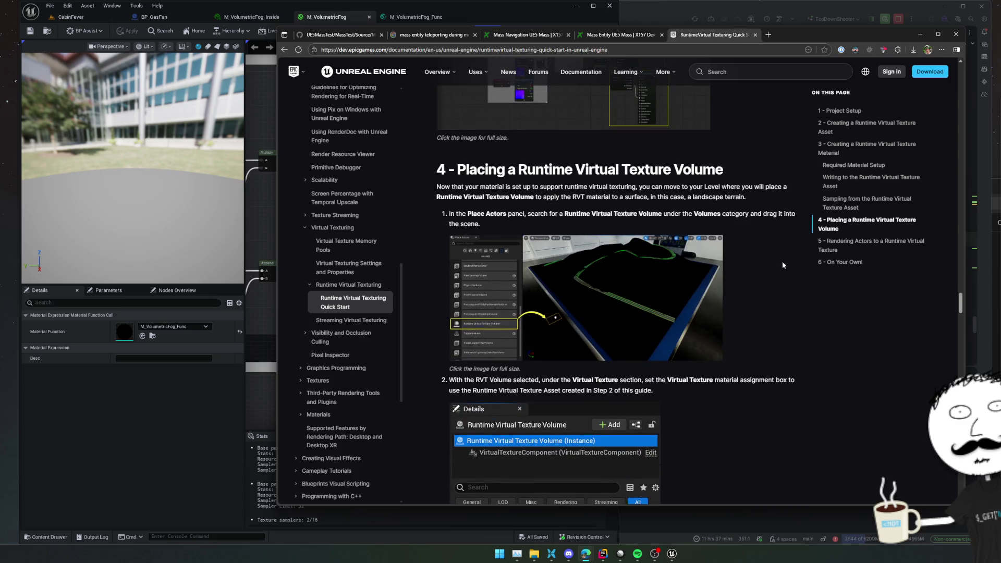
pyautogui.moveTo(521, 187); pyautogui.dragTo(762, 200)
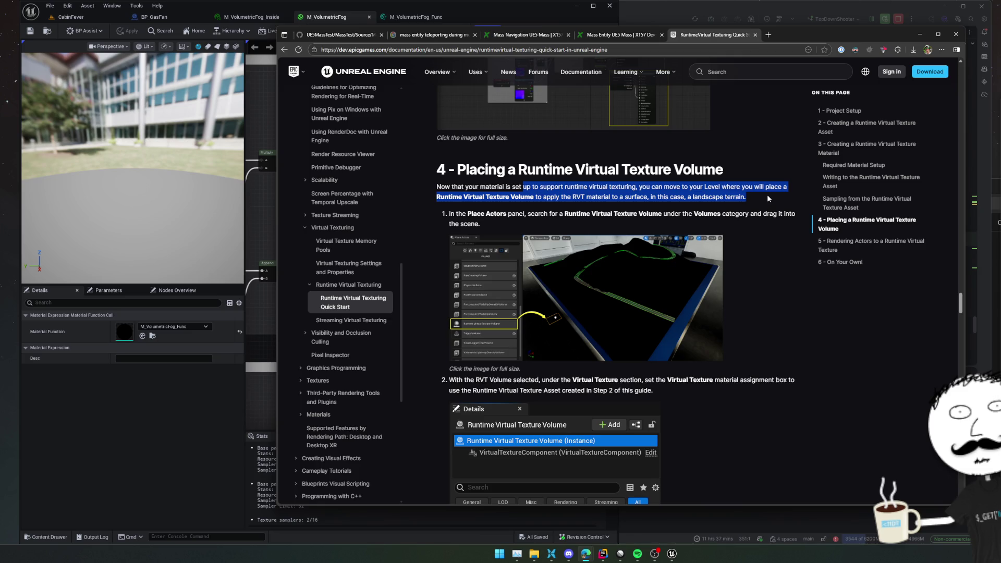
pyautogui.scroll(-2, 767, 198)
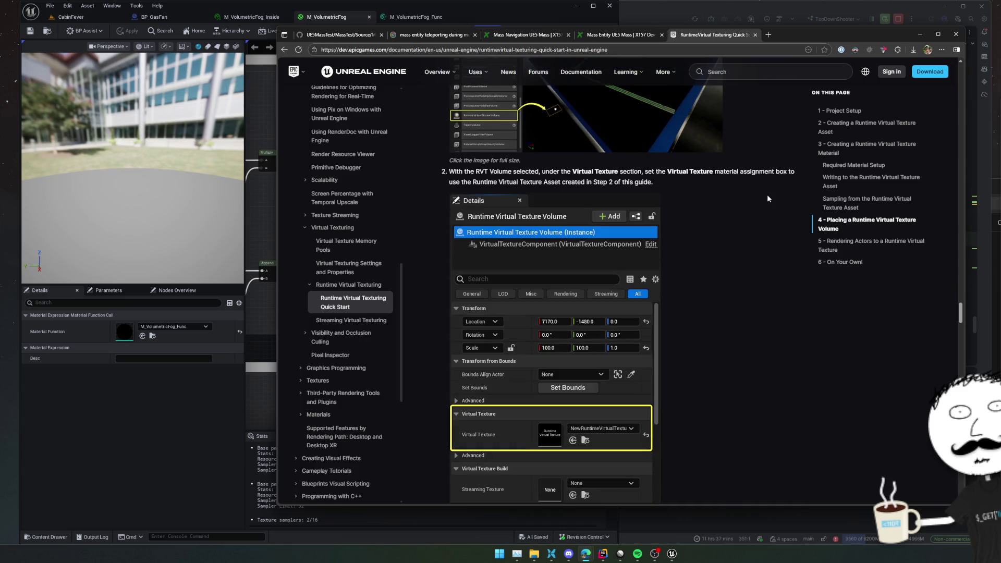
pyautogui.scroll(-2, 767, 198)
pyautogui.scroll(-2, 767, 198)
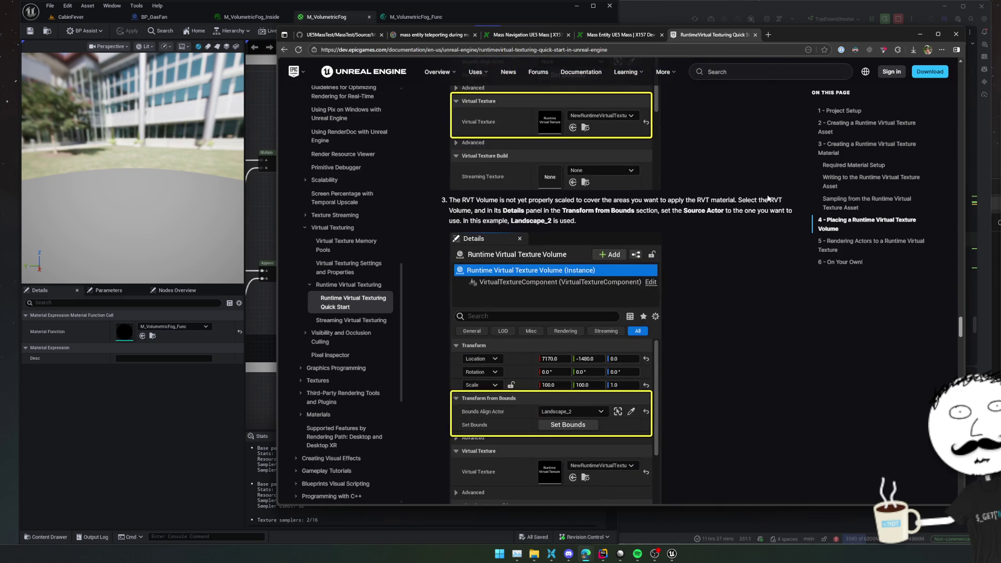
pyautogui.scroll(-2, 767, 198)
pyautogui.scroll(-3, 767, 198)
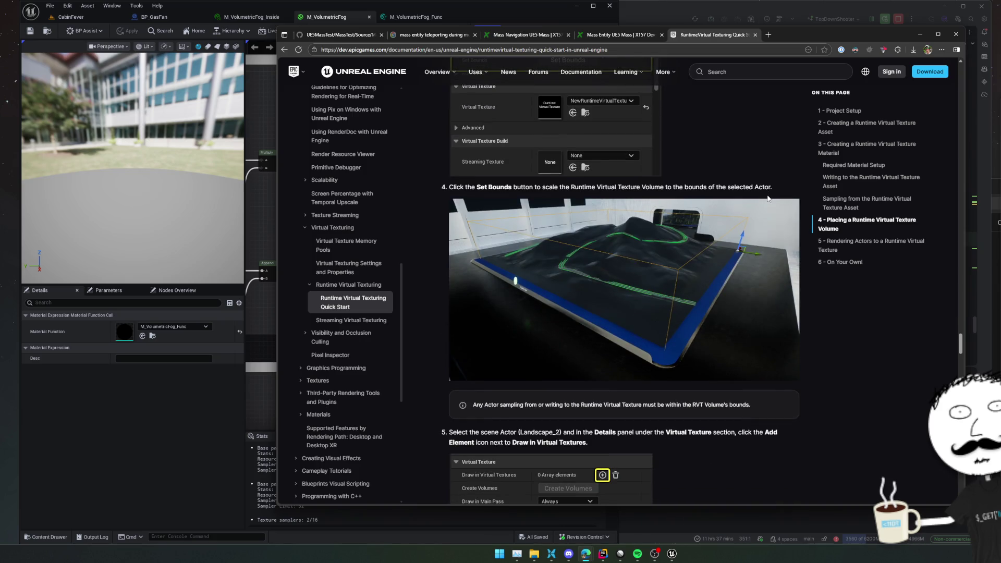
pyautogui.scroll(-2, 767, 198)
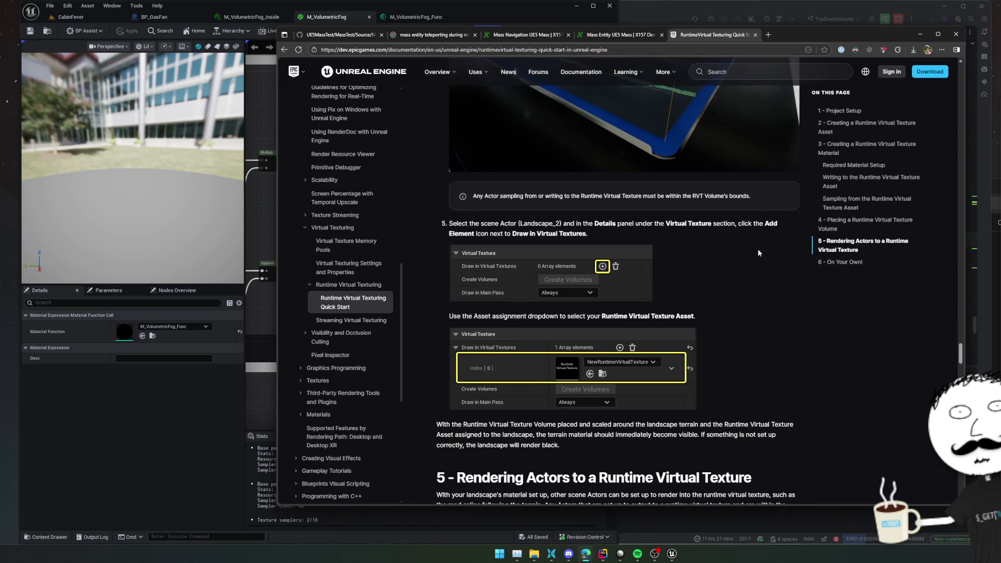
pyautogui.tripleClick(731, 233)
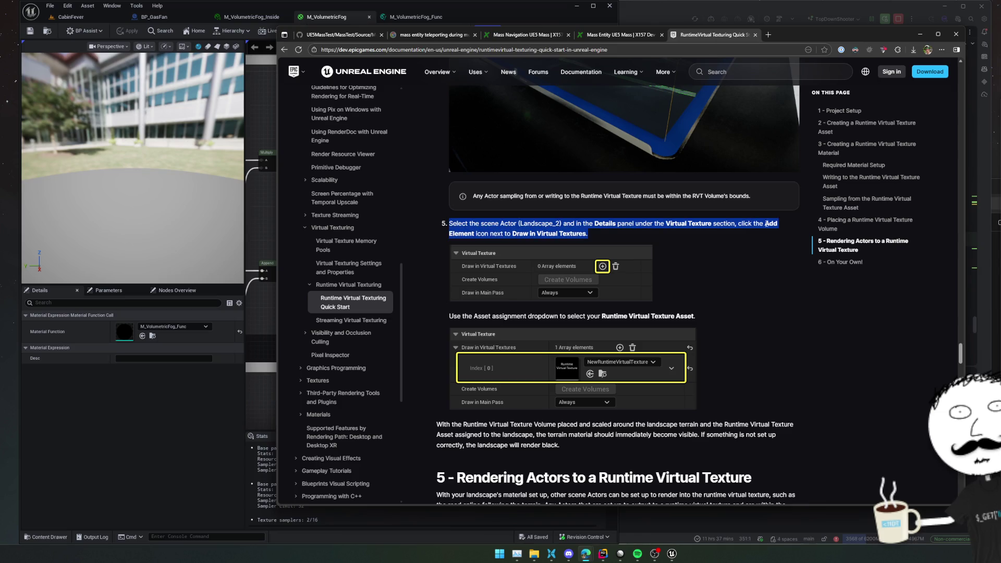
pyautogui.scroll(-2, 736, 253)
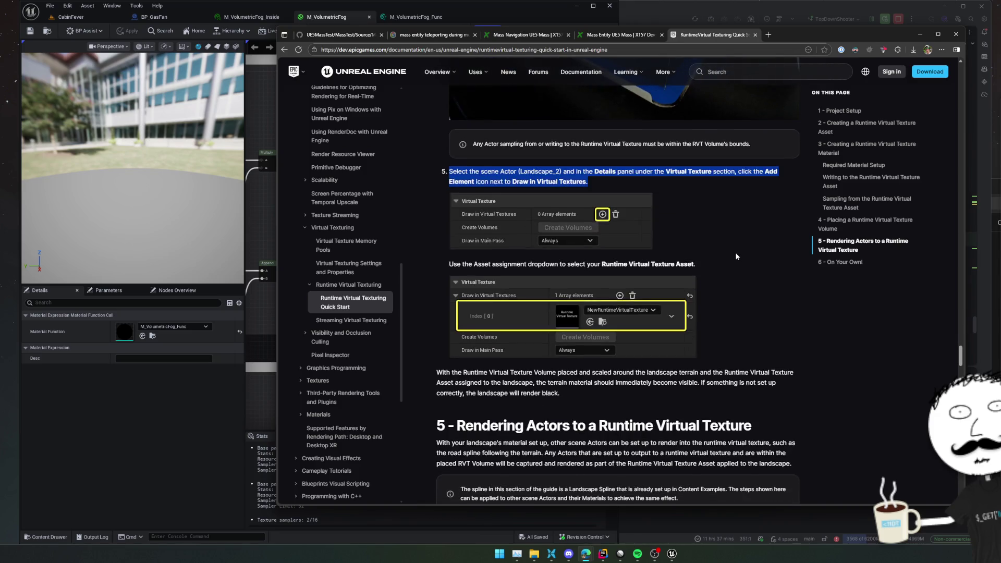
pyautogui.scroll(-2, 775, 251)
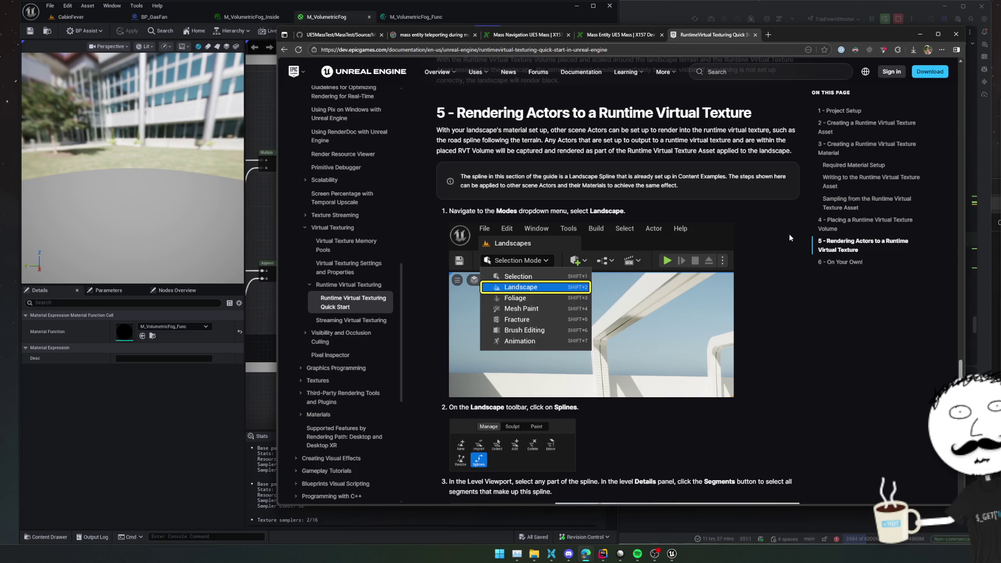
# Step: Read how actors render into the RVT and compare the landscape results with and without RVT
pyautogui.moveTo(449, 127)
pyautogui.mouseDown()
pyautogui.moveTo(710, 150)
pyautogui.moveTo(797, 144)
pyautogui.mouseUp()
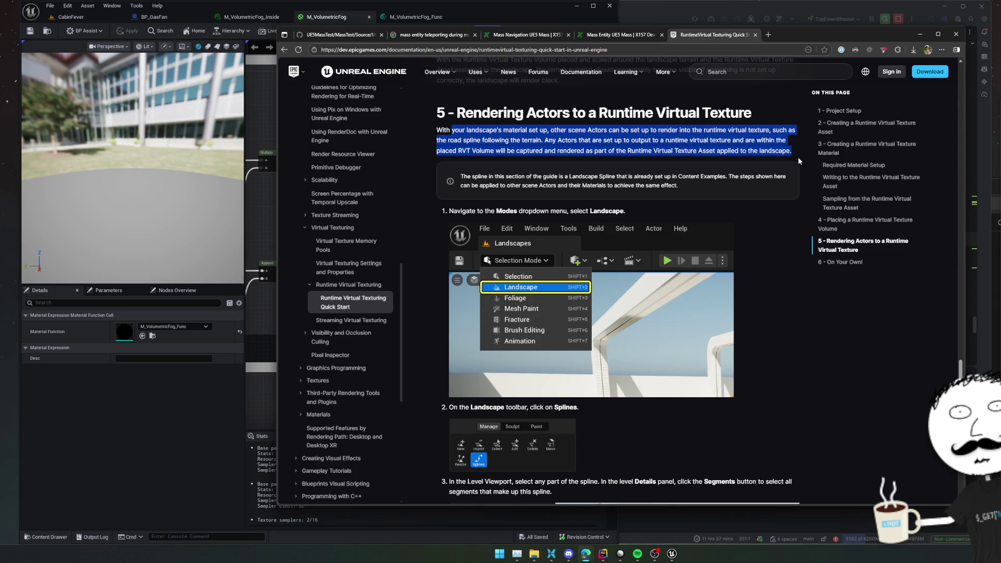
pyautogui.scroll(-2, 797, 148)
pyautogui.scroll(-1, 797, 159)
pyautogui.scroll(-1, 797, 162)
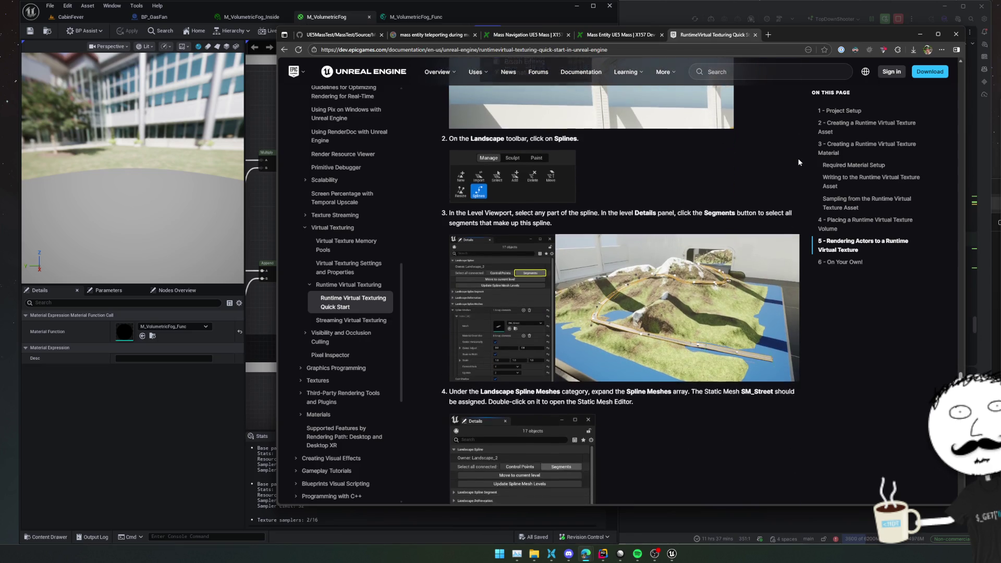
pyautogui.scroll(-1, 798, 162)
pyautogui.scroll(-2, 797, 162)
pyautogui.scroll(-3, 798, 162)
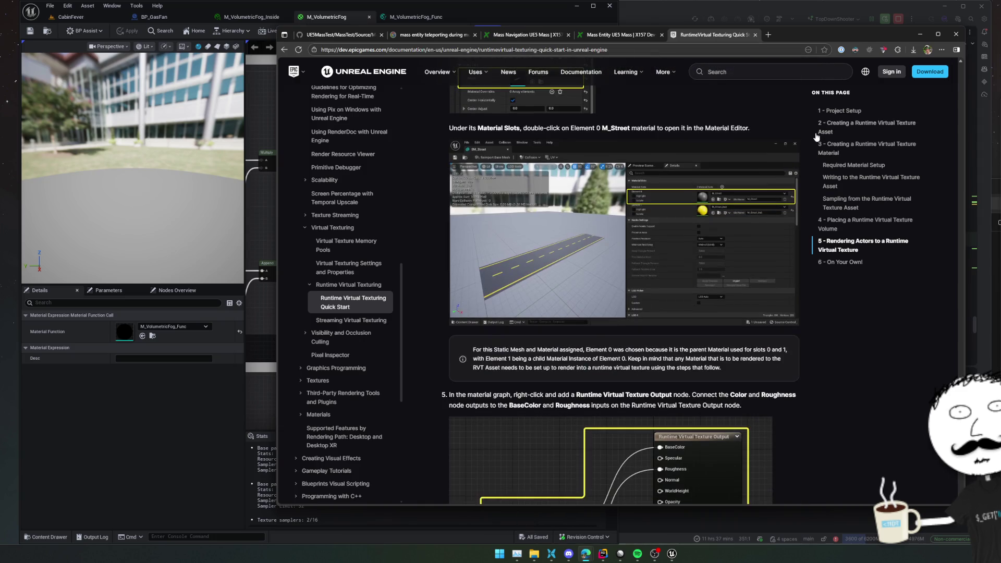
pyautogui.scroll(-3, 775, 214)
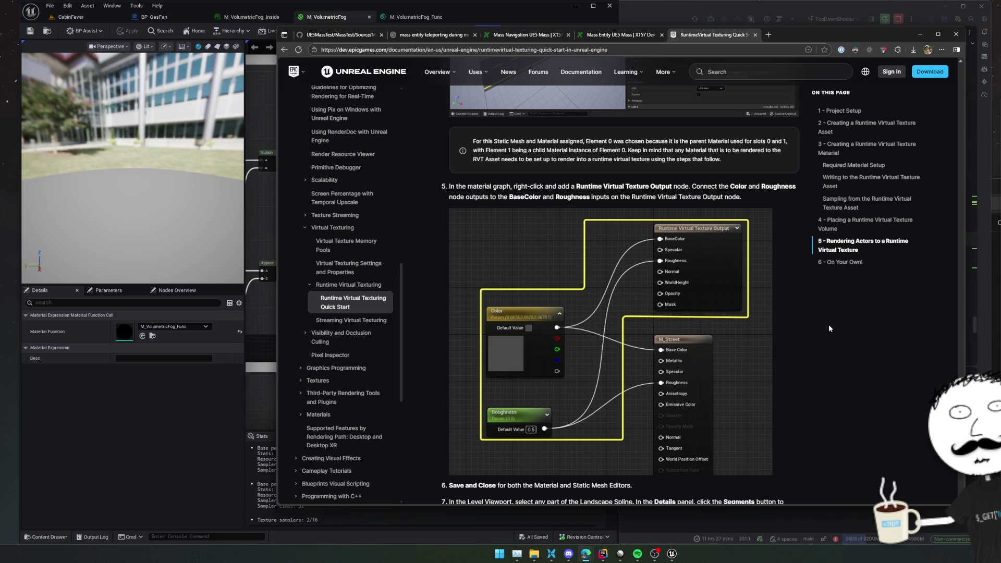
pyautogui.scroll(-2, 865, 320)
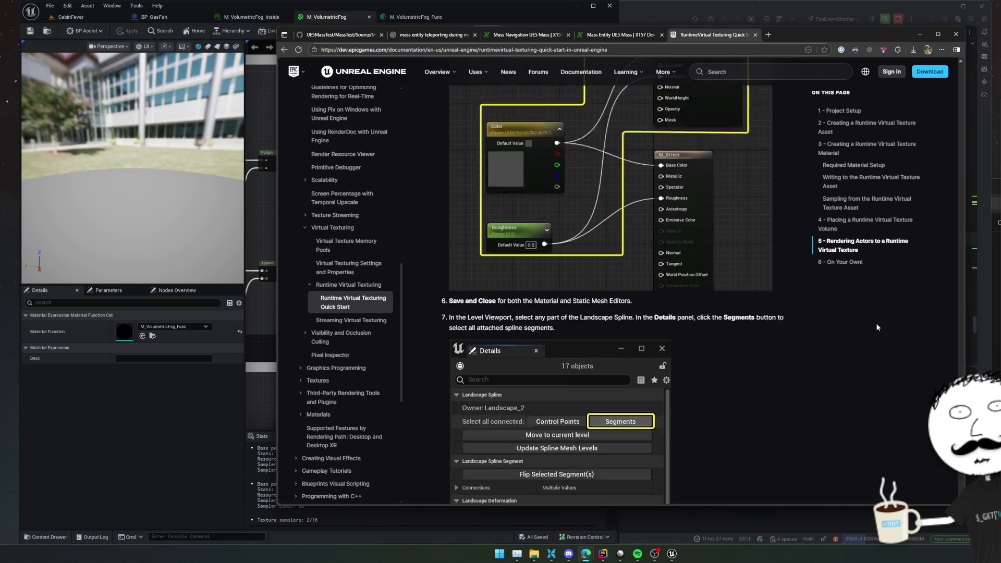
pyautogui.scroll(1, 872, 329)
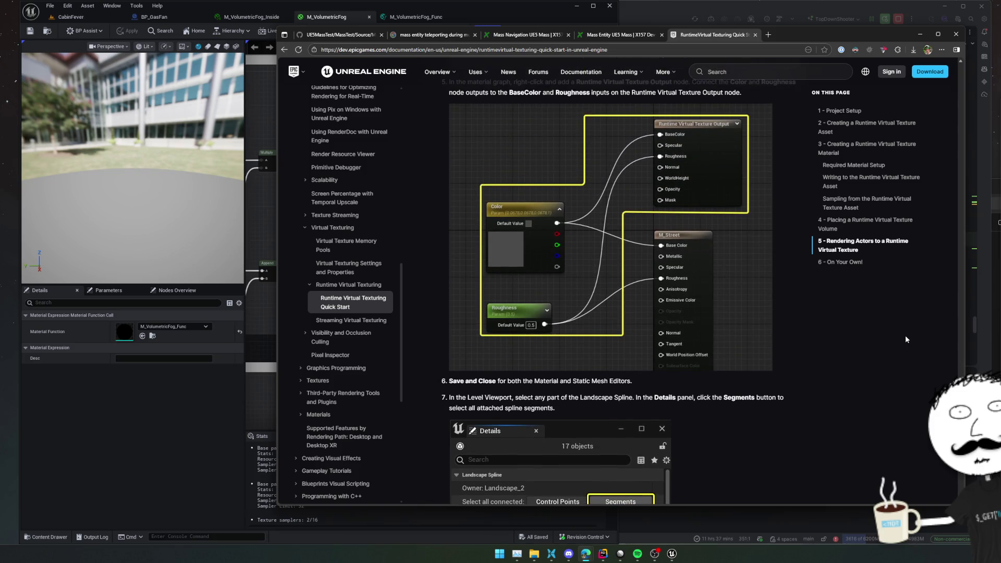
pyautogui.scroll(1, 905, 335)
pyautogui.scroll(-1, 901, 338)
pyautogui.scroll(-2, 869, 334)
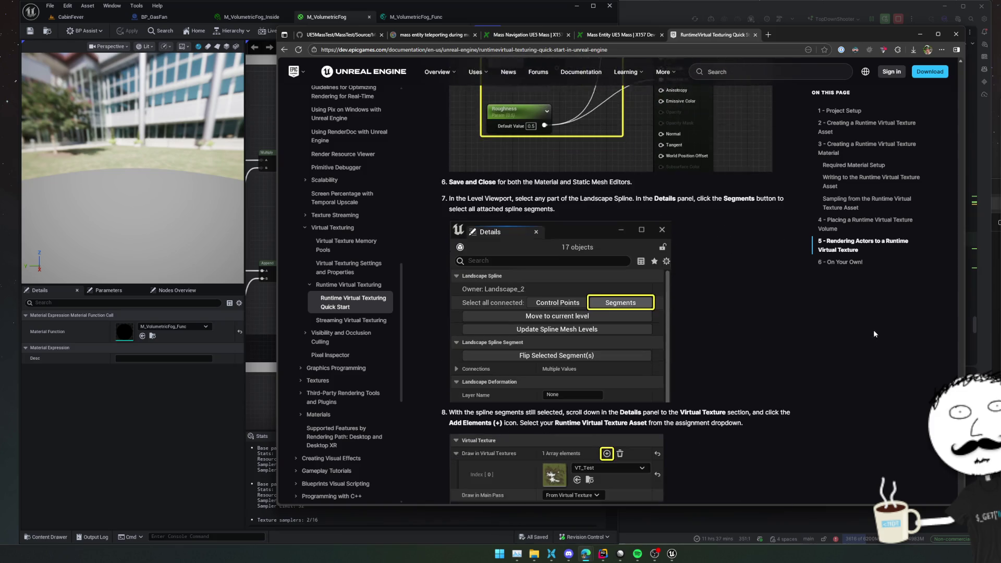
pyautogui.scroll(-2, 873, 332)
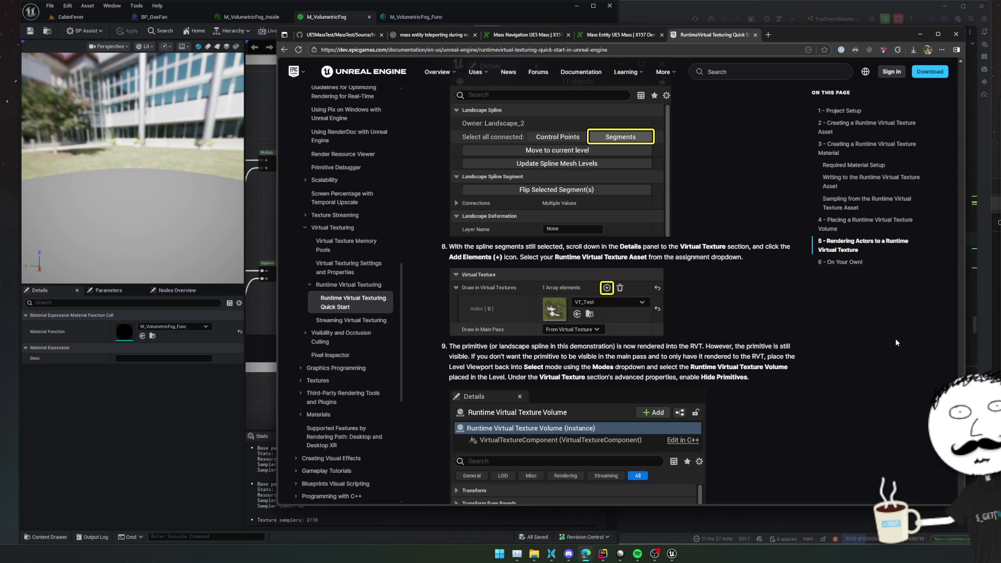
pyautogui.scroll(-2, 808, 334)
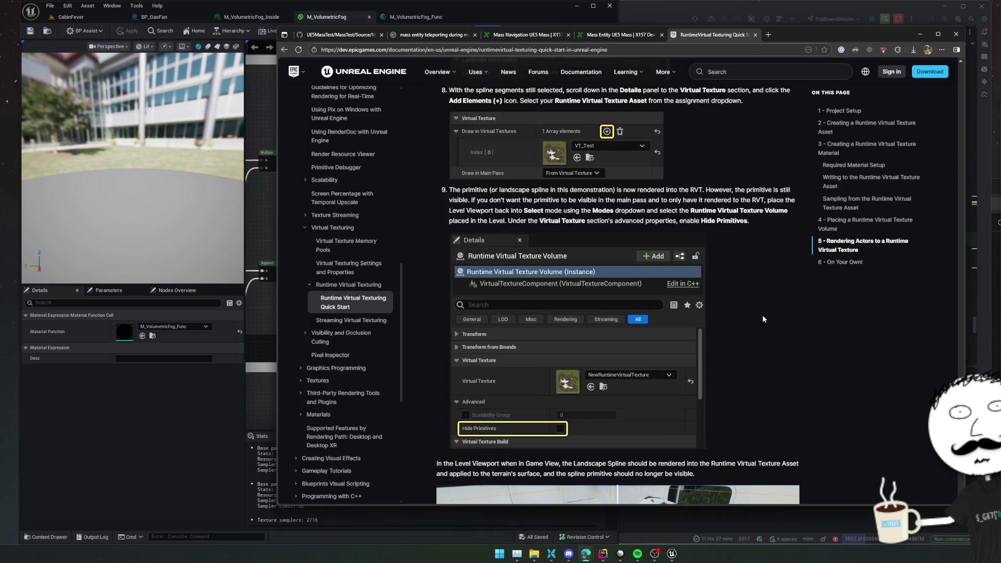
pyautogui.scroll(-1, 763, 314)
pyautogui.scroll(-1, 805, 312)
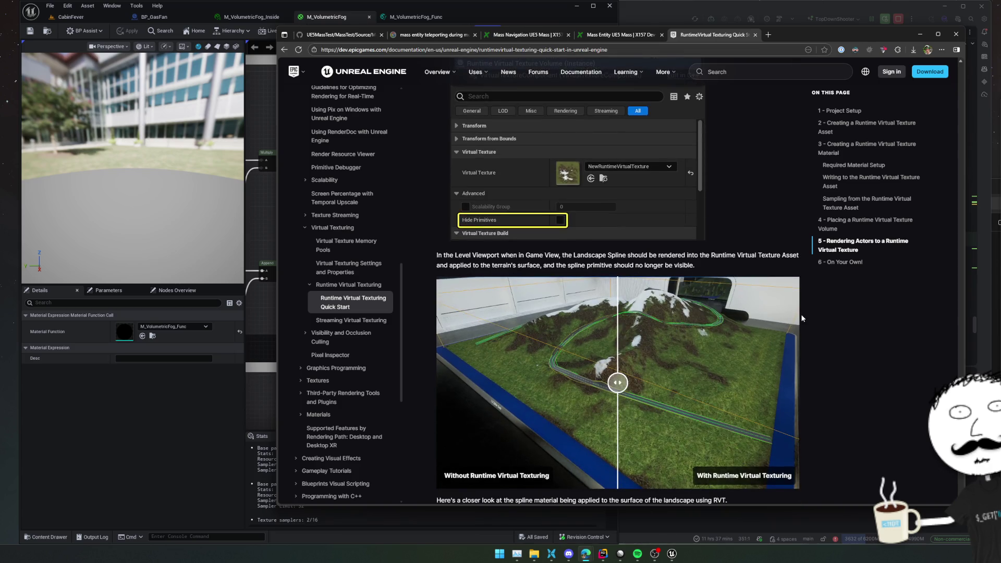
pyautogui.moveTo(518, 256); pyautogui.dragTo(745, 274)
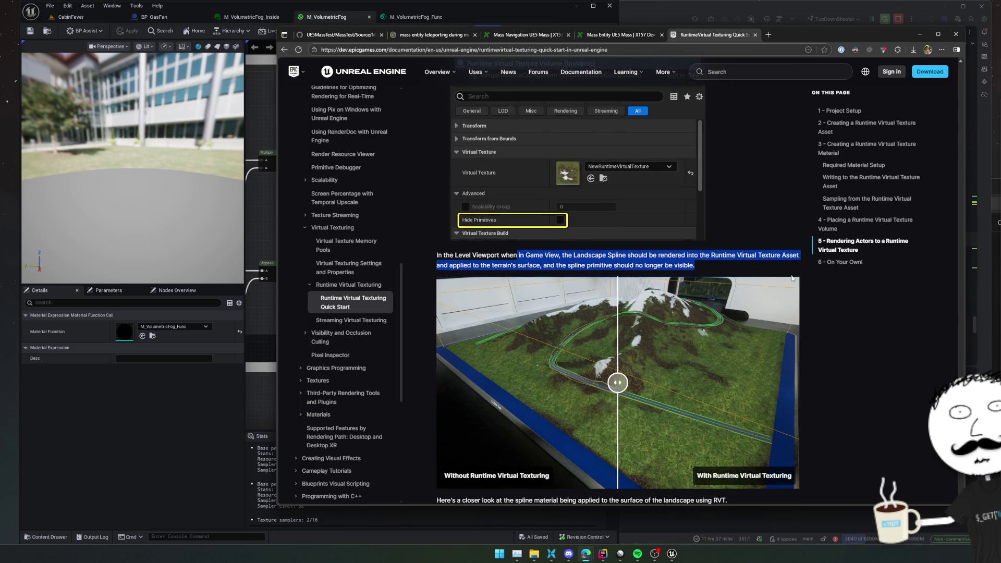
pyautogui.moveTo(618, 383)
pyautogui.mouseDown()
pyautogui.moveTo(457, 383)
pyautogui.moveTo(743, 383)
pyautogui.moveTo(443, 383)
pyautogui.moveTo(919, 386)
pyautogui.moveTo(443, 375)
pyautogui.moveTo(891, 355)
pyautogui.mouseUp()
pyautogui.scroll(-2, 879, 352)
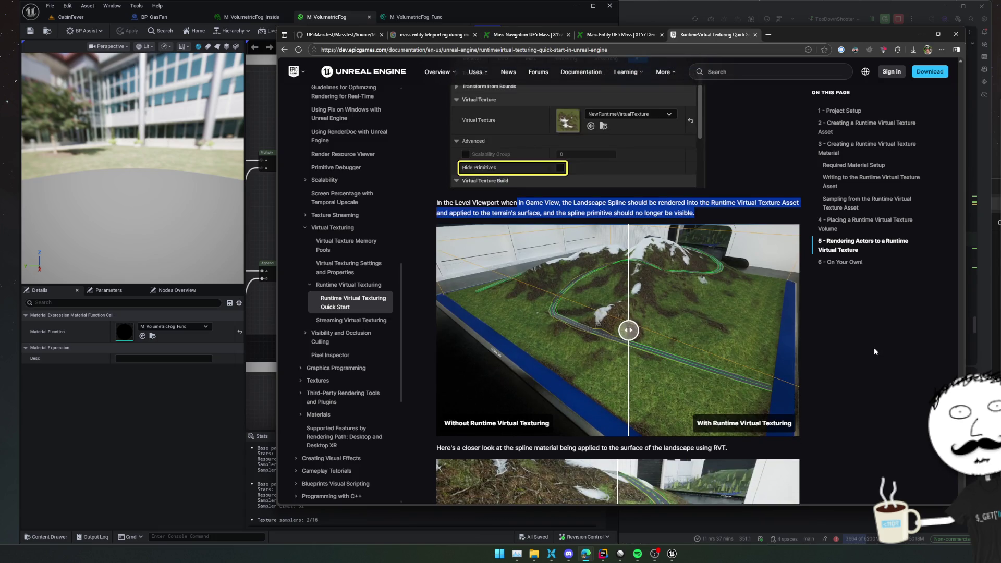
pyautogui.scroll(-1, 874, 351)
pyautogui.scroll(-2, 639, 350)
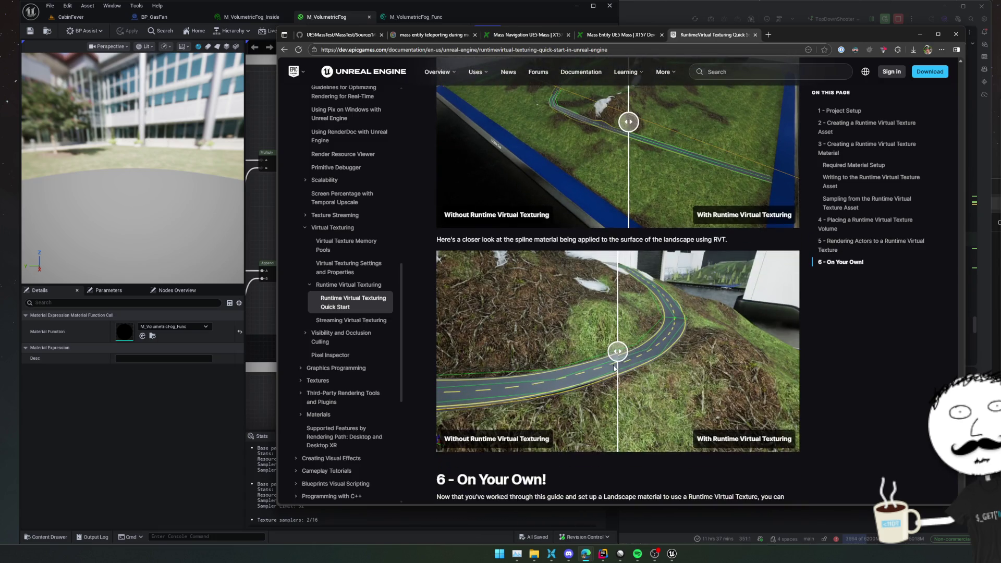
pyautogui.moveTo(780, 351)
pyautogui.mouseDown()
pyautogui.moveTo(412, 333)
pyautogui.moveTo(791, 352)
pyautogui.mouseUp()
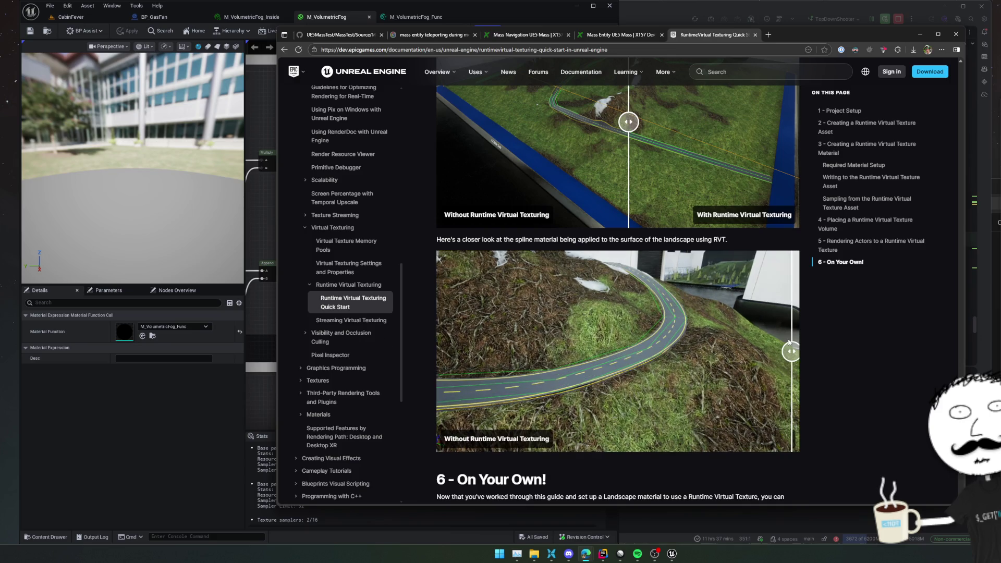
pyautogui.scroll(-3, 881, 329)
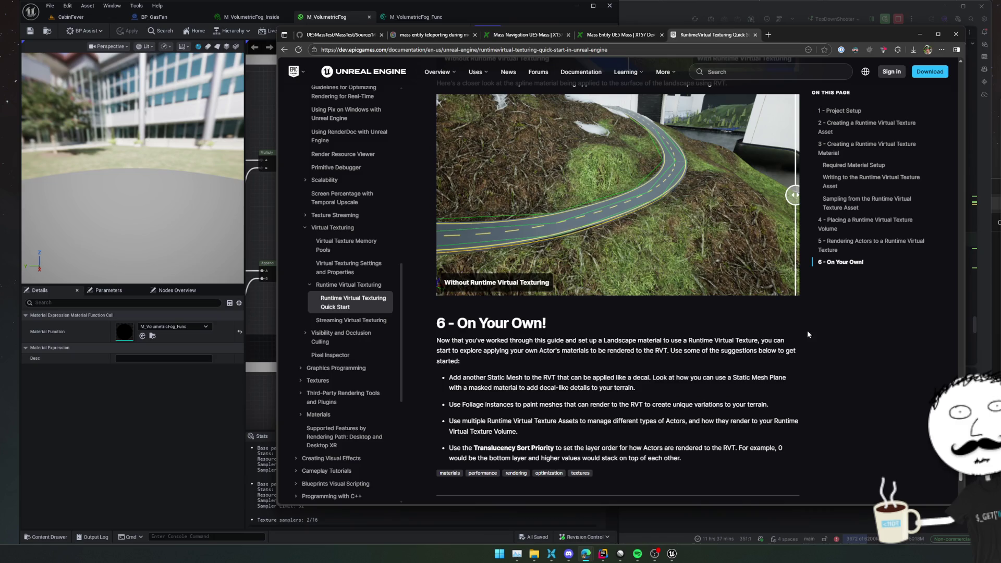
pyautogui.scroll(-3, 808, 334)
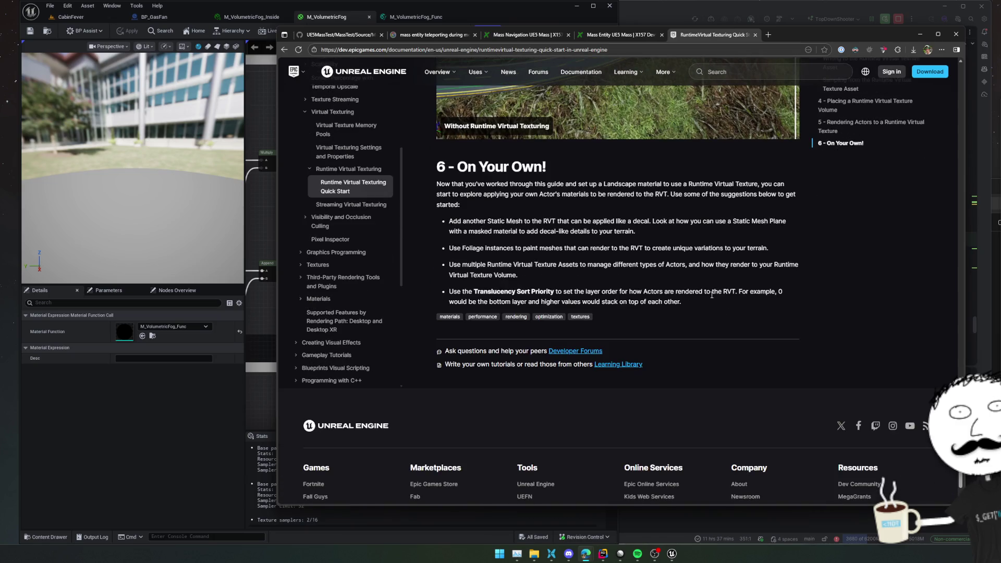
pyautogui.scroll(1, 711, 294)
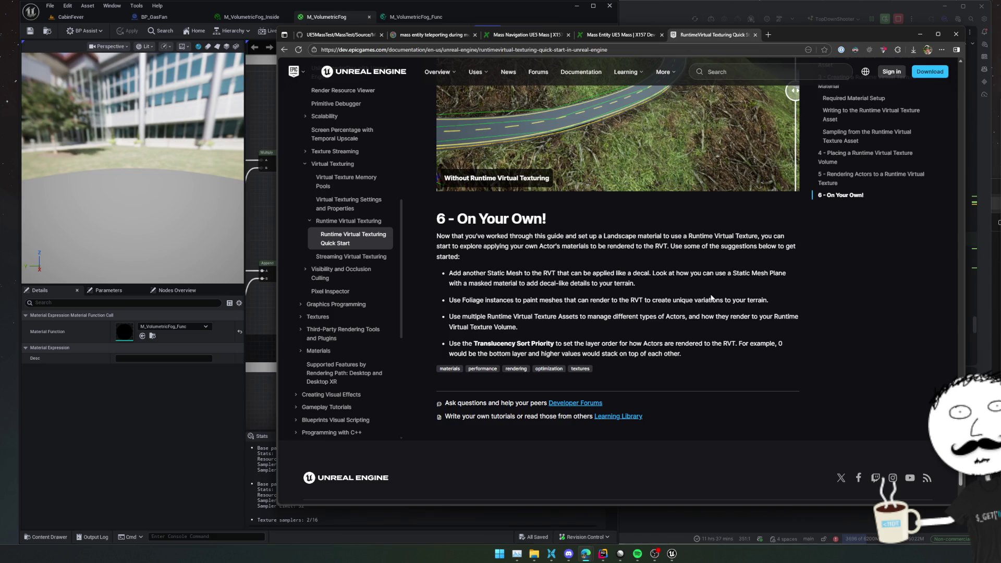
# Step: Return to M_VolumetricFog and inspect the 'Remove fog where fan(s) are' group's FanRadius2 and FanPos2 nodes
pyautogui.hotkey('alt', 'Tab')
pyautogui.scroll(-2, 353, 287)
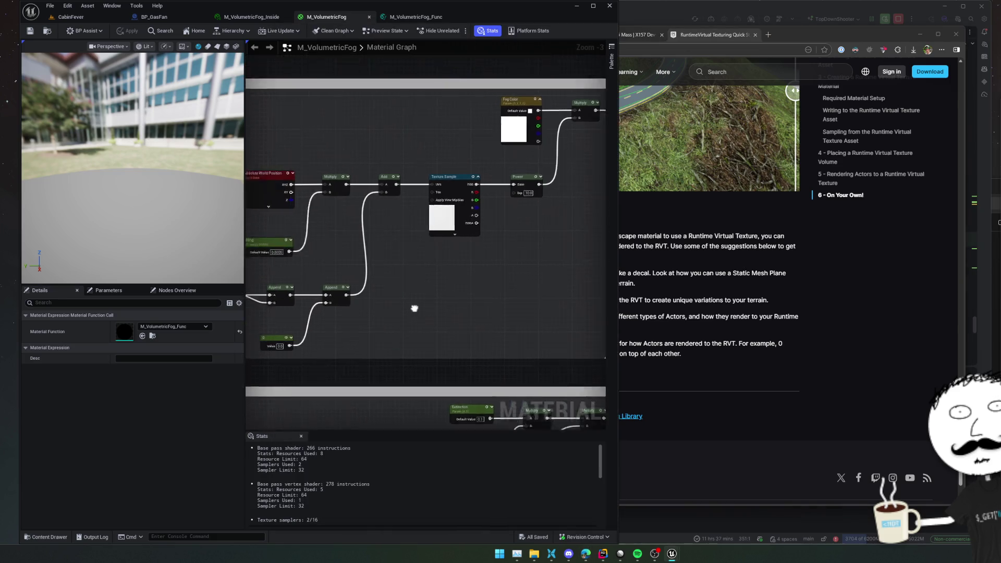
pyautogui.scroll(-2, 344, 288)
pyautogui.scroll(-1, 333, 291)
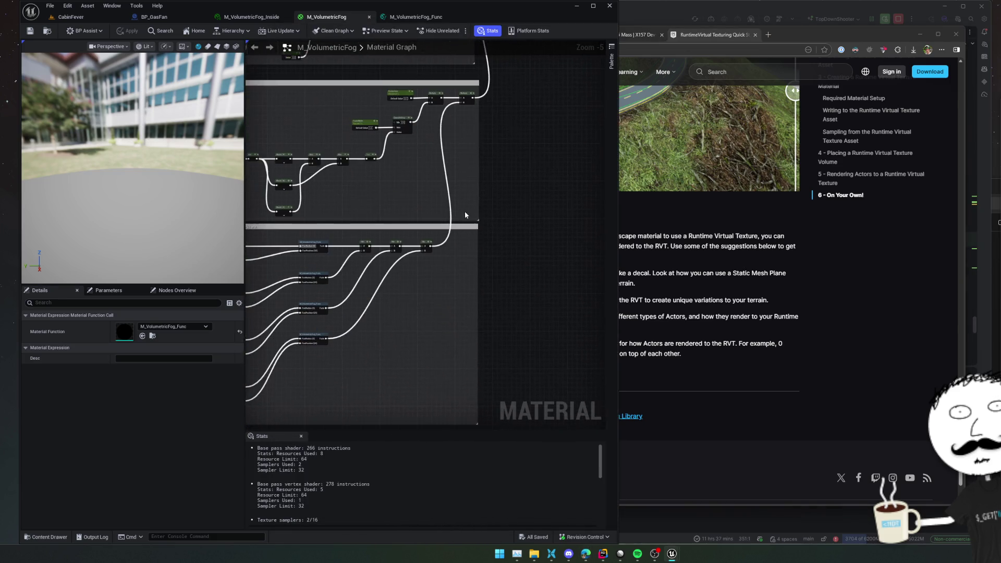
pyautogui.moveTo(334, 290)
pyautogui.mouseDown()
pyautogui.moveTo(503, 216)
pyautogui.moveTo(525, 332)
pyautogui.mouseUp()
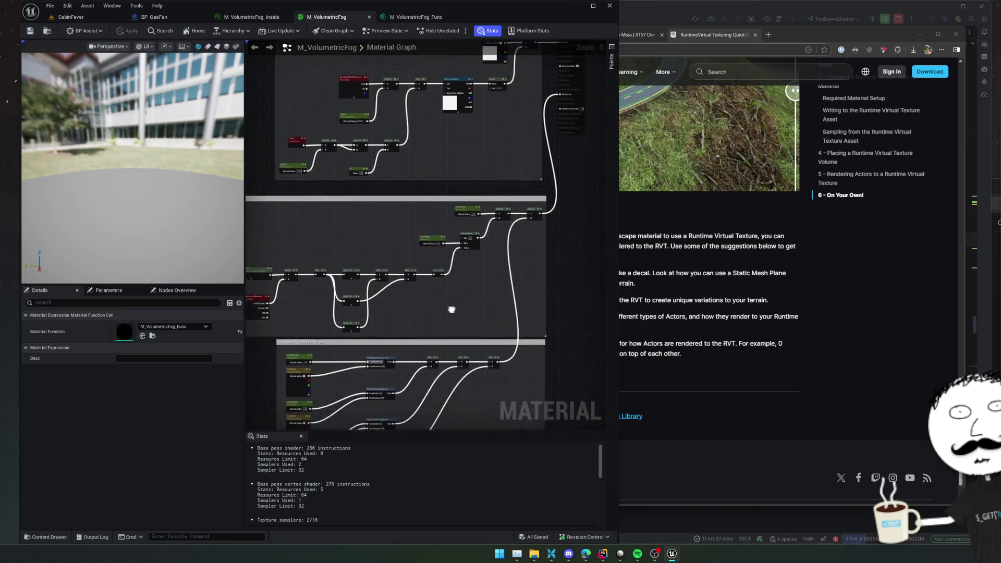
pyautogui.moveTo(460, 319); pyautogui.dragTo(486, 383)
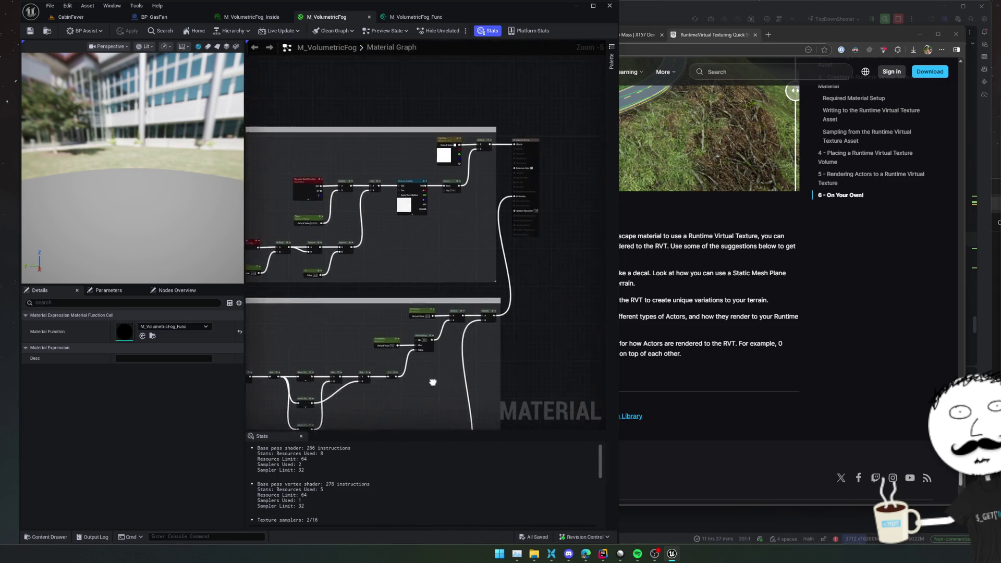
pyautogui.scroll(2, 486, 383)
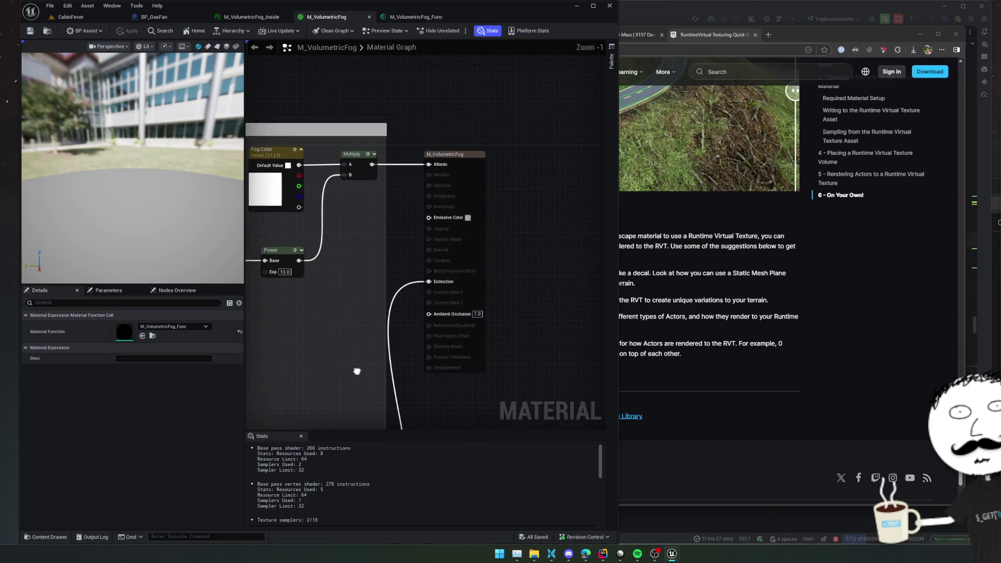
pyautogui.scroll(2, 454, 172)
pyautogui.scroll(-4, 453, 173)
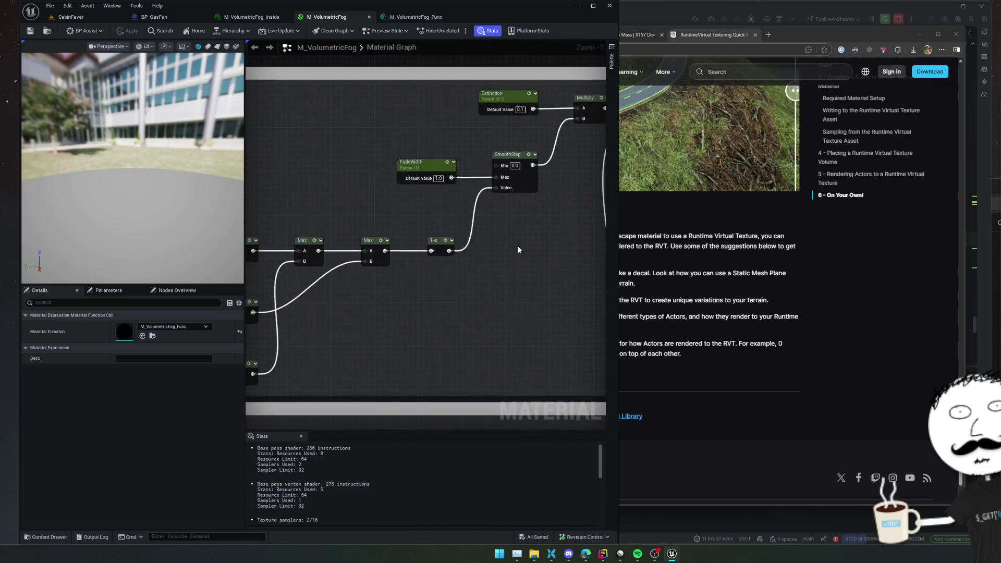
pyautogui.moveTo(425, 302); pyautogui.dragTo(535, 182)
pyautogui.moveTo(420, 268)
pyautogui.mouseDown()
pyautogui.moveTo(503, 220)
pyautogui.moveTo(478, 304)
pyautogui.mouseUp()
pyautogui.scroll(1, 478, 304)
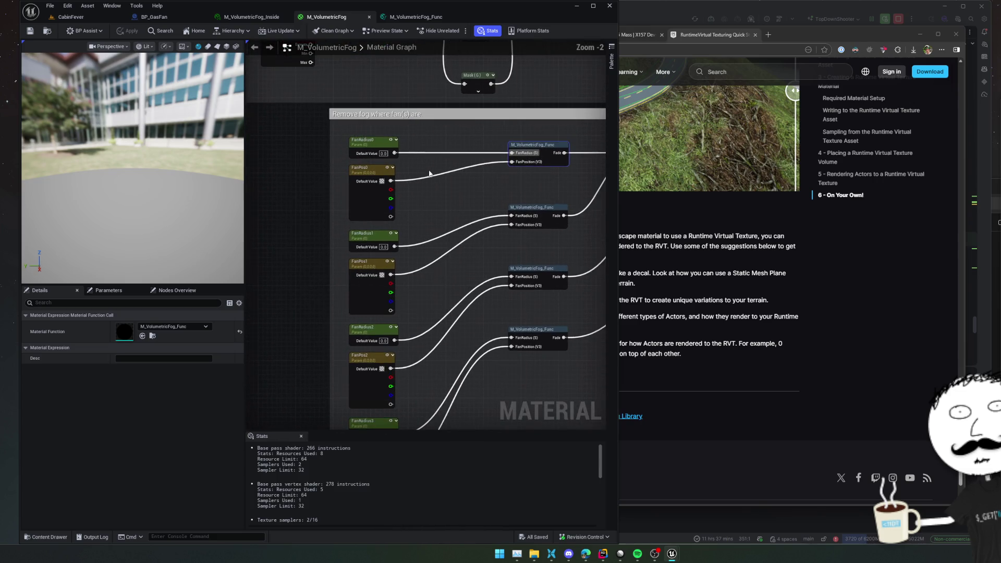
pyautogui.scroll(1, 430, 175)
pyautogui.scroll(1, 431, 282)
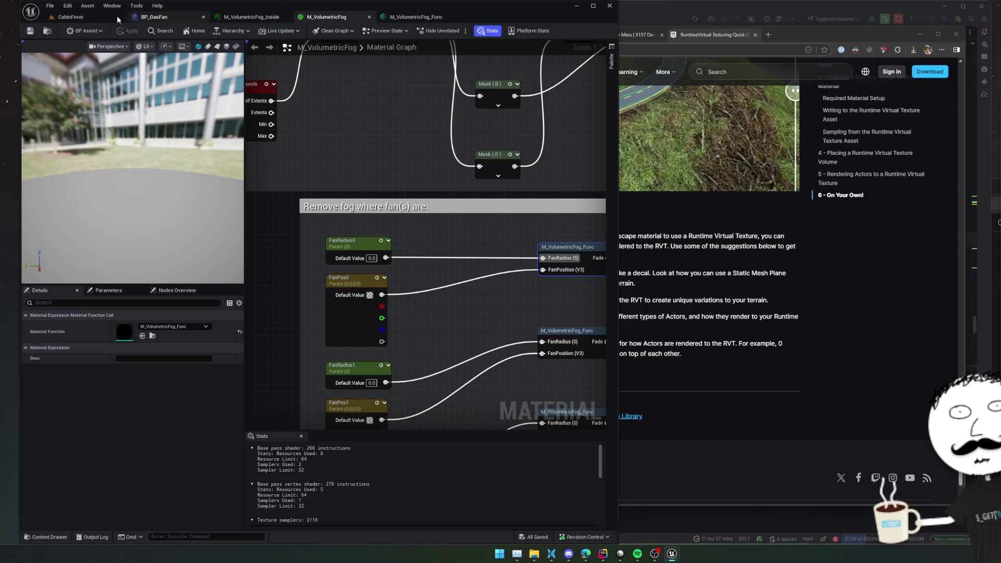
# Step: Snap BP_GasFan onto the cabin floor in CabinFever and select its Location values
pyautogui.click(70, 16)
pyautogui.click(225, 267)
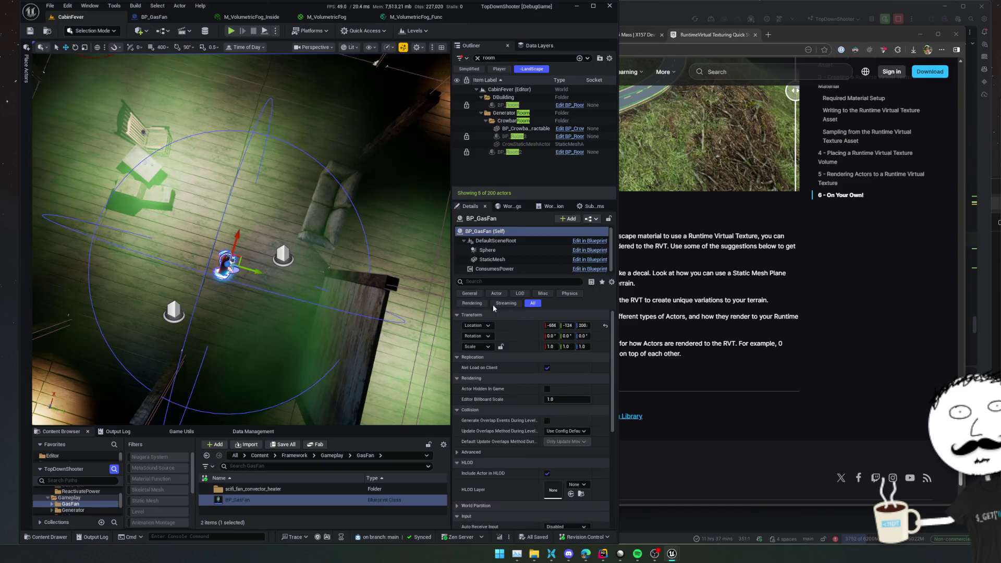
pyautogui.press('End')
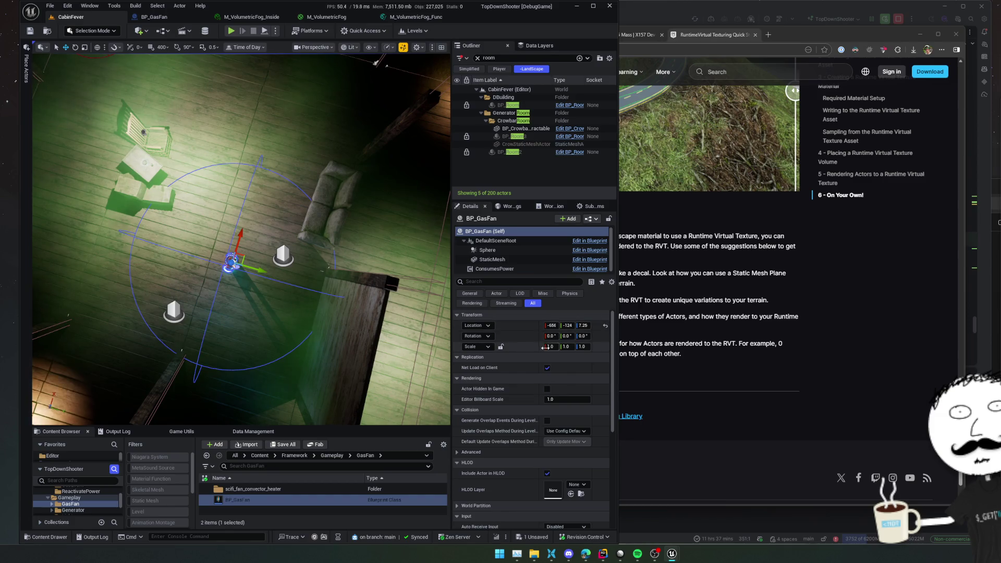
pyautogui.moveTo(544, 347); pyautogui.dragTo(512, 347)
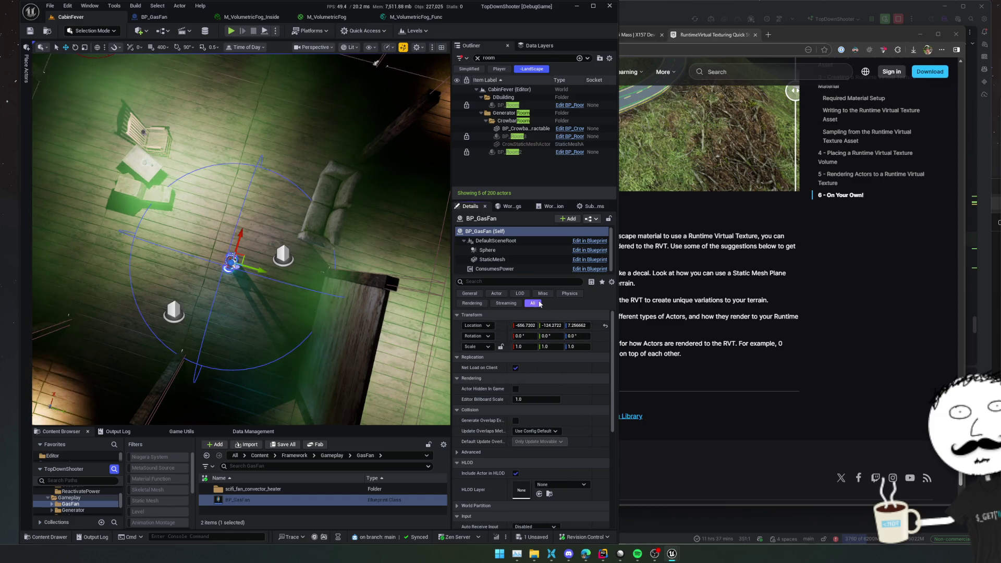
pyautogui.click(516, 324)
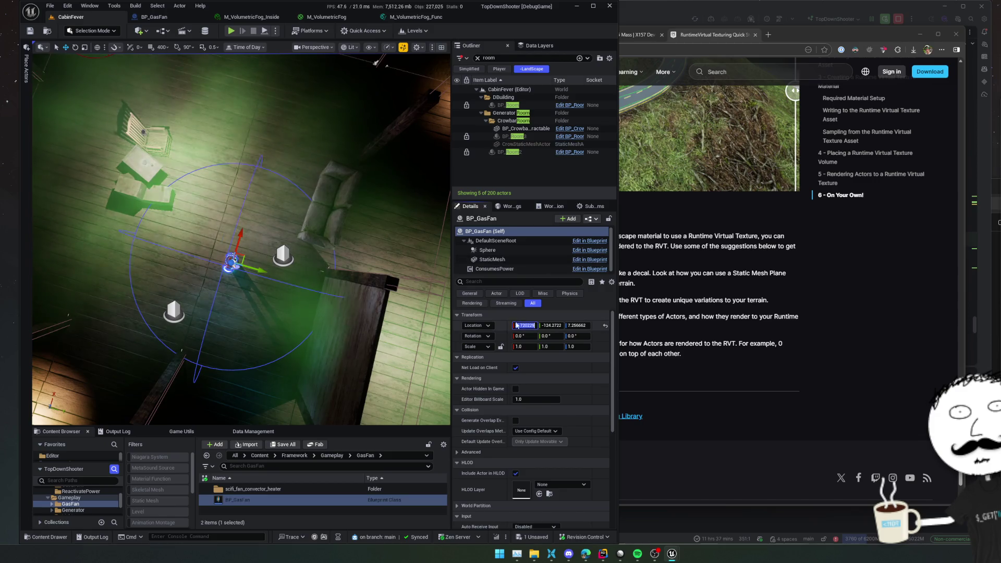
# Step: Launch Notepad, clear its old text, then switch to the M_VolumetricFog_Func graph
pyautogui.press('super')
pyautogui.write('notepad')
pyautogui.press('Return')
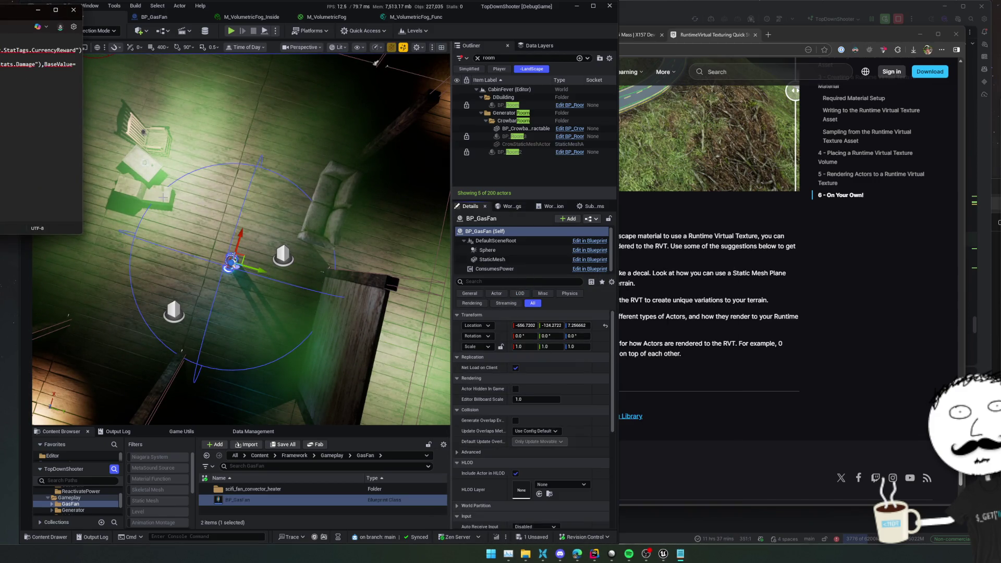
pyautogui.hotkey('ctrl', 'a')
pyautogui.press('BackSpace')
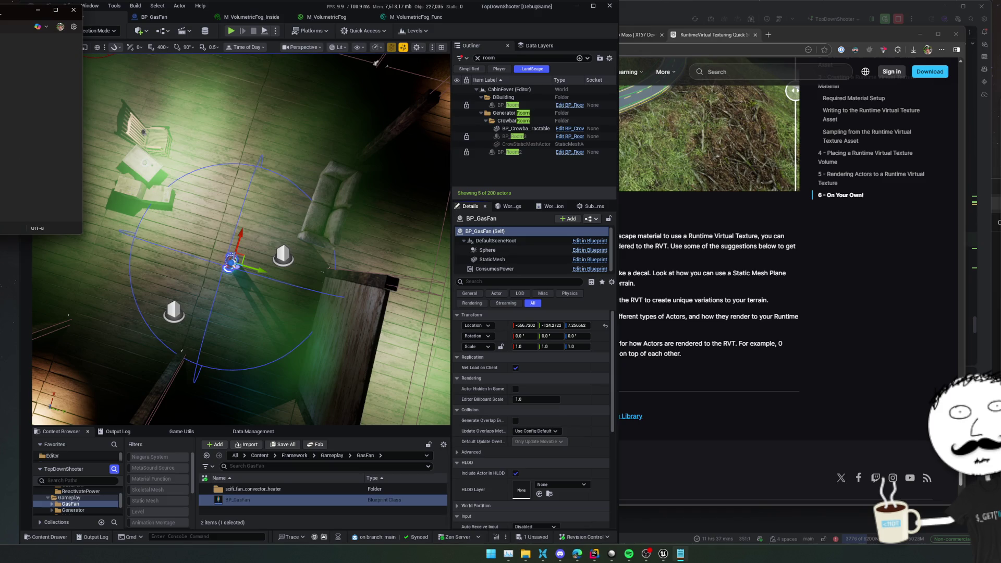
pyautogui.click(416, 17)
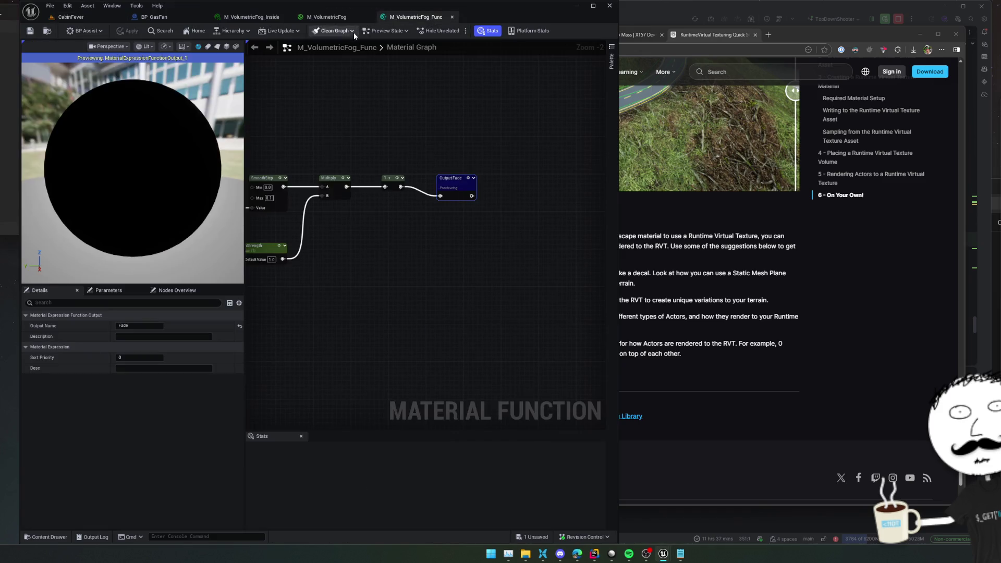
# Step: Set M_VolumetricFog's FanPos0 to (686.72, 124.27, 7.26) from the noted fan location
pyautogui.click(344, 16)
pyautogui.moveTo(421, 292); pyautogui.dragTo(419, 238)
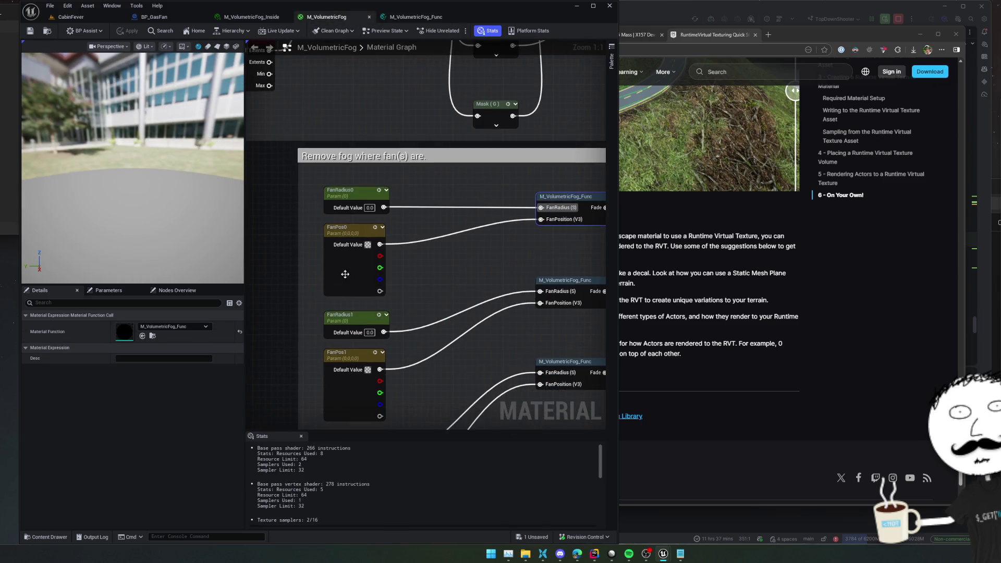
pyautogui.click(345, 274)
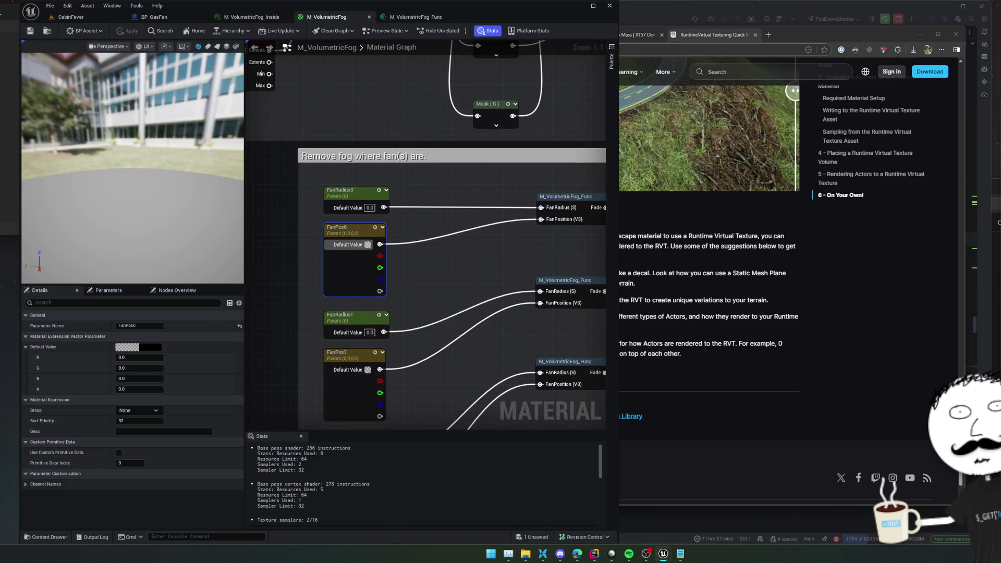
pyautogui.hotkey('alt', 'Tab')
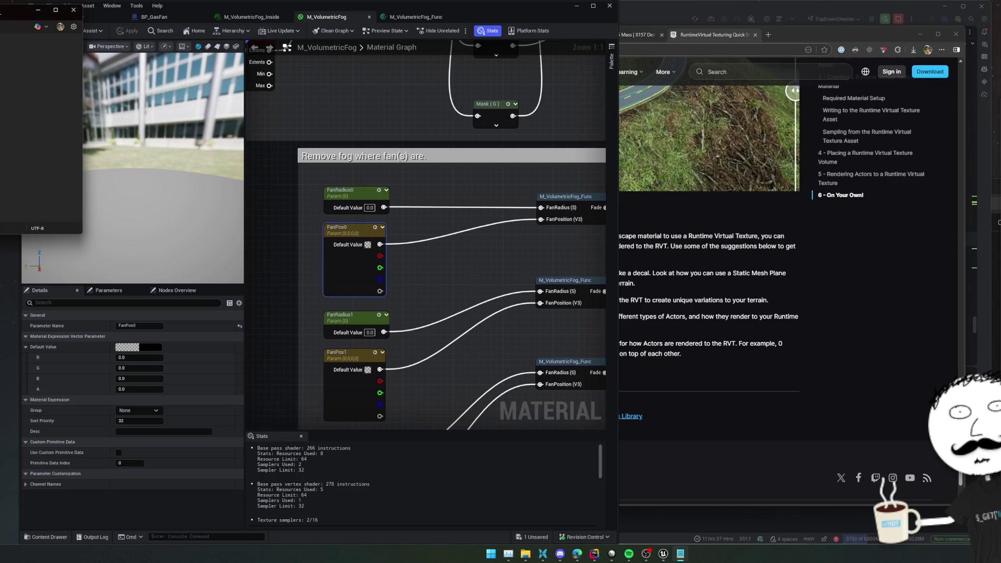
pyautogui.moveTo(141, 357); pyautogui.dragTo(203, 357)
pyautogui.moveTo(141, 367); pyautogui.dragTo(179, 365)
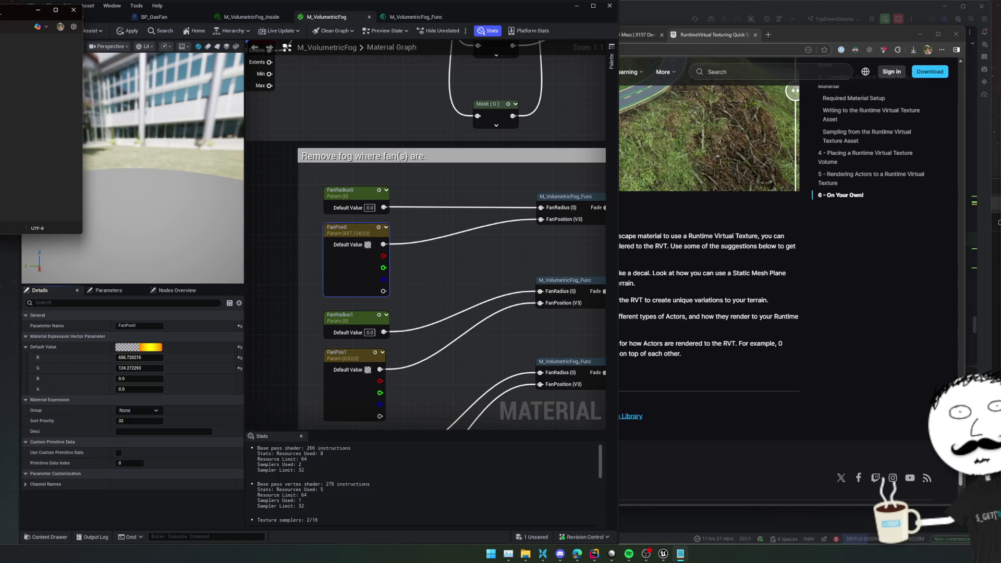
pyautogui.moveTo(141, 378); pyautogui.dragTo(200, 375)
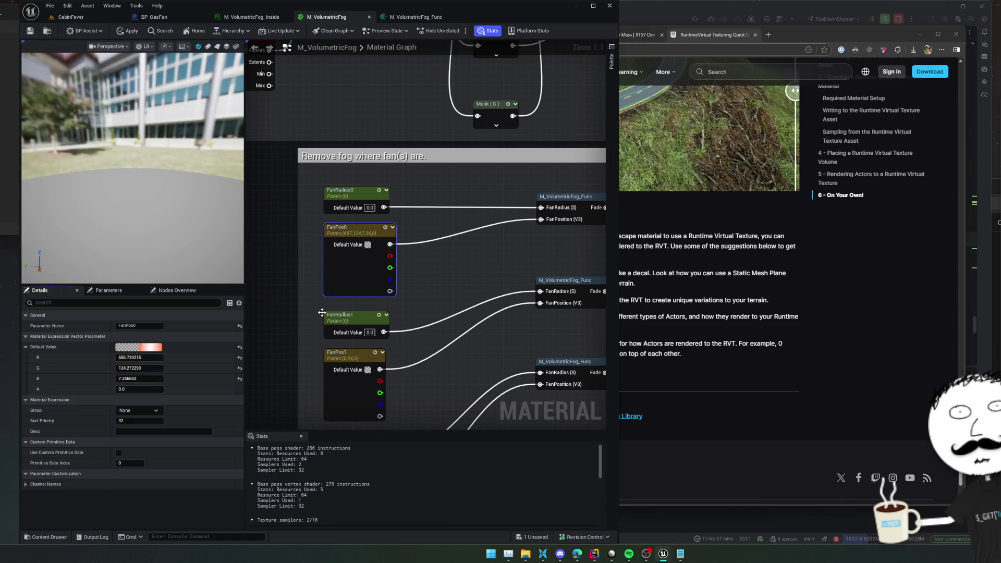
# Step: Set FanRadius0's default to 200, save and apply the material, and return to CabinFever
pyautogui.moveTo(459, 284); pyautogui.dragTo(434, 303)
pyautogui.click(335, 224)
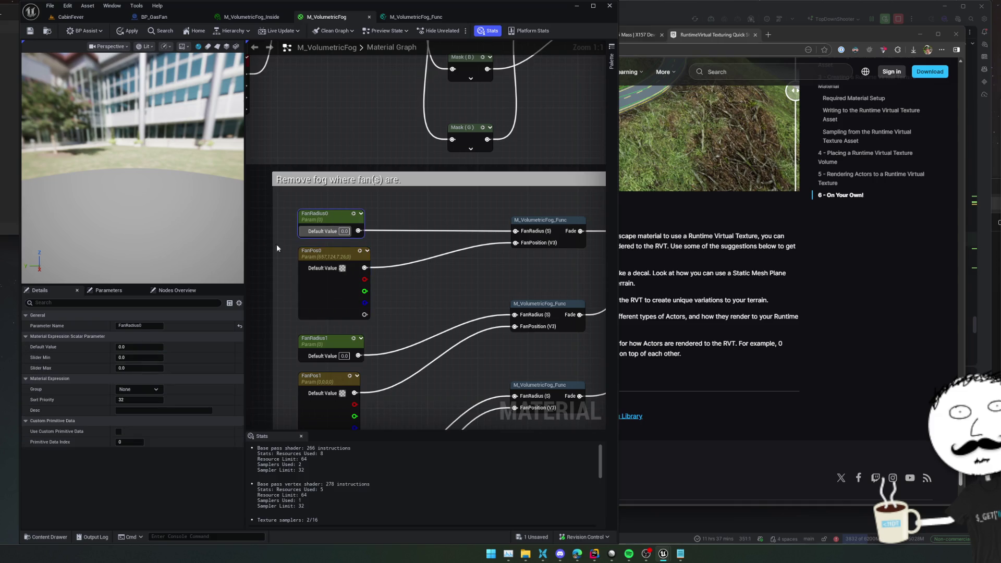
pyautogui.click(141, 348)
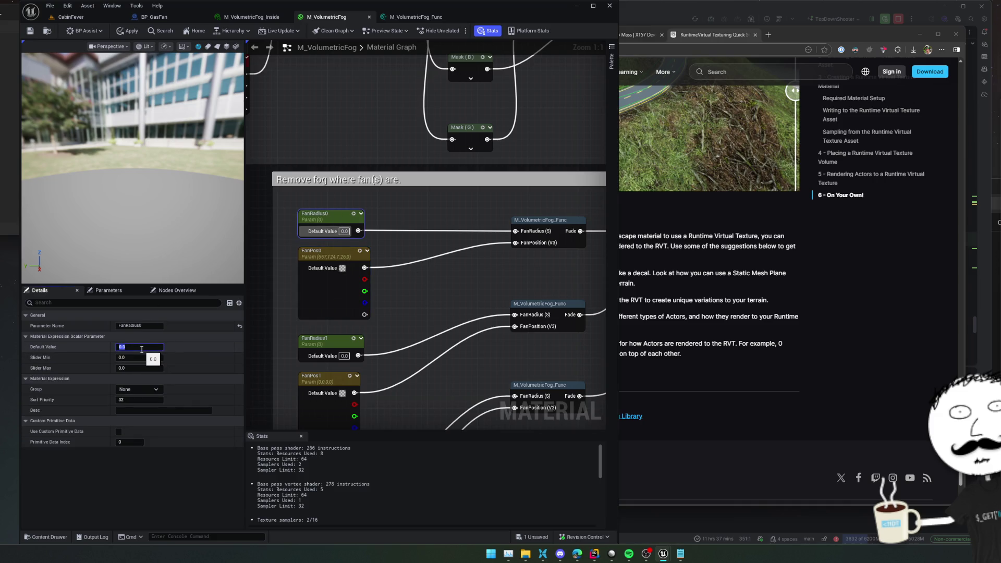
pyautogui.write('30')
pyautogui.press('Return')
pyautogui.hotkey('ctrl', 's')
pyautogui.click(132, 31)
pyautogui.click(74, 17)
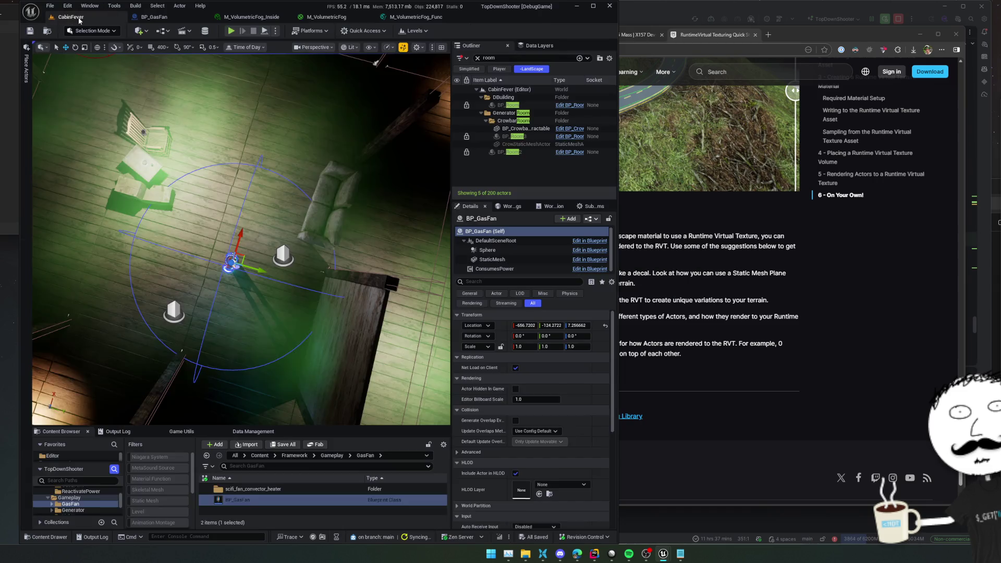
pyautogui.scroll(-3, 241, 240)
pyautogui.scroll(-3, 242, 240)
pyautogui.scroll(-2, 240, 240)
pyautogui.scroll(2, 239, 167)
pyautogui.scroll(2, 238, 166)
pyautogui.scroll(2, 239, 167)
pyautogui.scroll(2, 239, 167)
pyautogui.moveTo(35, 137)
pyautogui.mouseDown()
pyautogui.moveTo(422, 315)
pyautogui.moveTo(297, 235)
pyautogui.mouseUp()
pyautogui.click(287, 246)
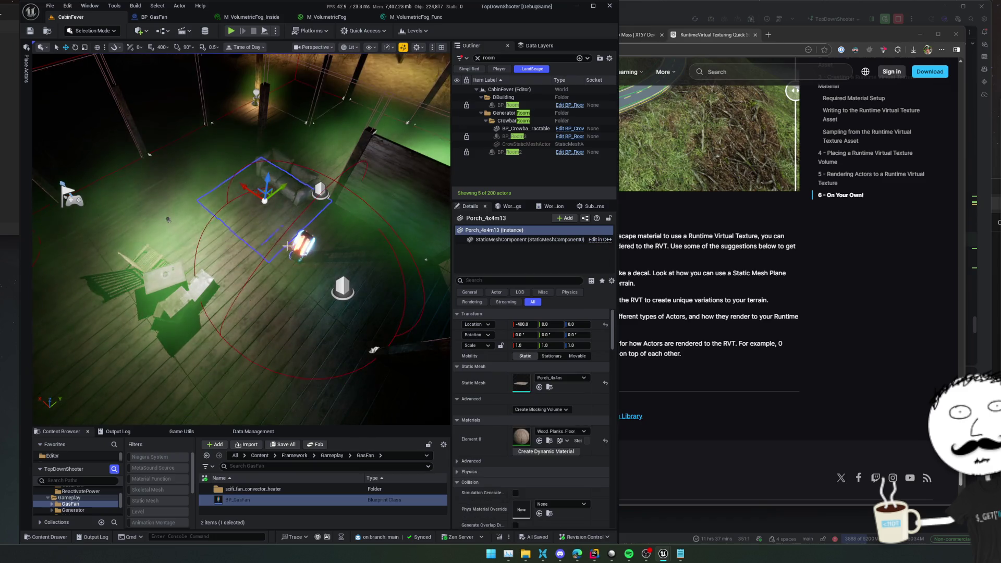
pyautogui.click(296, 239)
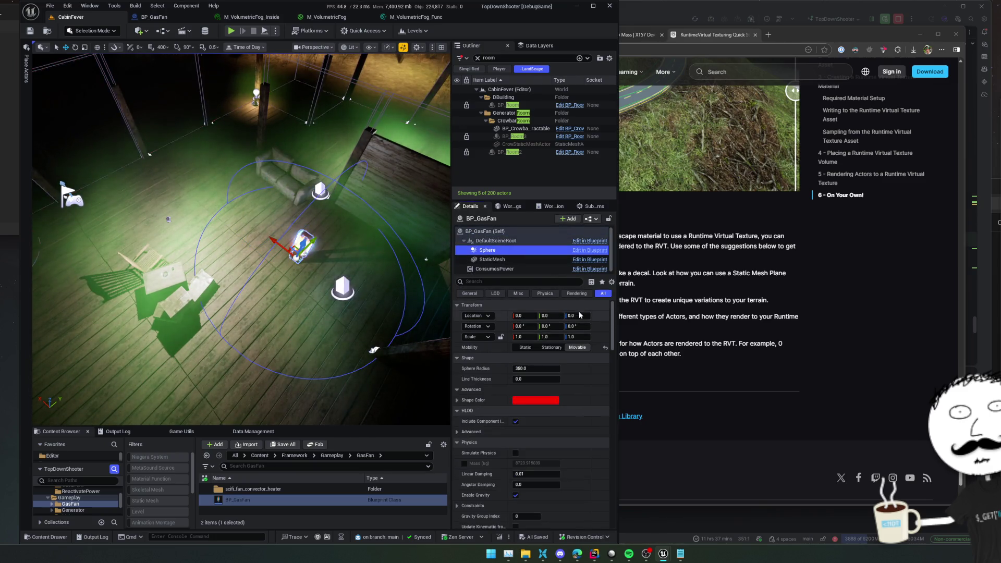
pyautogui.click(327, 17)
pyautogui.click(415, 16)
pyautogui.click(332, 16)
pyautogui.click(346, 231)
pyautogui.write('350')
pyautogui.press('Return')
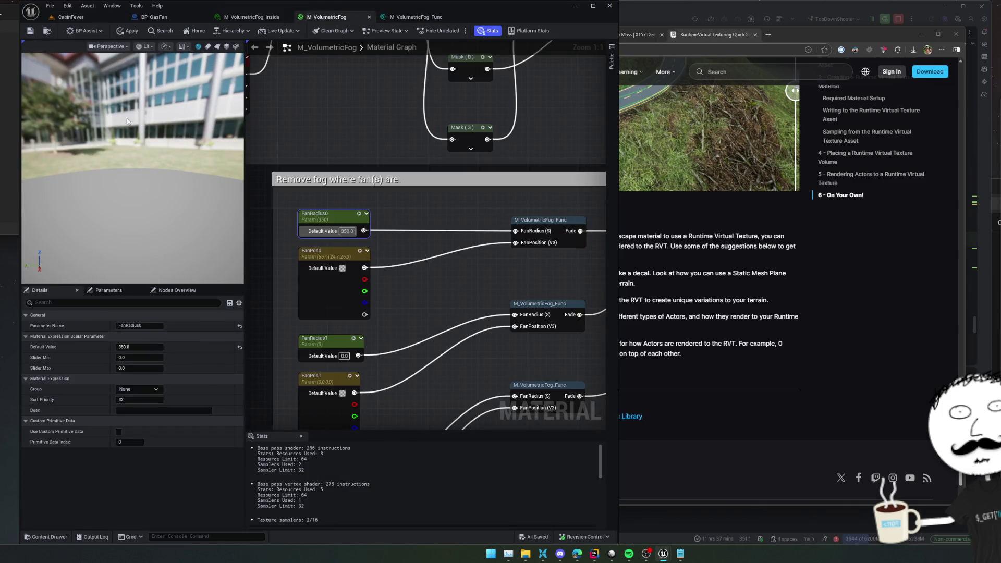
pyautogui.click(122, 30)
pyautogui.click(29, 35)
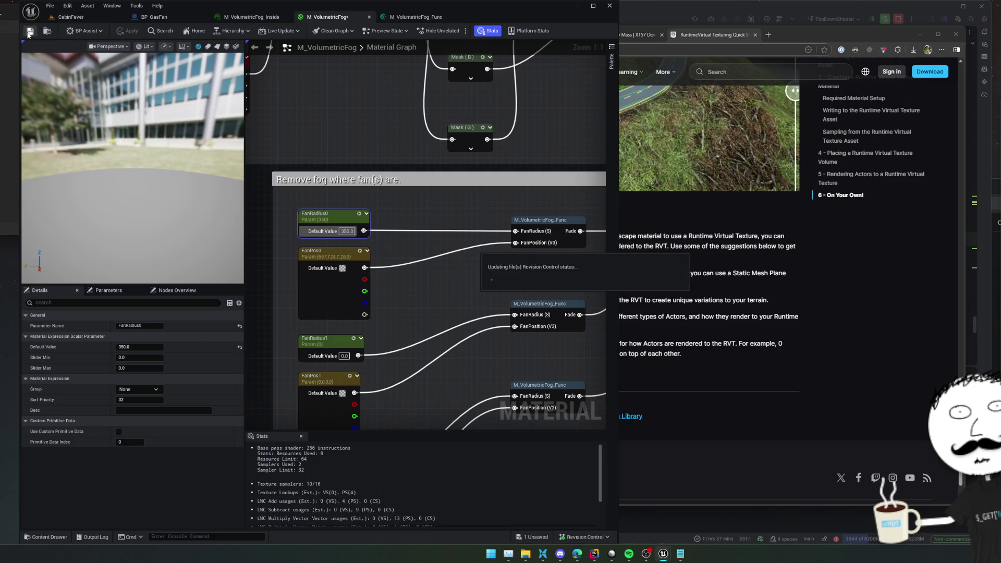
pyautogui.click(60, 19)
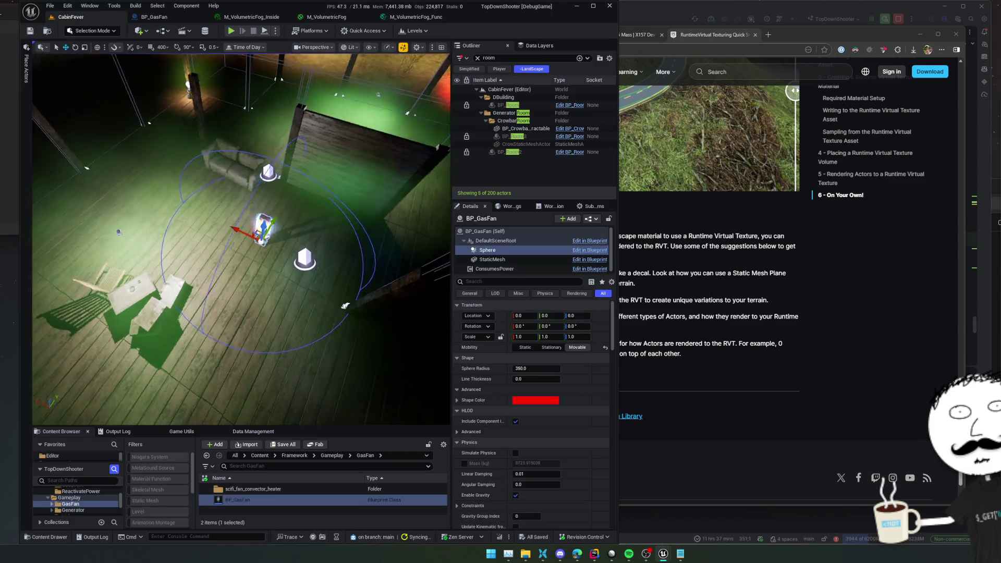
pyautogui.moveTo(235, 235); pyautogui.dragTo(266, 250)
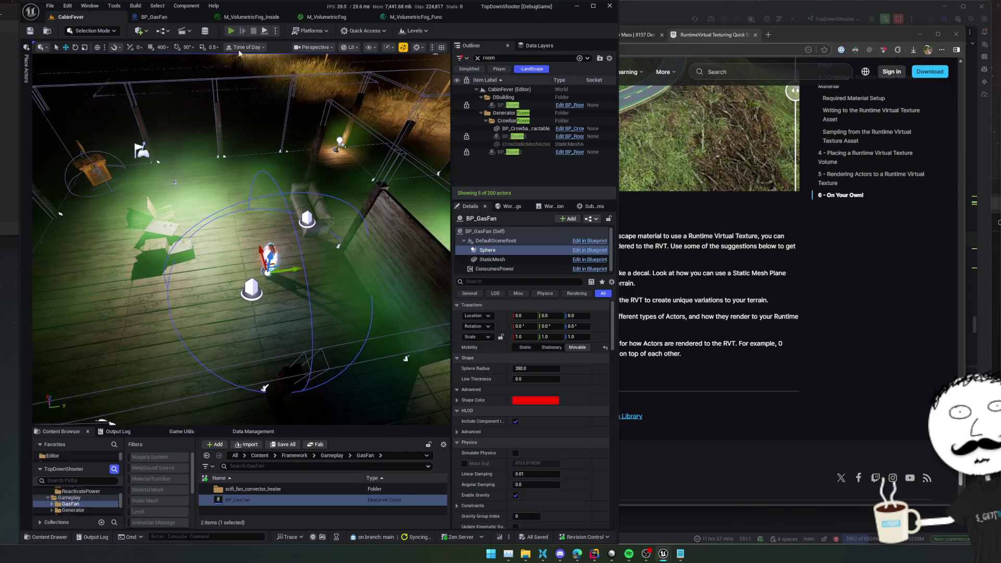
# Step: Play the level and walk through the gas-filled room, then bring up the M_VolumetricFog_Inside instance
pyautogui.hotkey('alt', 'p')
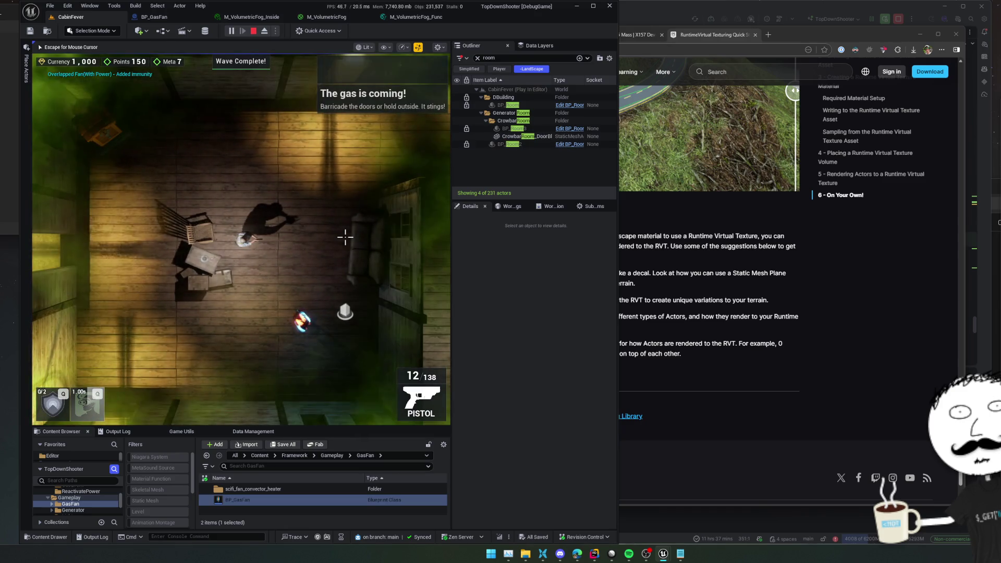
pyautogui.press('s')
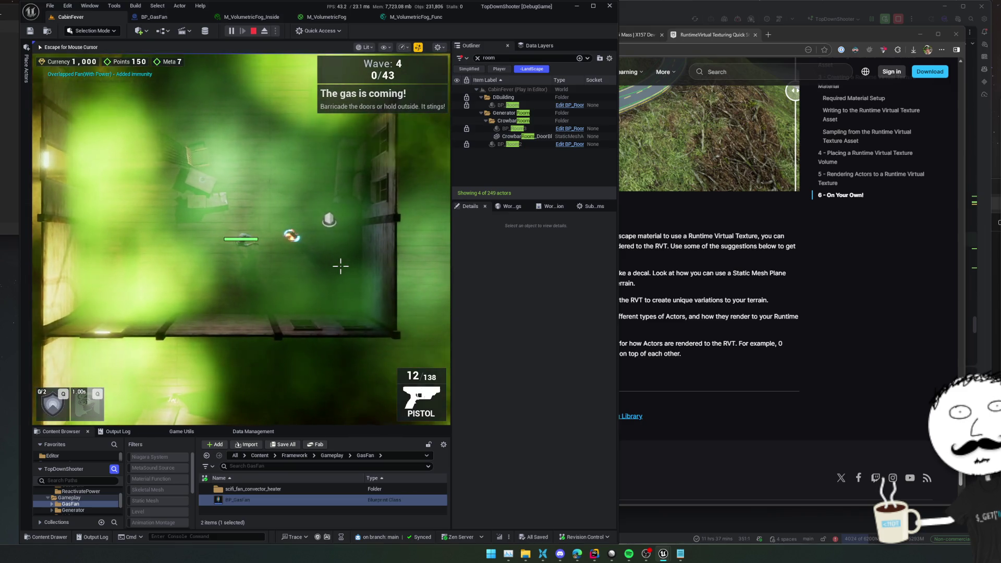
pyautogui.press('Escape')
pyautogui.click(270, 17)
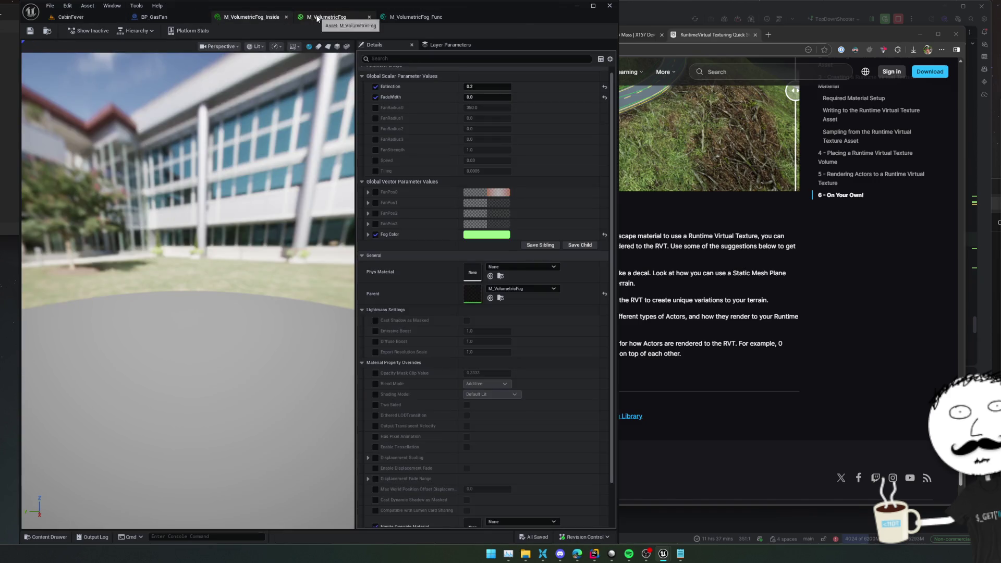
# Step: Review the FanRadius fog-removal nodes in M_VolumetricFog, then return to the running CabinFever game
pyautogui.click(325, 16)
pyautogui.scroll(2, 346, 237)
pyautogui.scroll(2, 346, 237)
pyautogui.scroll(-3, 345, 237)
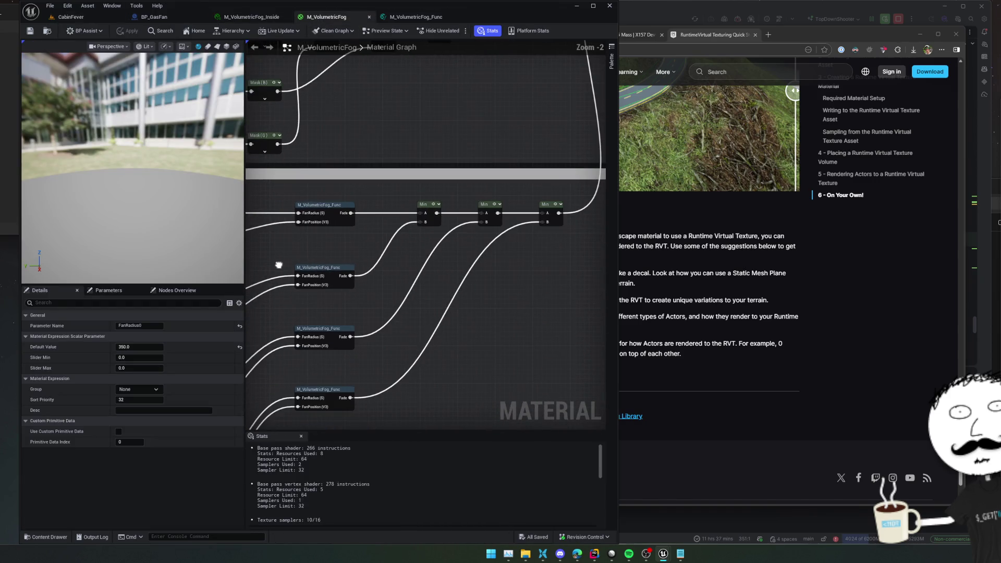
pyautogui.scroll(2, 503, 302)
pyautogui.scroll(1, 434, 328)
pyautogui.moveTo(398, 317)
pyautogui.mouseDown()
pyautogui.moveTo(398, 364)
pyautogui.moveTo(440, 321)
pyautogui.moveTo(537, 293)
pyautogui.moveTo(560, 266)
pyautogui.moveTo(444, 149)
pyautogui.mouseUp()
pyautogui.scroll(-1, 467, 309)
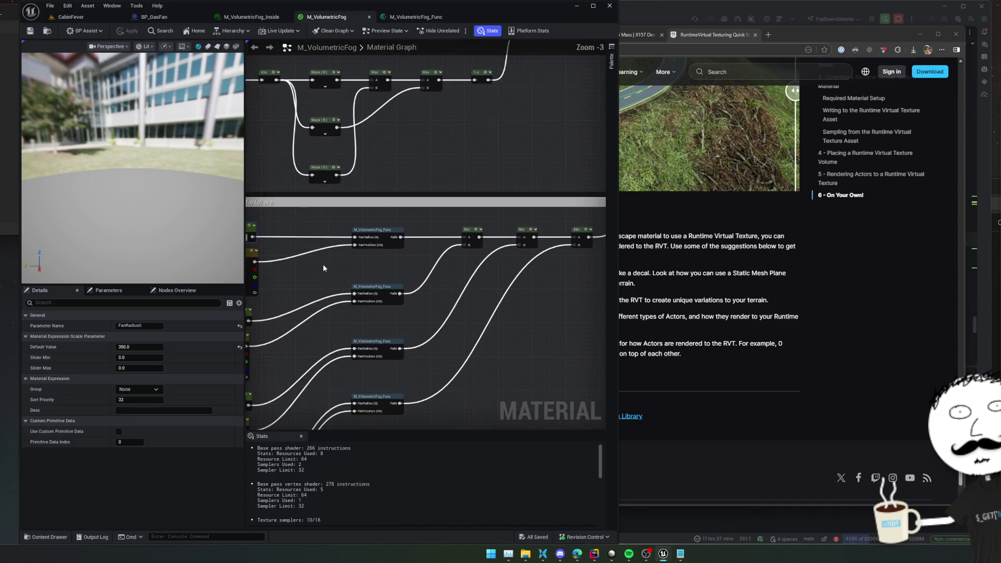
pyautogui.scroll(1, 415, 303)
pyautogui.scroll(1, 412, 304)
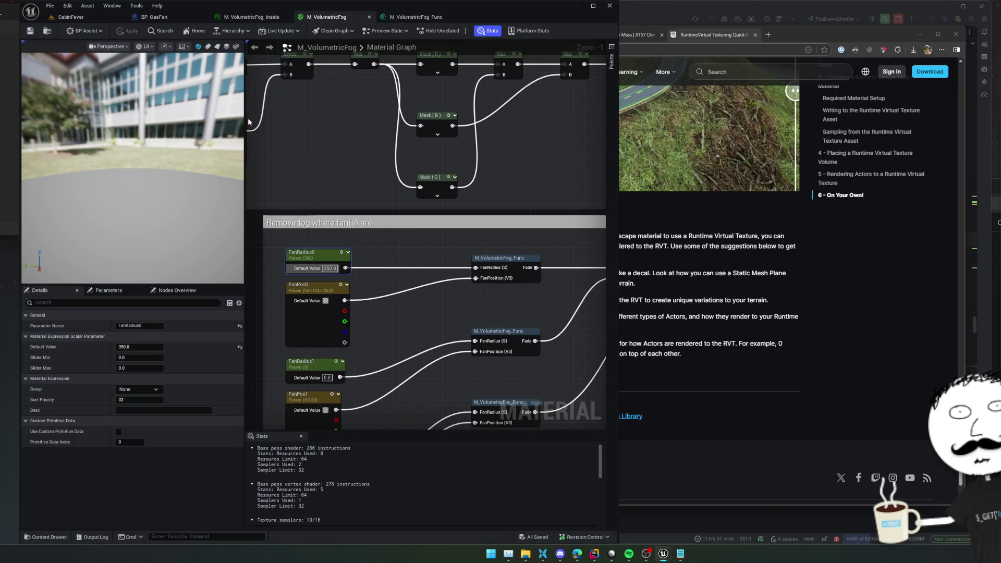
pyautogui.click(109, 16)
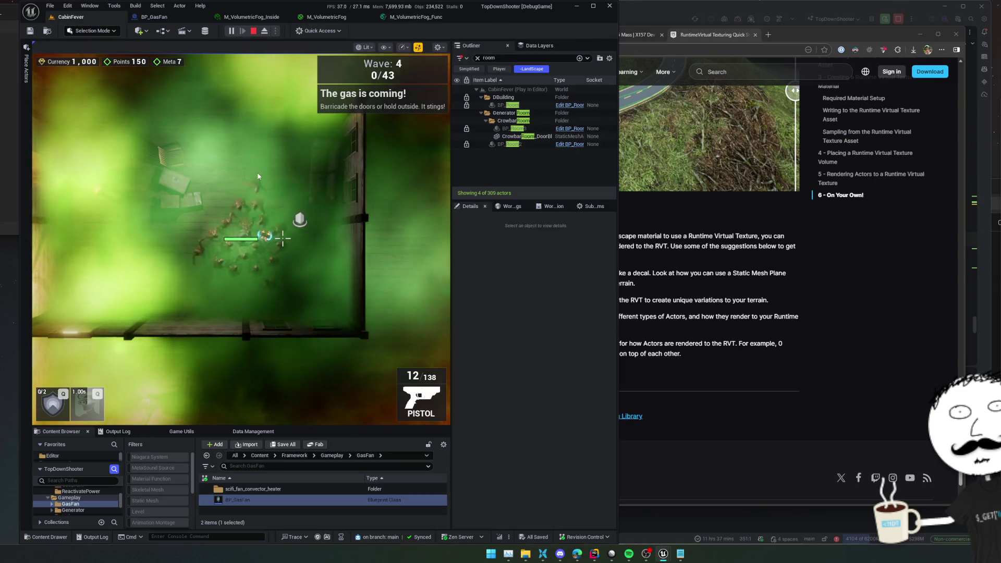
# Step: Stop the play session and switch to the M_VolumetricFog_Func material function
pyautogui.click(253, 31)
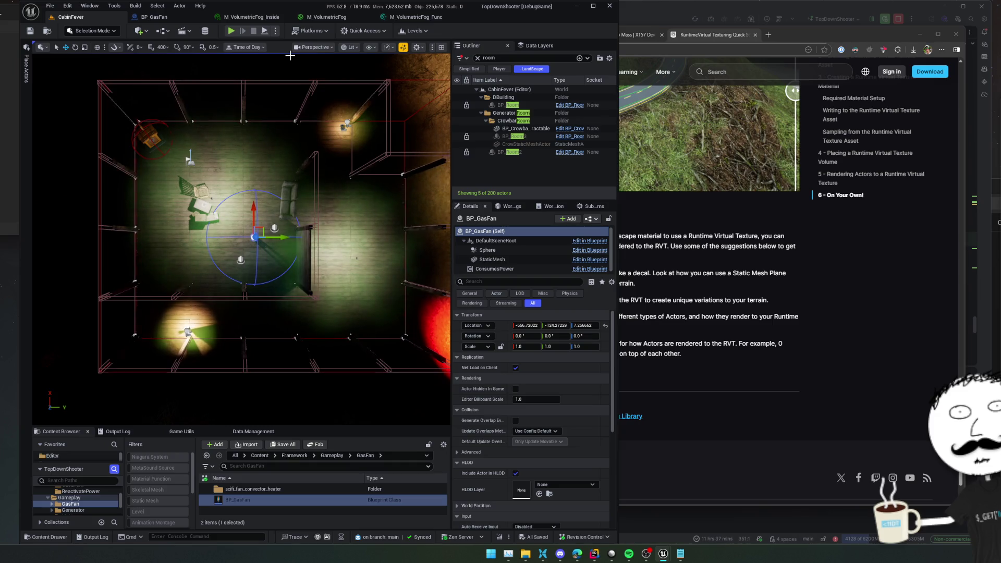
pyautogui.click(384, 18)
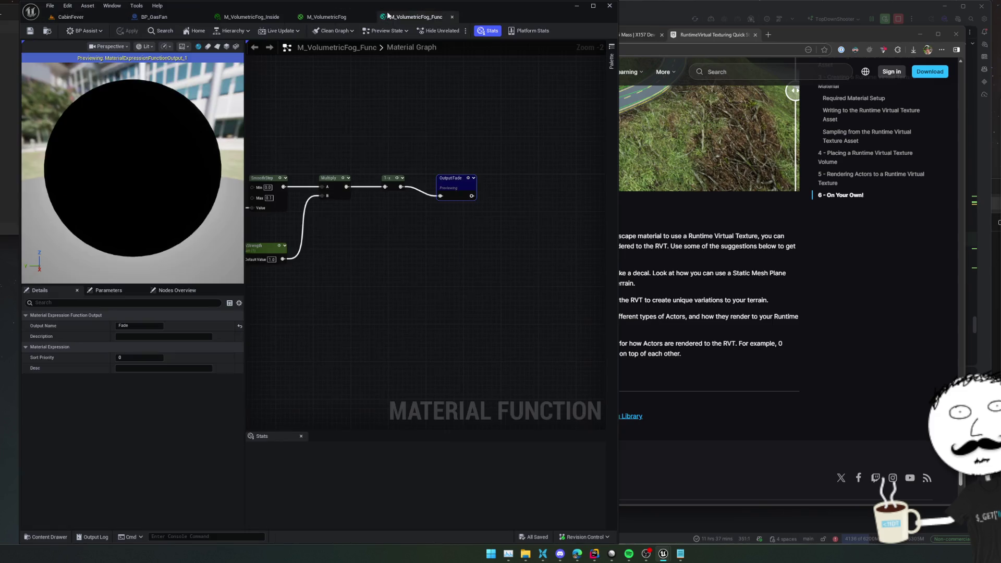
# Step: Reset the FanPos0 parameter's components in M_VolumetricFog to 0, then move to M_VolumetricFog_Inside
pyautogui.click(320, 18)
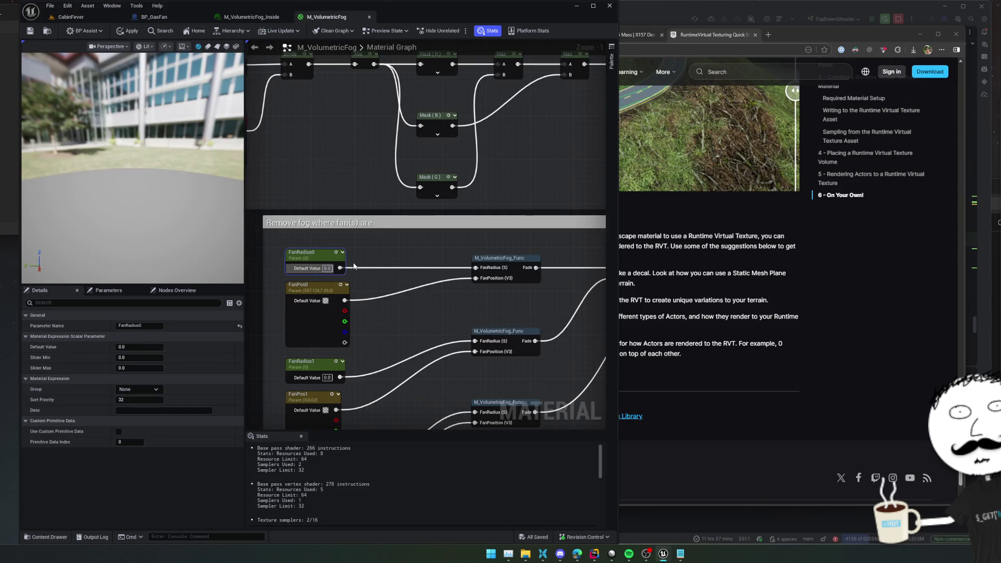
pyautogui.click(307, 318)
pyautogui.click(146, 357)
pyautogui.write('0')
pyautogui.press('Tab')
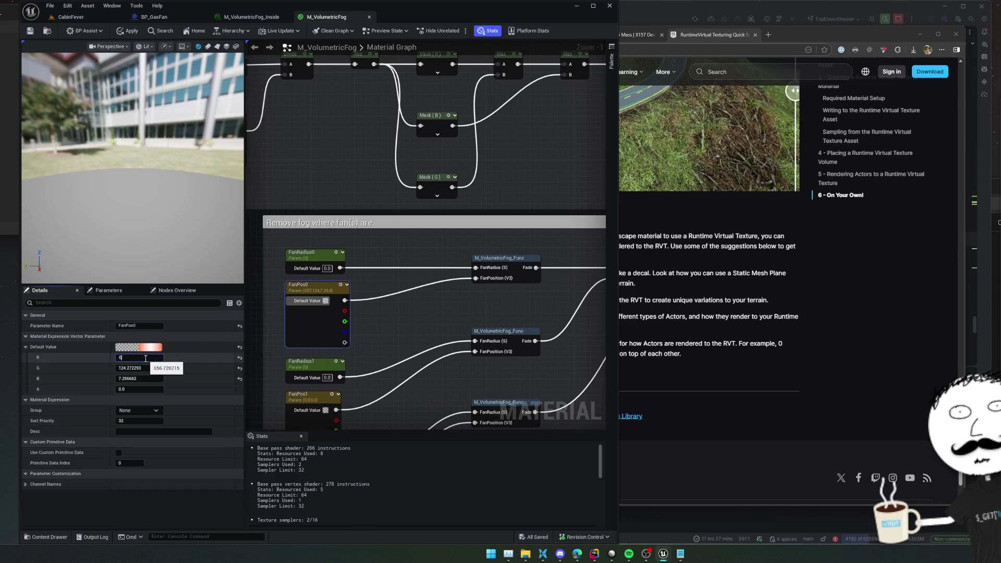
pyautogui.write('0')
pyautogui.press('Tab')
pyautogui.write('0')
pyautogui.press('Tab')
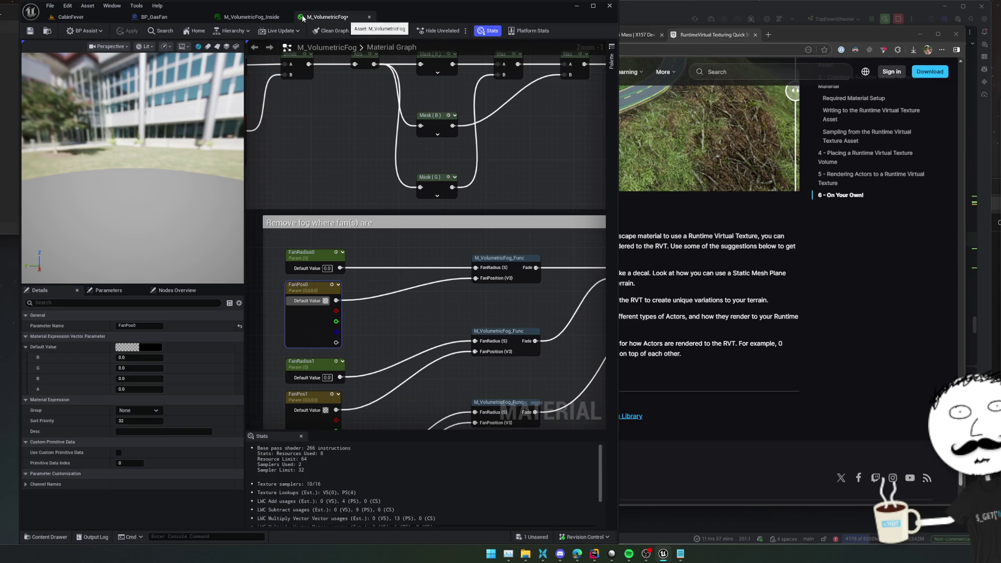
pyautogui.click(251, 16)
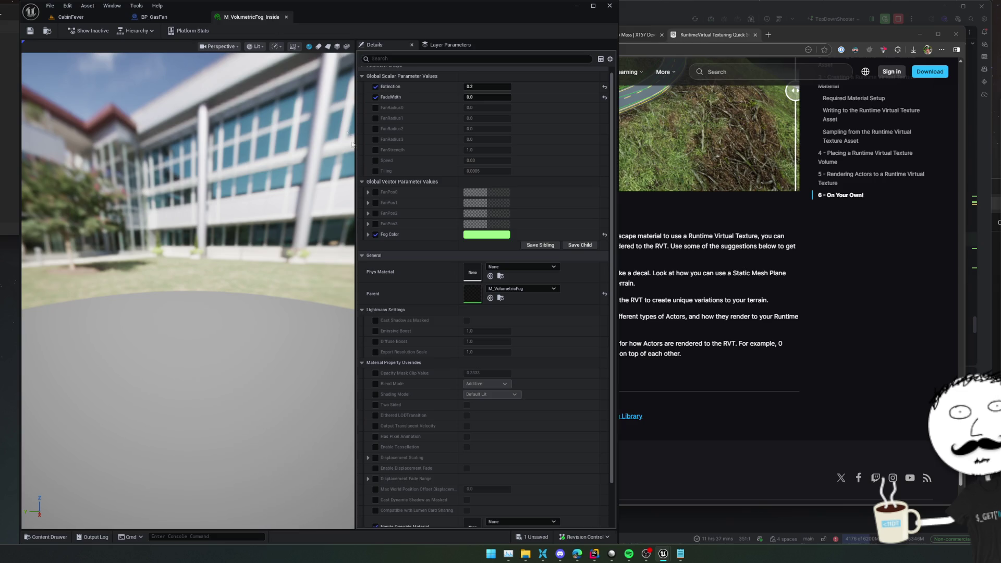
# Step: Override FanPos0 in M_VolumetricFog_Inside with the gas fan's location (R 656.72)
pyautogui.click(368, 191)
pyautogui.click(368, 192)
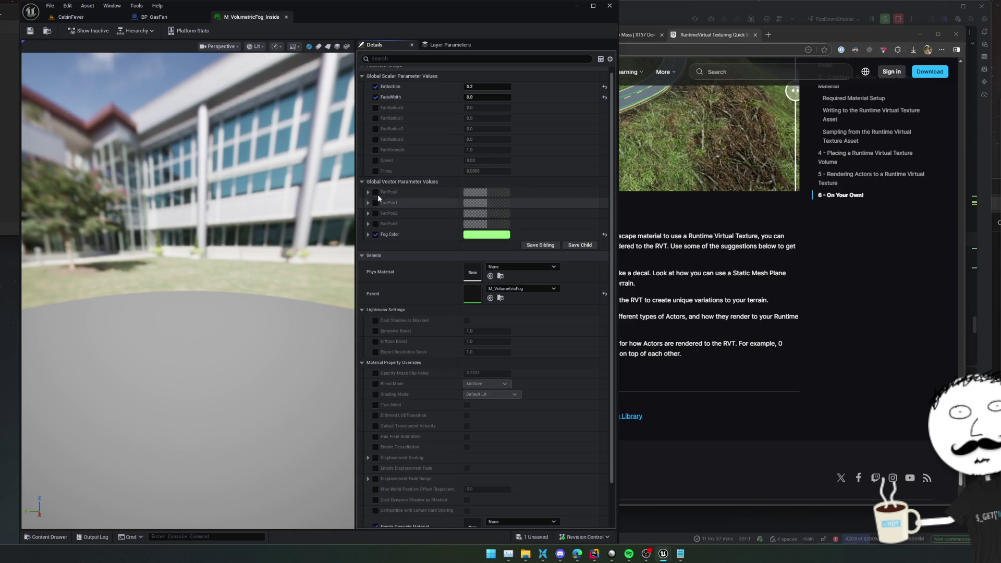
pyautogui.click(368, 192)
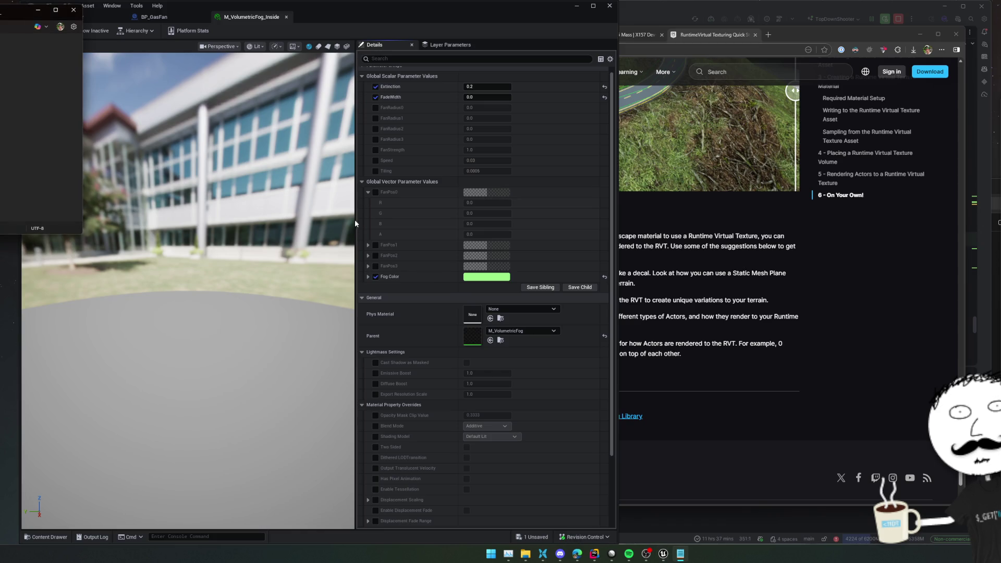
pyautogui.click(376, 192)
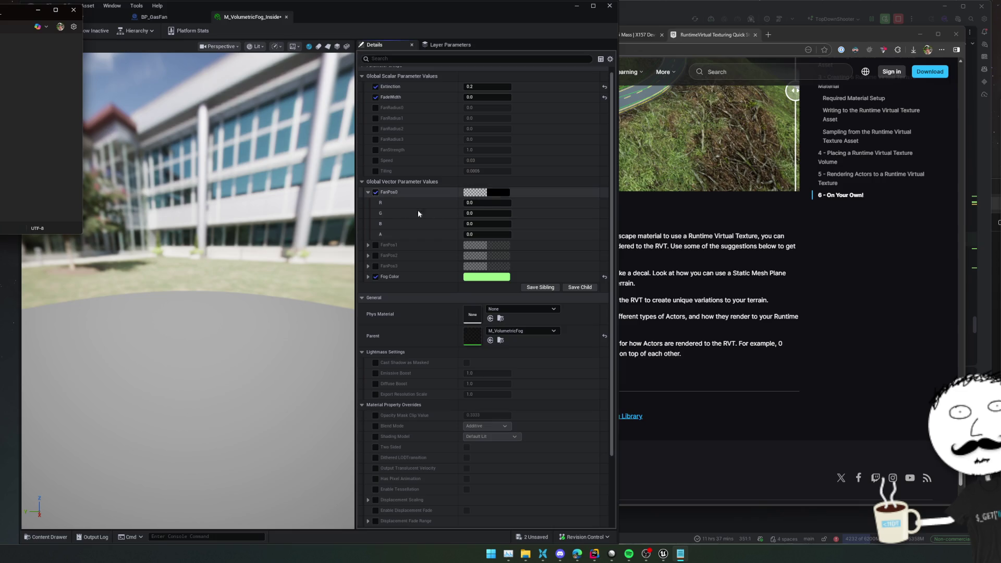
pyautogui.moveTo(486, 202); pyautogui.dragTo(547, 202)
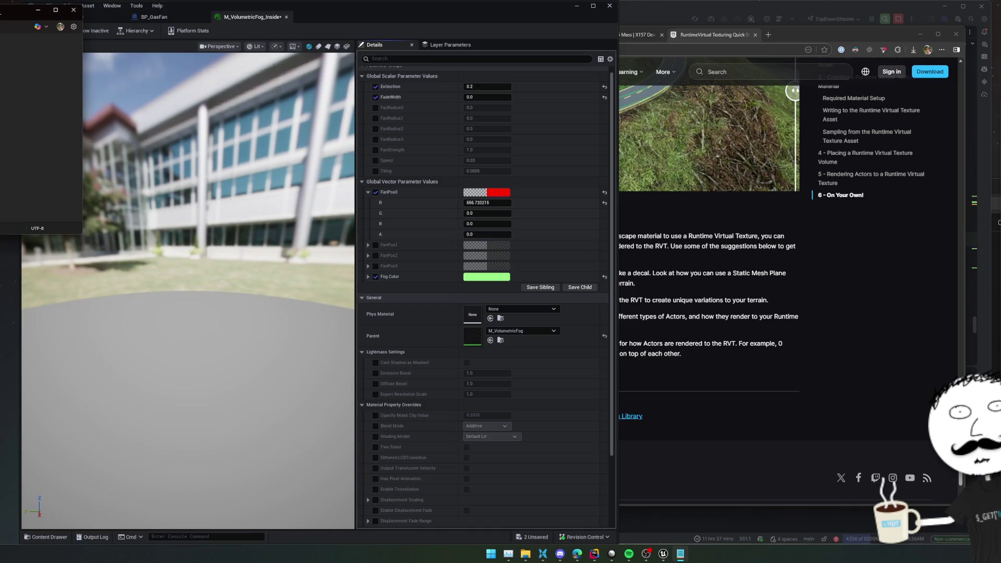
pyautogui.click(497, 205)
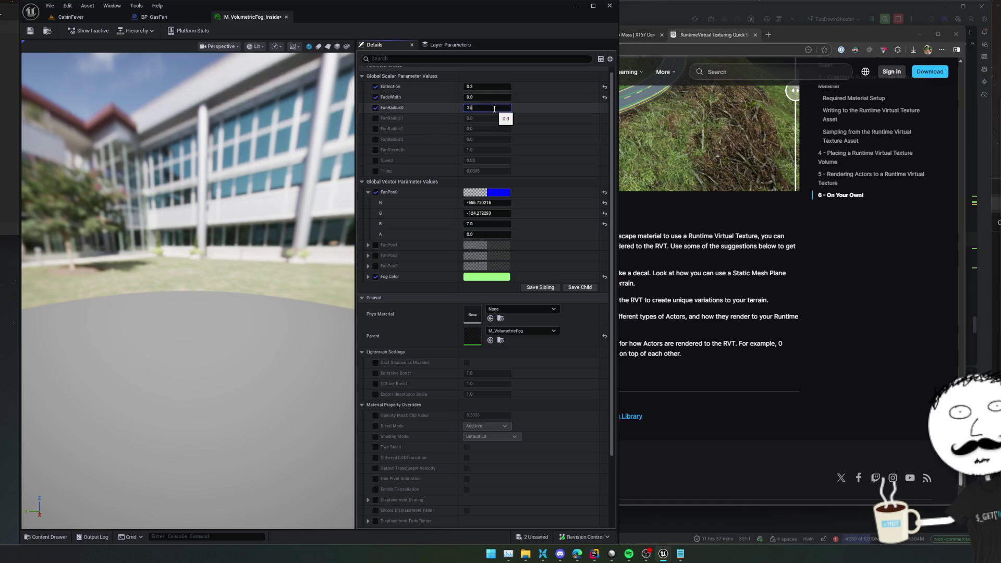
# Step: Commit FanRadius0 at 350, save the instance and return to the CabinFever level
pyautogui.hotkey('ctrl', 's')
pyautogui.click(30, 30)
pyautogui.click(100, 16)
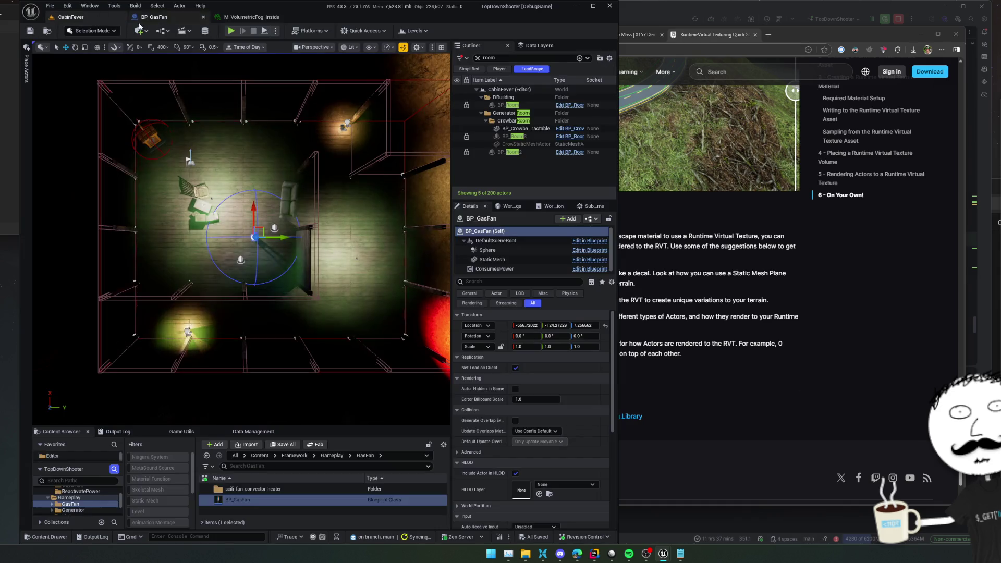
pyautogui.scroll(3, 257, 204)
pyautogui.scroll(2, 228, 144)
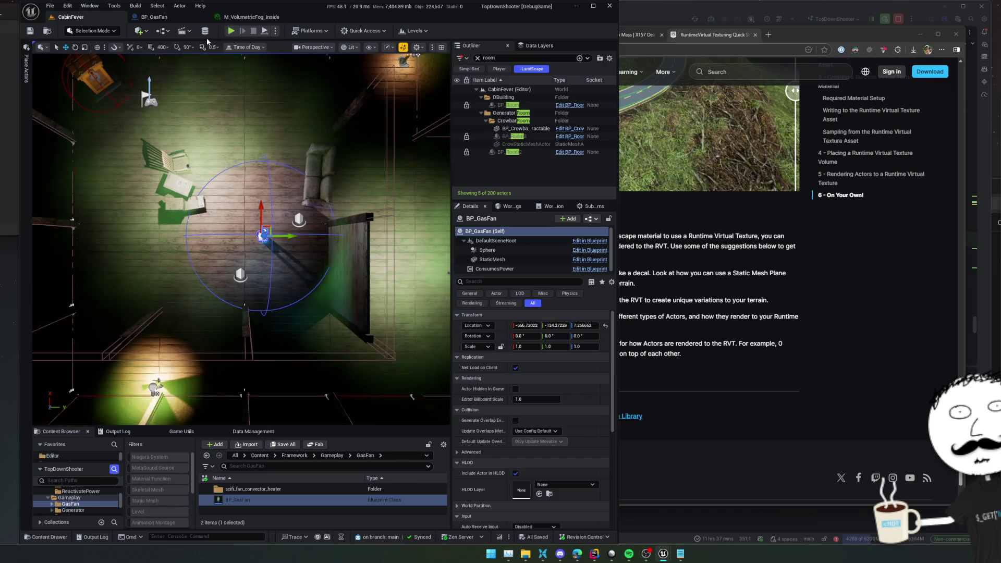
pyautogui.hotkey('alt', 'p')
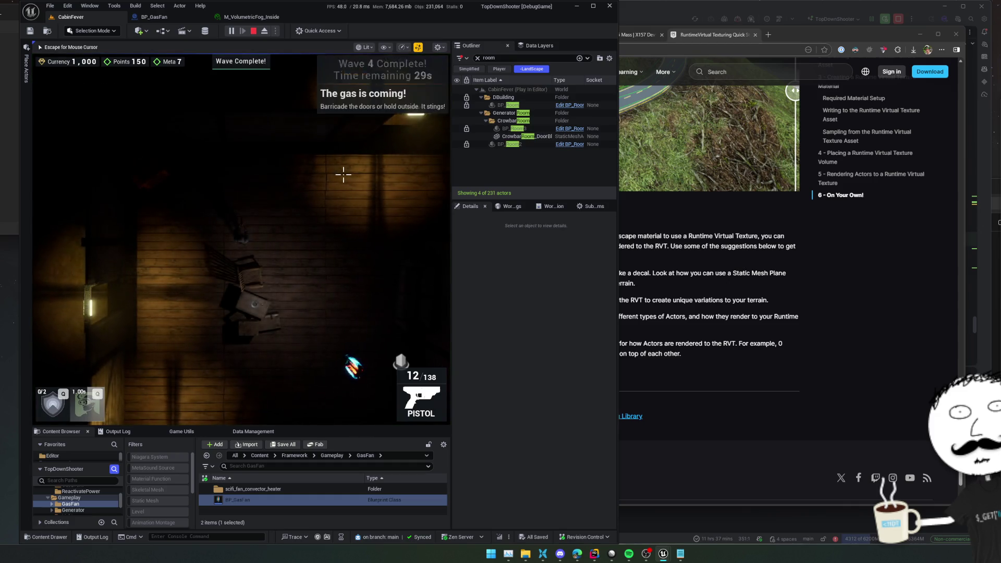
pyautogui.press('s')
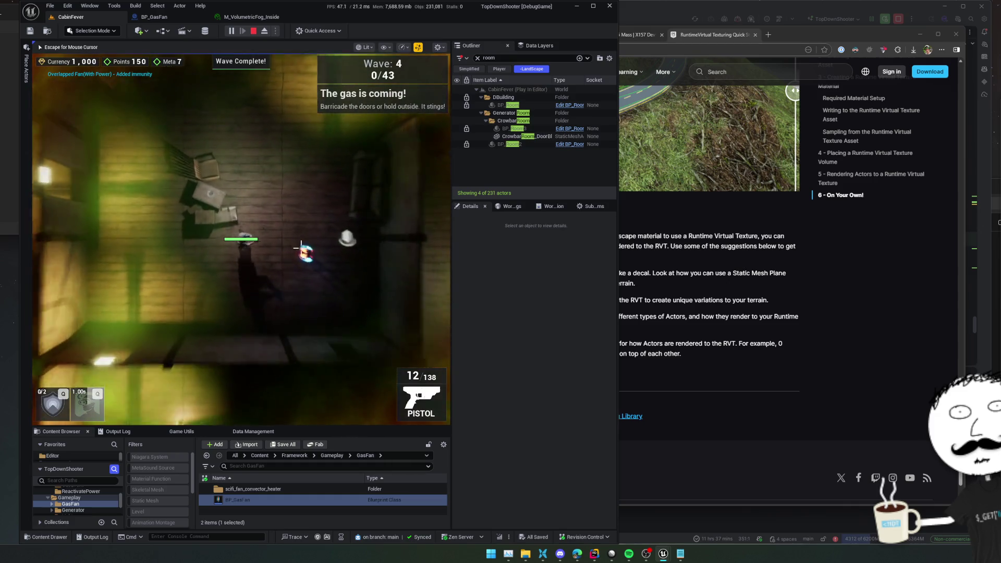
pyautogui.press('d')
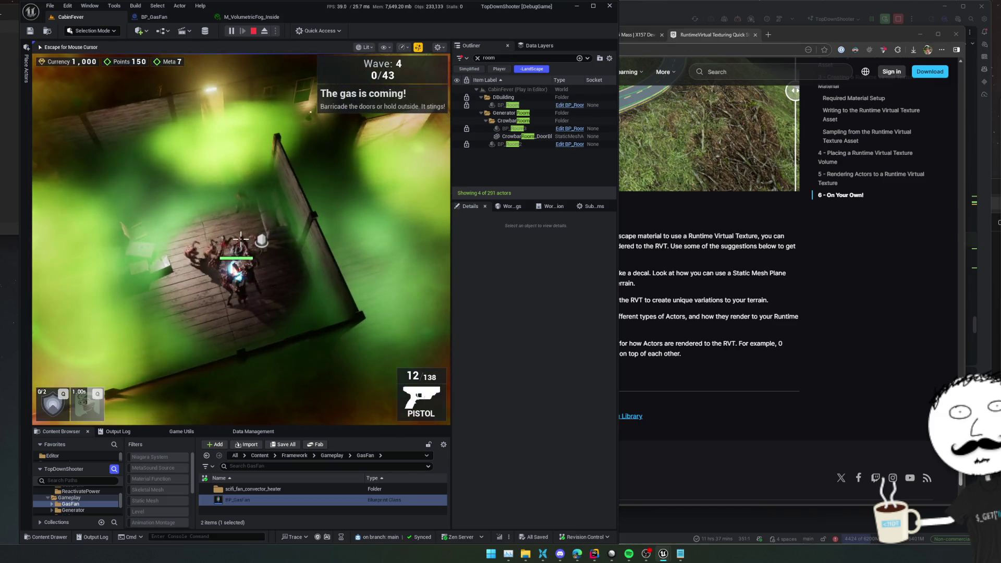
pyautogui.click(254, 31)
pyautogui.hotkey('ctrl', 'p')
pyautogui.write('Fog')
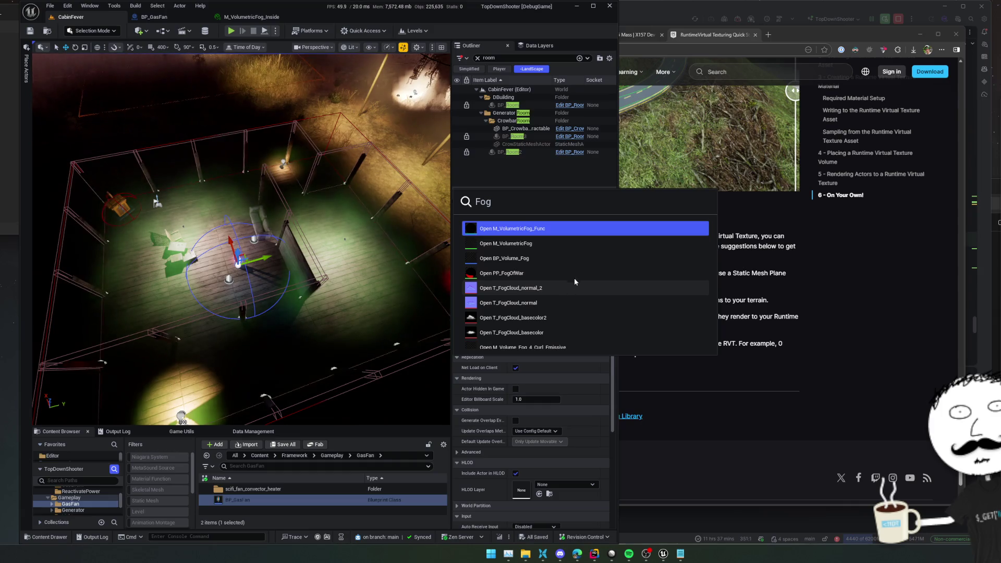
pyautogui.scroll(-2, 574, 277)
pyautogui.scroll(-3, 575, 275)
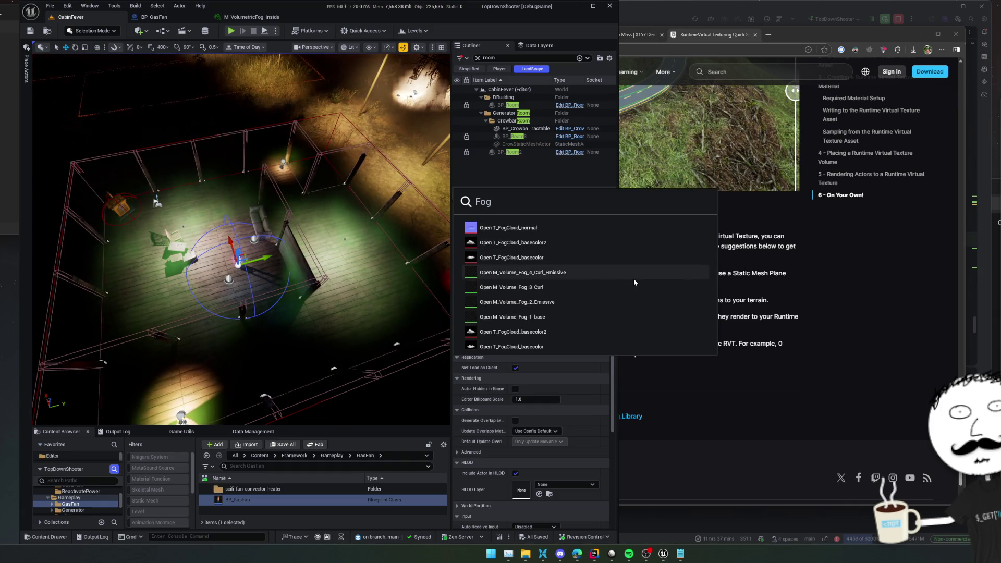
pyautogui.scroll(-2, 634, 281)
pyautogui.scroll(-1, 634, 278)
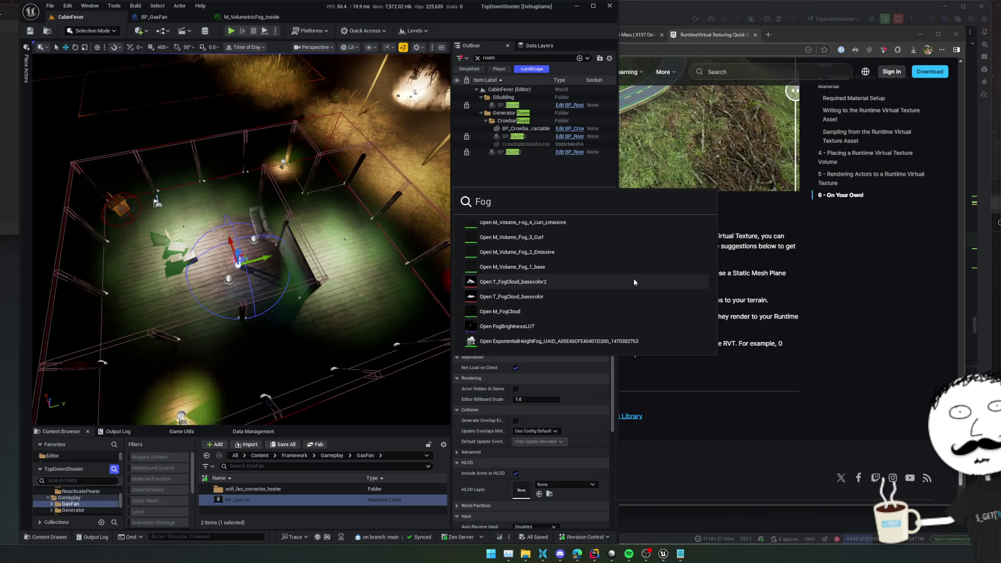
pyautogui.scroll(-2, 634, 278)
pyautogui.scroll(-2, 634, 279)
pyautogui.scroll(-2, 633, 279)
pyautogui.scroll(-3, 634, 278)
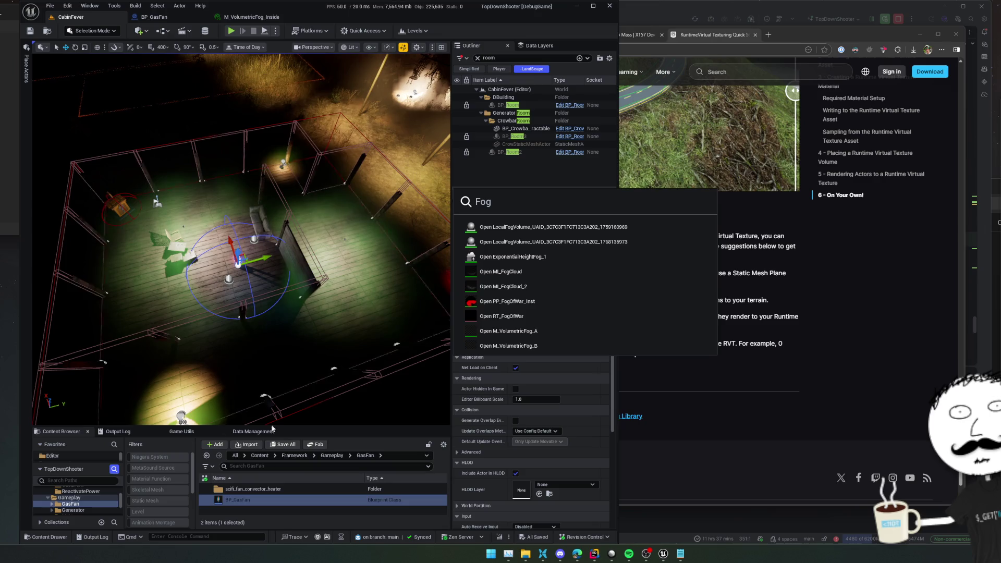
# Step: Close the Fog asset search without opening anything
pyautogui.press('Escape')
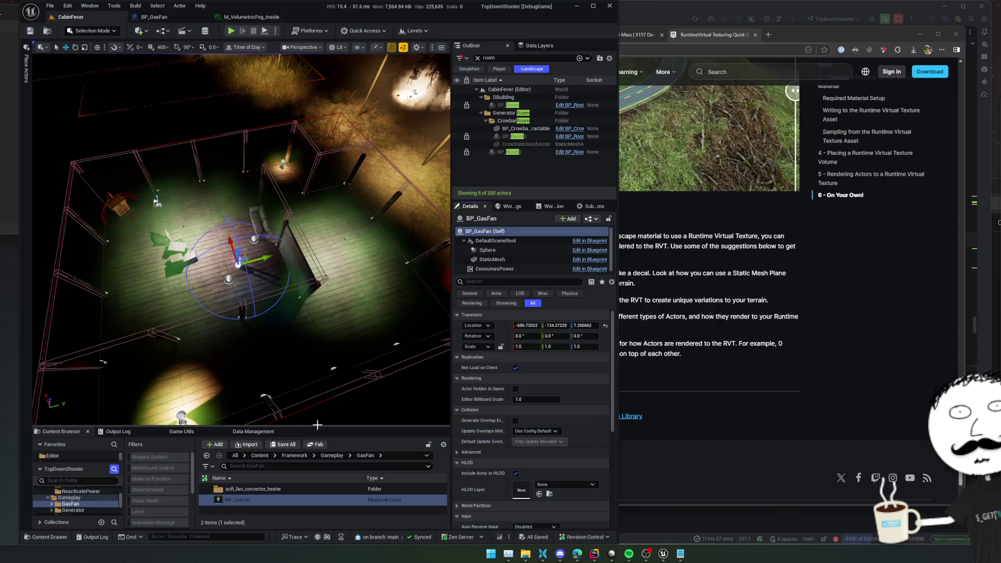
pyautogui.moveTo(317, 427); pyautogui.dragTo(317, 330)
pyautogui.scroll(3, 64, 450)
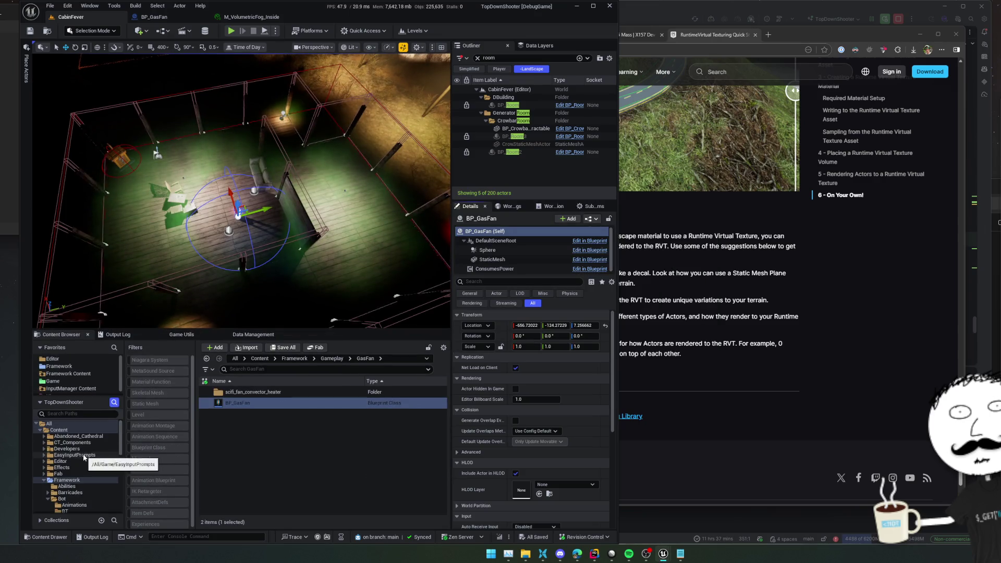
# Step: Browse into Abandoned_Cathedral's Volumetric_Fog folder, peeking into VT_Texture and BP
pyautogui.click(88, 435)
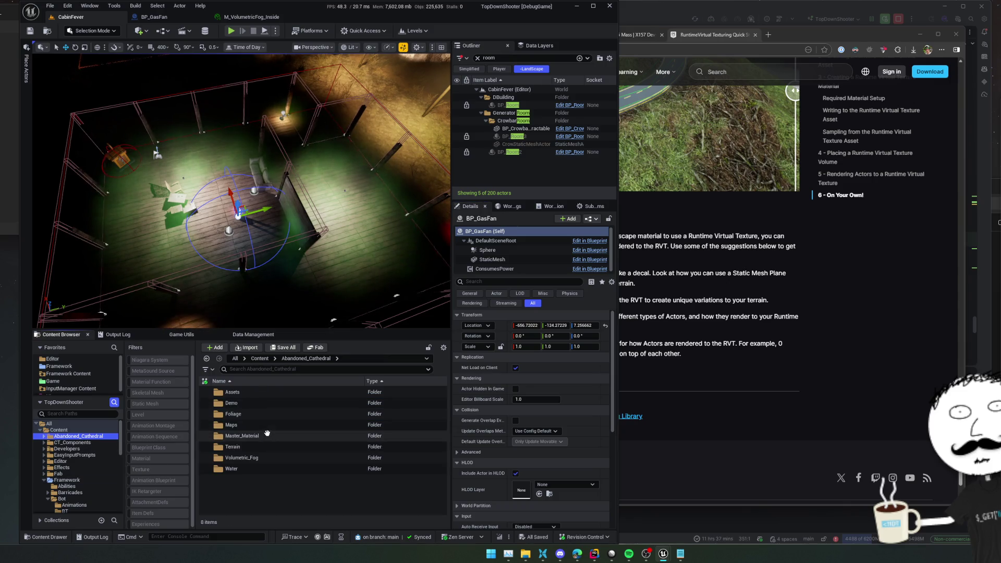
pyautogui.doubleClick(262, 457)
pyautogui.doubleClick(280, 413)
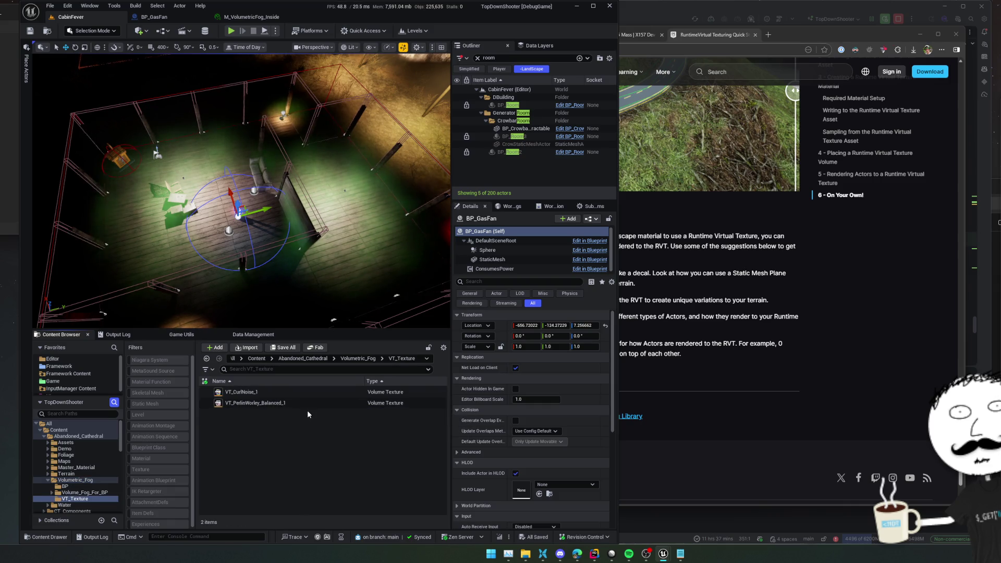
pyautogui.hotkey('alt', 'Left')
pyautogui.doubleClick(289, 393)
pyautogui.hotkey('alt', 'Left')
# Step: Check Volume_Fog_For_BP, land in the BP folder listing BP_Volume_Fog, and fly down to the grass
pyautogui.doubleClick(286, 402)
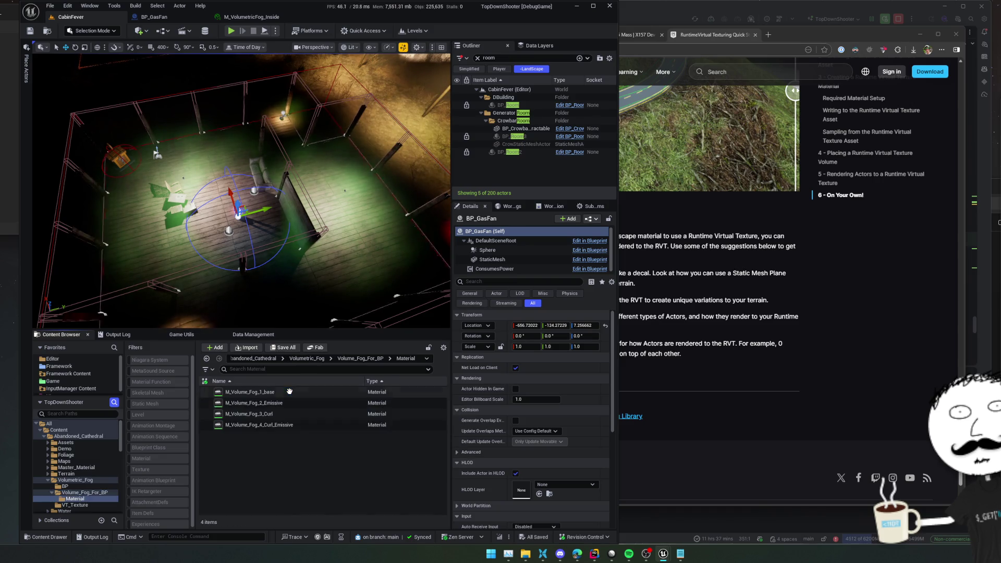
pyautogui.click(330, 394)
pyautogui.hotkey('alt', 'Left')
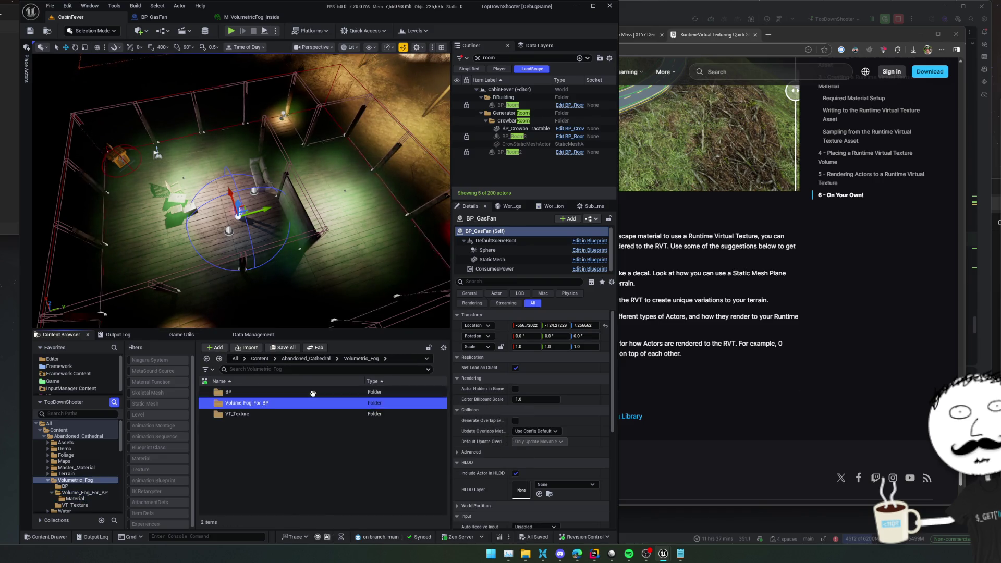
pyautogui.doubleClick(290, 392)
pyautogui.moveTo(297, 308)
pyautogui.mouseDown()
pyautogui.moveTo(119, 279)
pyautogui.moveTo(281, 392)
pyautogui.mouseUp()
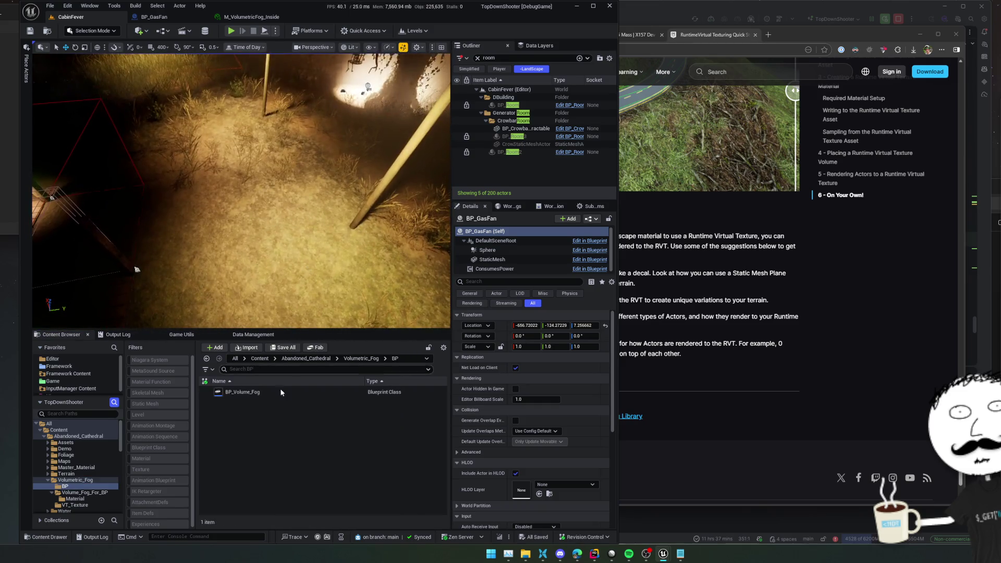
# Step: Drop a BP_Volume_Fog actor onto the grassy ground and view its green fog volume
pyautogui.moveTo(287, 228)
pyautogui.mouseDown()
pyautogui.moveTo(248, 191)
pyautogui.moveTo(234, 195)
pyautogui.mouseUp()
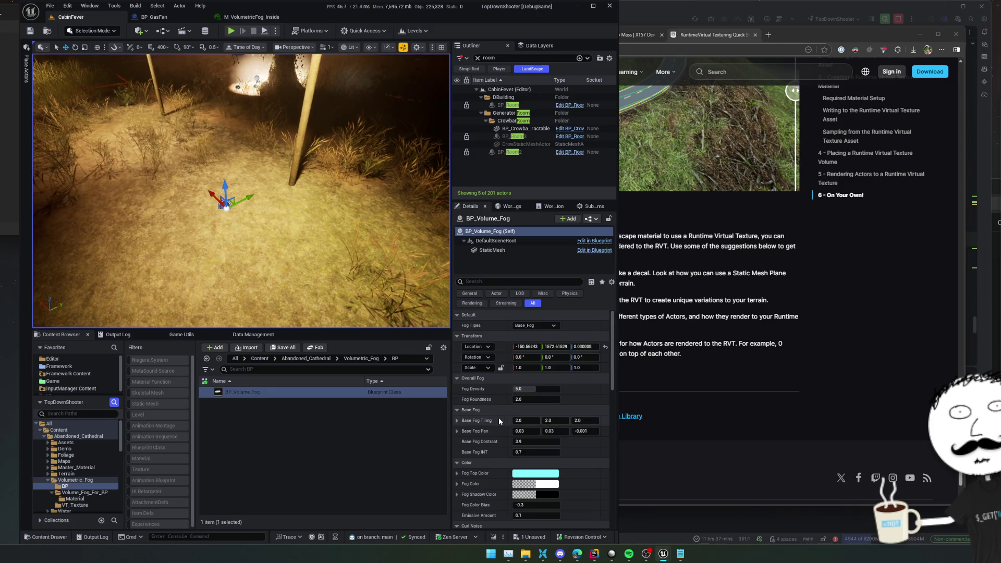
pyautogui.moveTo(384, 327)
pyautogui.mouseDown()
pyautogui.moveTo(152, 273)
pyautogui.moveTo(204, 297)
pyautogui.mouseUp()
pyautogui.scroll(-2, 475, 434)
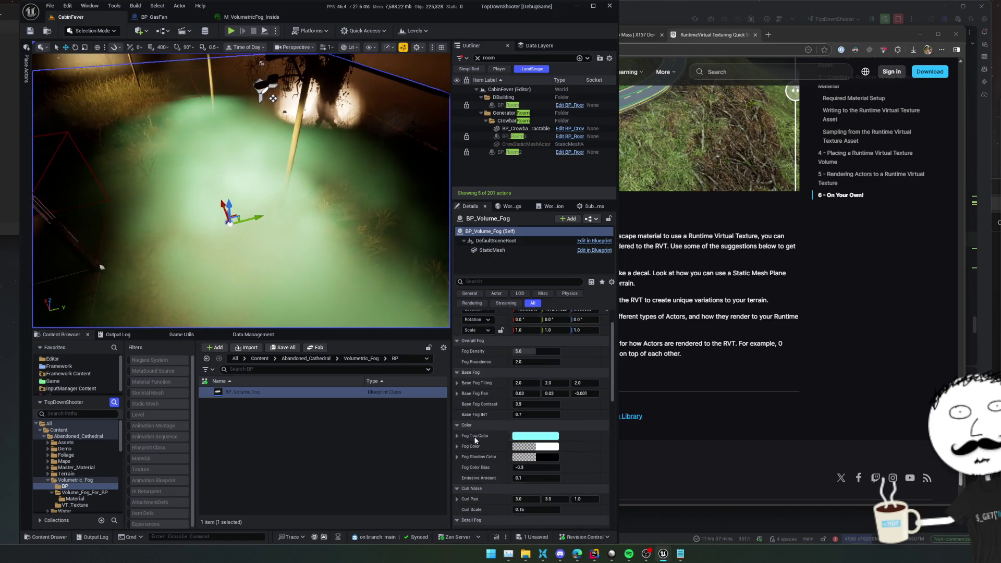
pyautogui.scroll(-2, 475, 434)
pyautogui.scroll(-2, 475, 434)
pyautogui.scroll(-1, 475, 433)
pyautogui.scroll(-2, 475, 434)
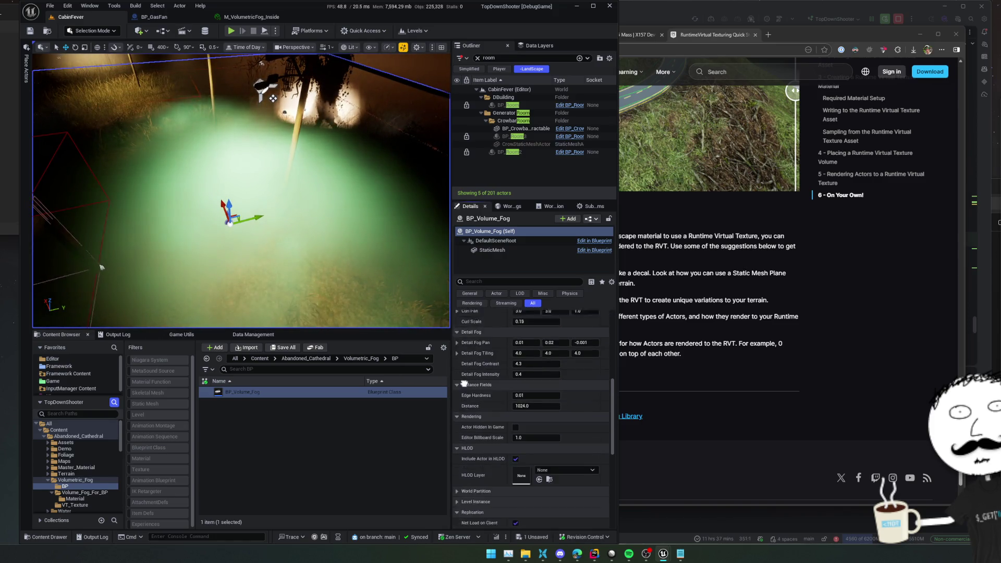
pyautogui.scroll(-2, 473, 406)
pyautogui.scroll(-1, 464, 325)
pyautogui.scroll(-2, 467, 352)
pyautogui.scroll(-1, 469, 391)
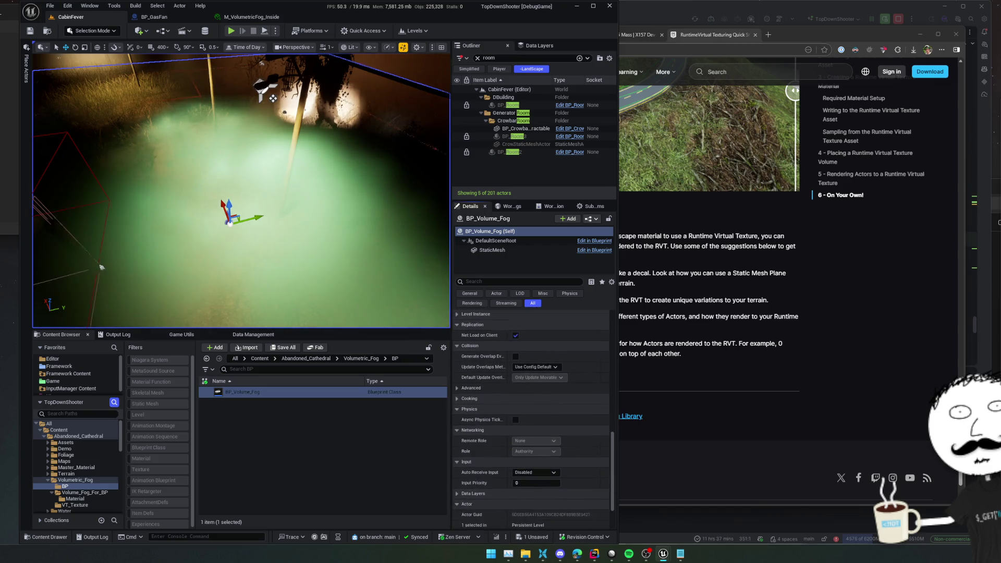
pyautogui.scroll(-1, 473, 438)
pyautogui.scroll(-1, 478, 479)
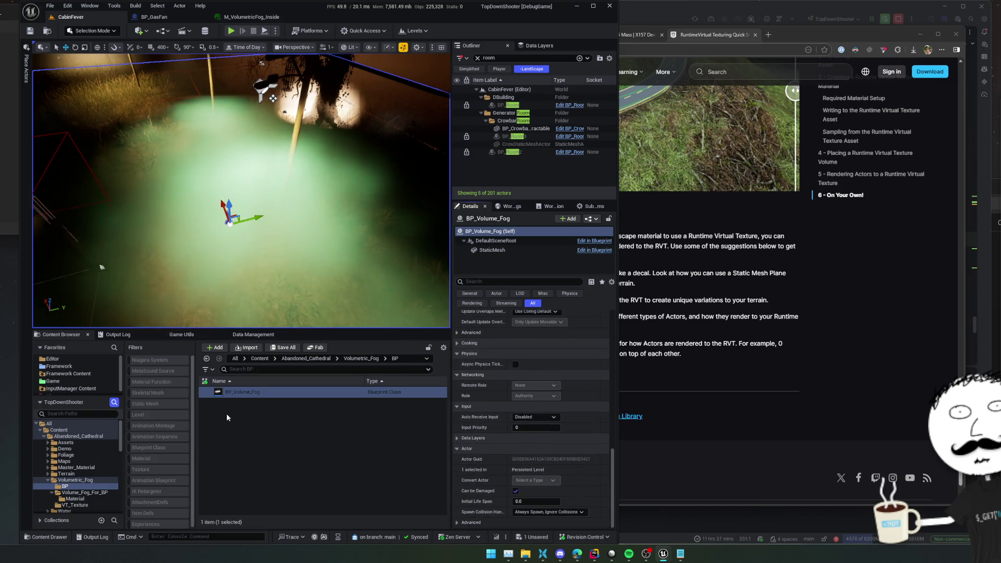
pyautogui.click(362, 359)
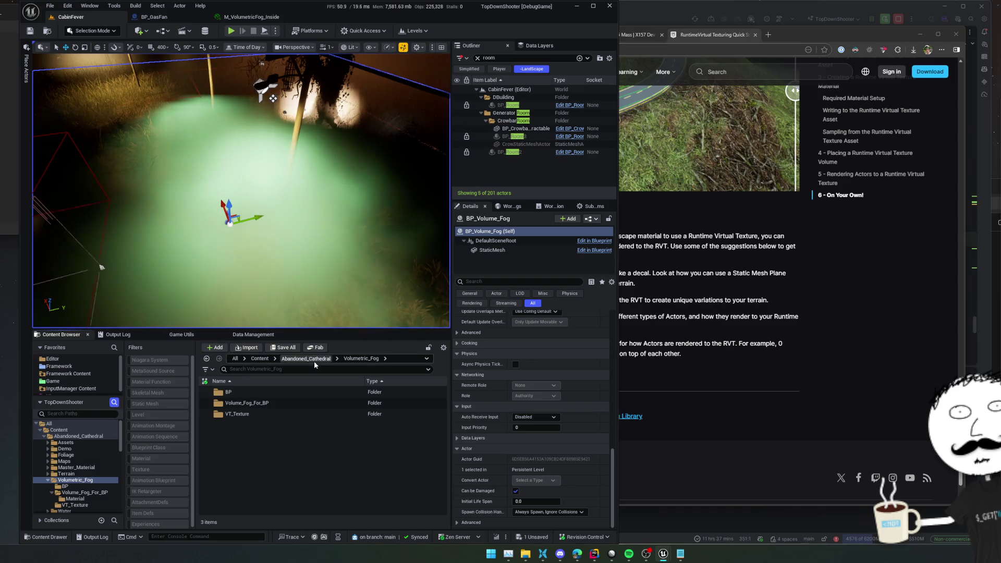
# Step: Look through Abandoned_Cathedral's Demo folder, including FirstPersonArms and Volumetric_Cloud_Setup
pyautogui.click(313, 359)
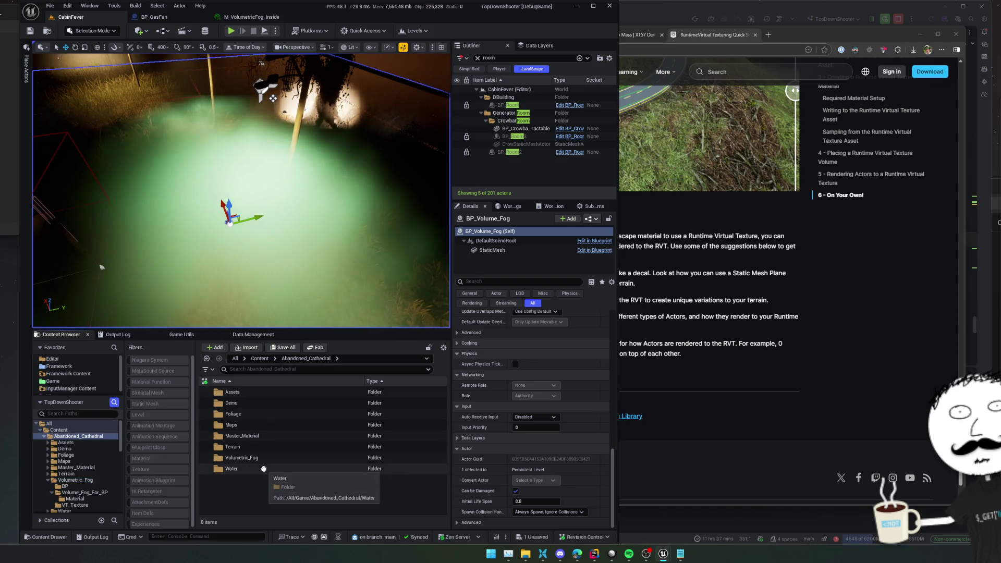
pyautogui.click(272, 392)
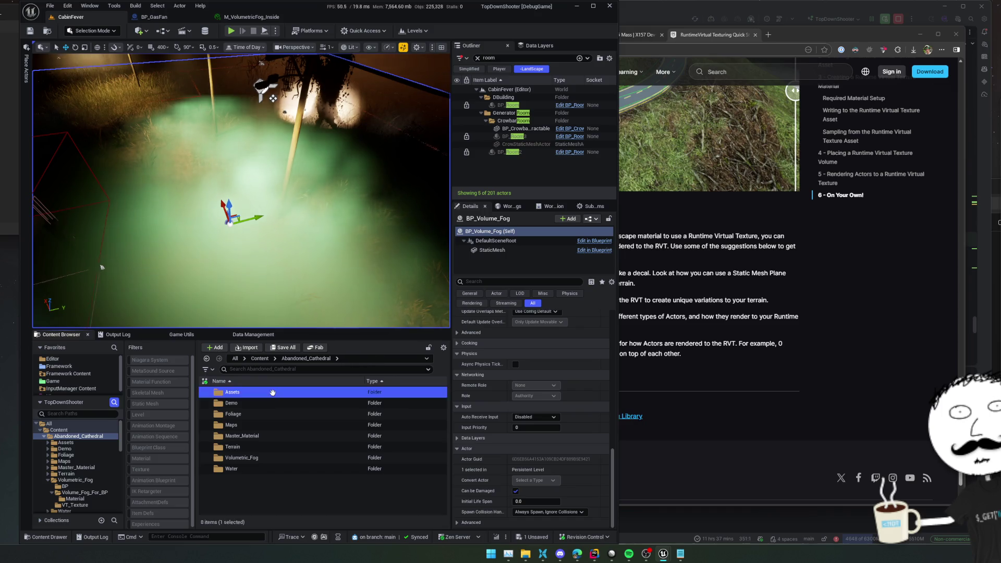
pyautogui.click(270, 413)
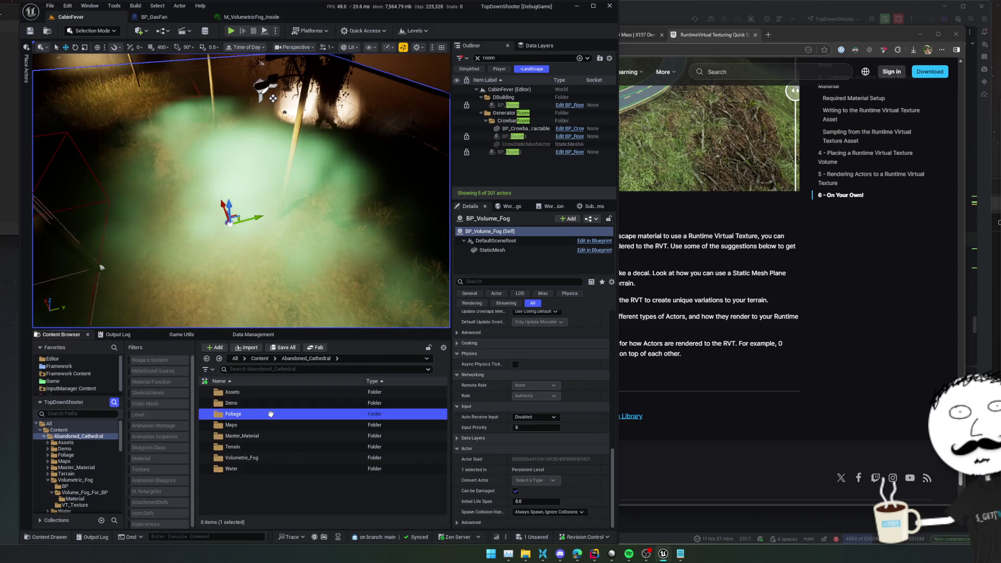
pyautogui.click(277, 402)
pyautogui.doubleClick(276, 402)
pyautogui.doubleClick(277, 402)
pyautogui.click(292, 424)
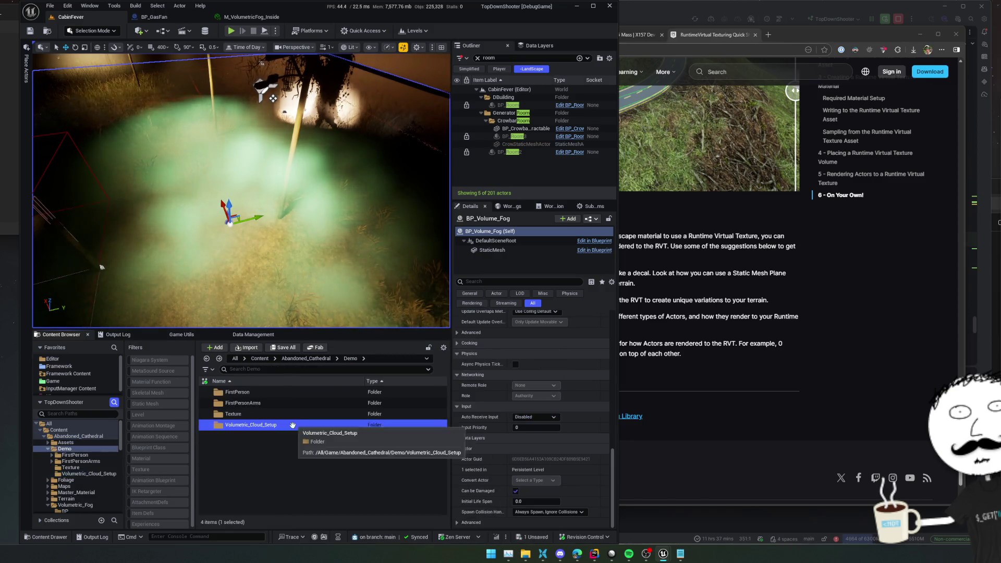
pyautogui.doubleClick(291, 425)
pyautogui.hotkey('alt', 'Left')
pyautogui.hotkey('alt', 'Left')
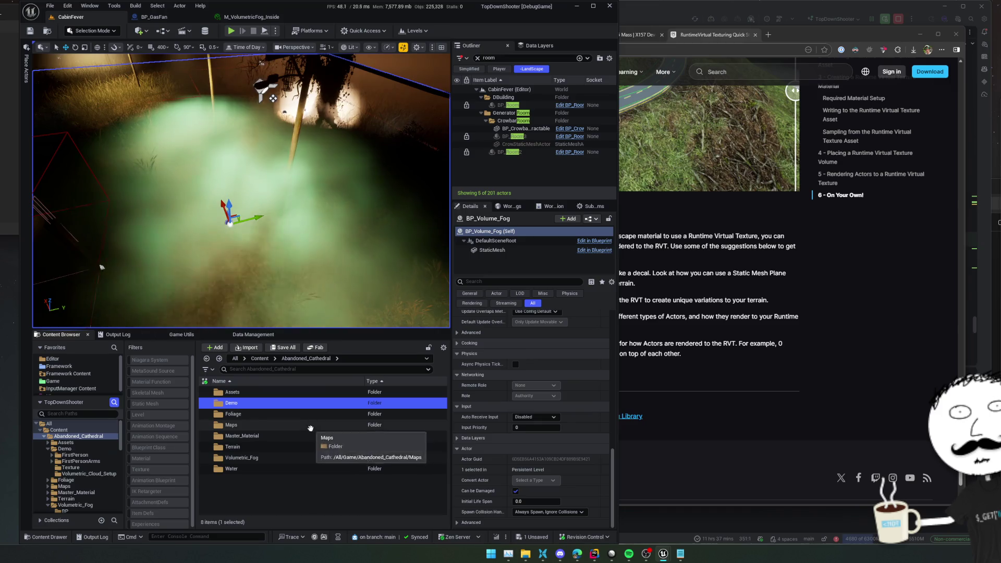
# Step: Glance into the Terrain, Volumetric_Fog, Water and Assets folders in turn
pyautogui.click(297, 434)
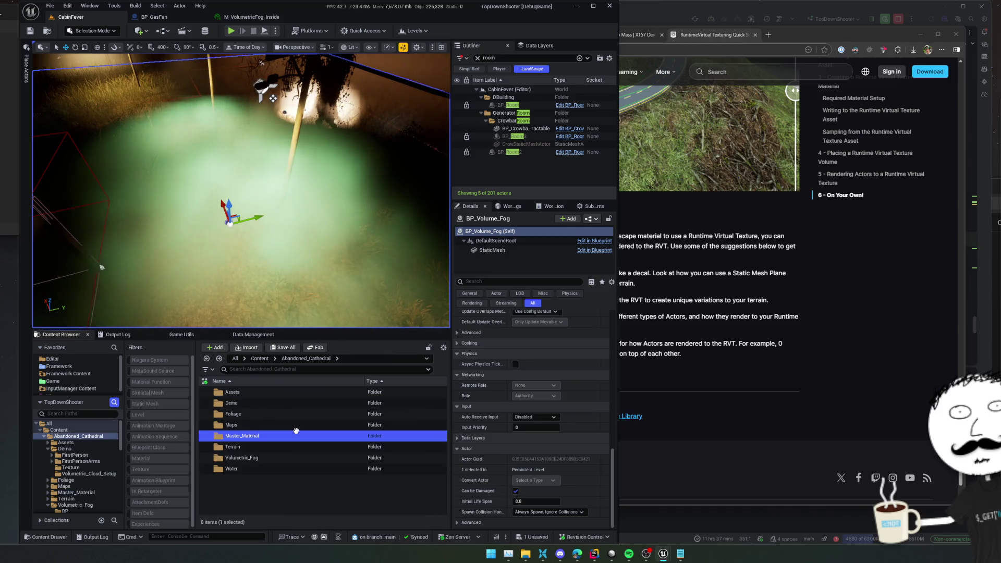
pyautogui.doubleClick(287, 447)
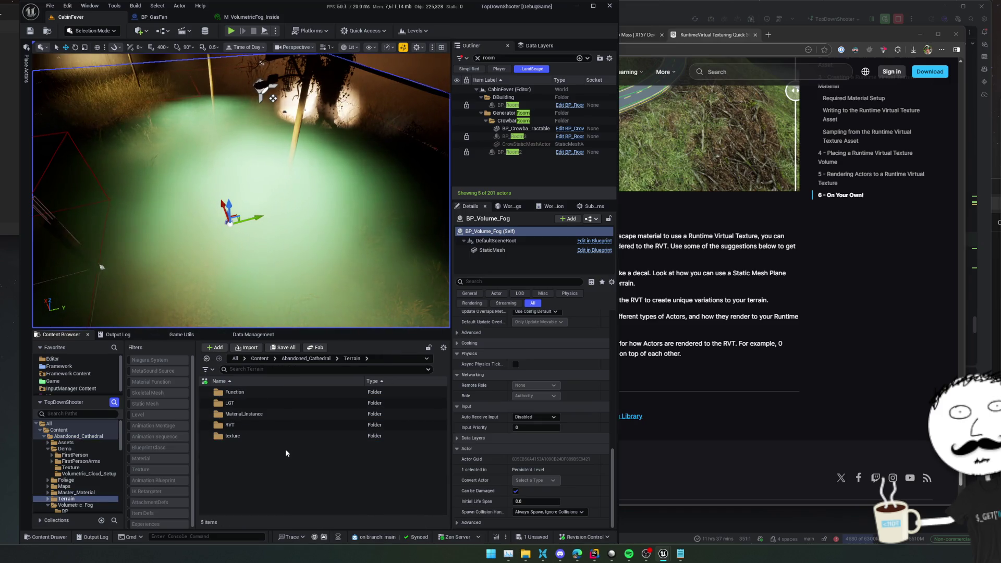
pyautogui.hotkey('alt', 'Left')
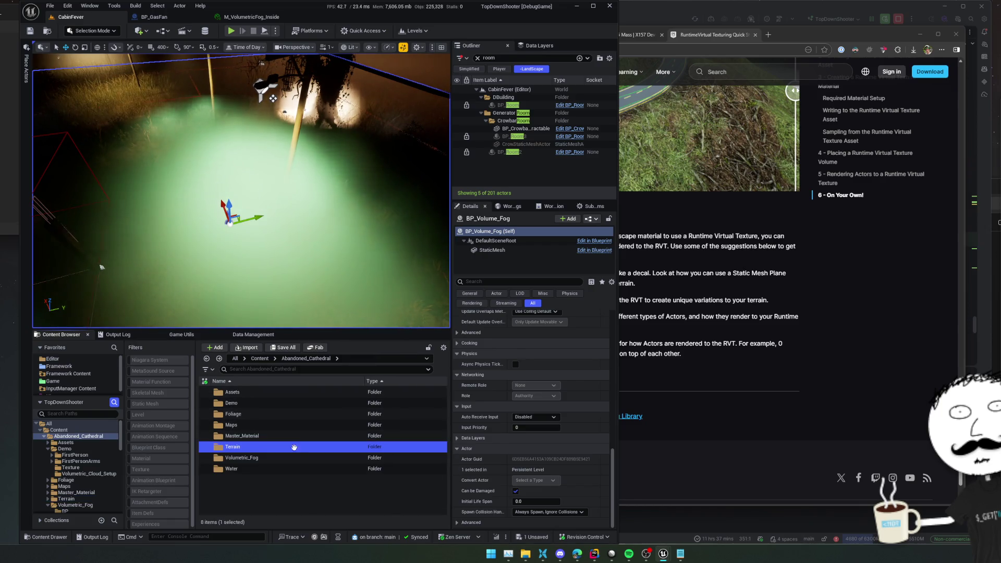
pyautogui.click(290, 456)
pyautogui.doubleClick(290, 457)
pyautogui.hotkey('alt', 'Left')
pyautogui.click(261, 468)
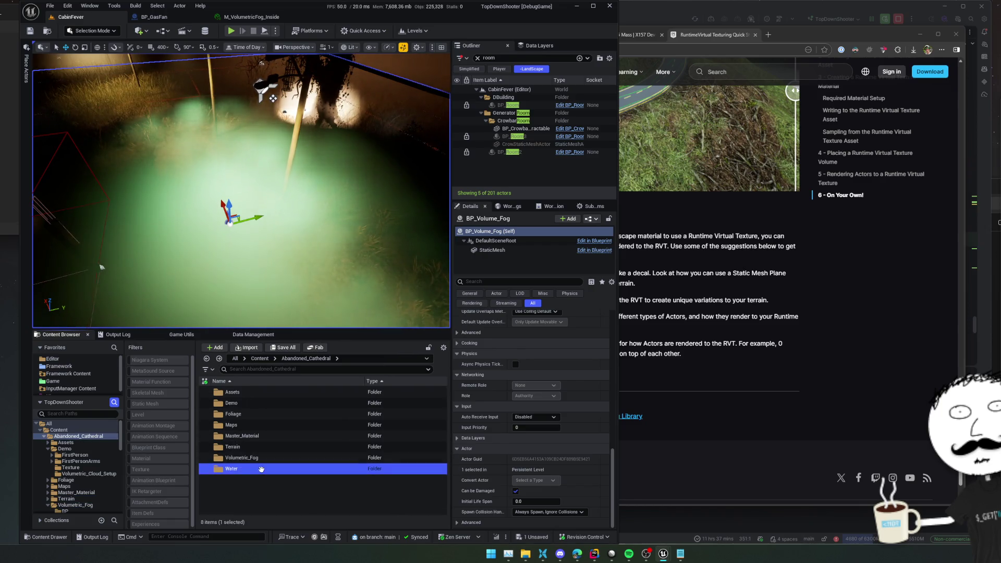
pyautogui.doubleClick(261, 467)
pyautogui.hotkey('alt', 'Left')
pyautogui.click(261, 392)
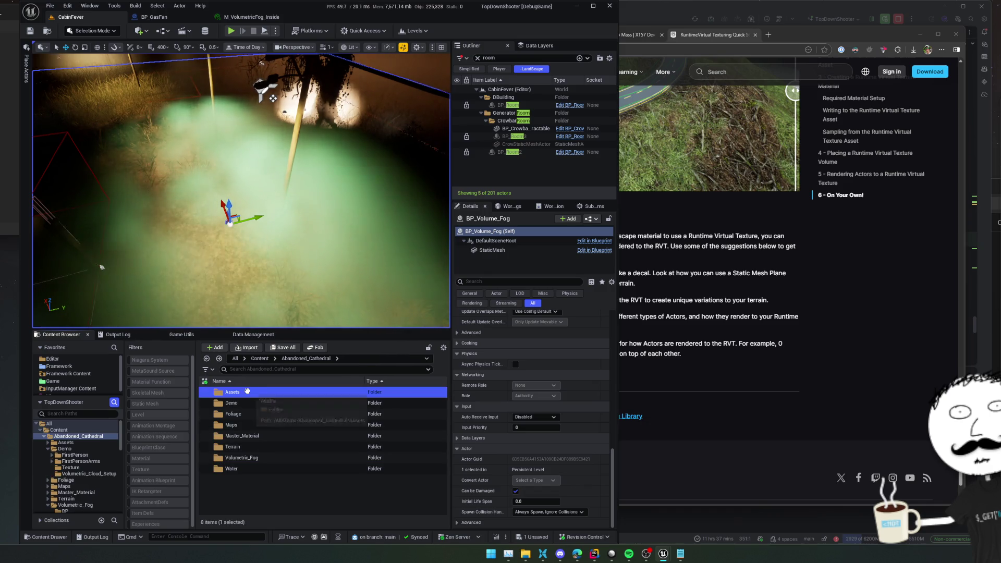
pyautogui.doubleClick(262, 392)
pyautogui.scroll(-10, 266, 431)
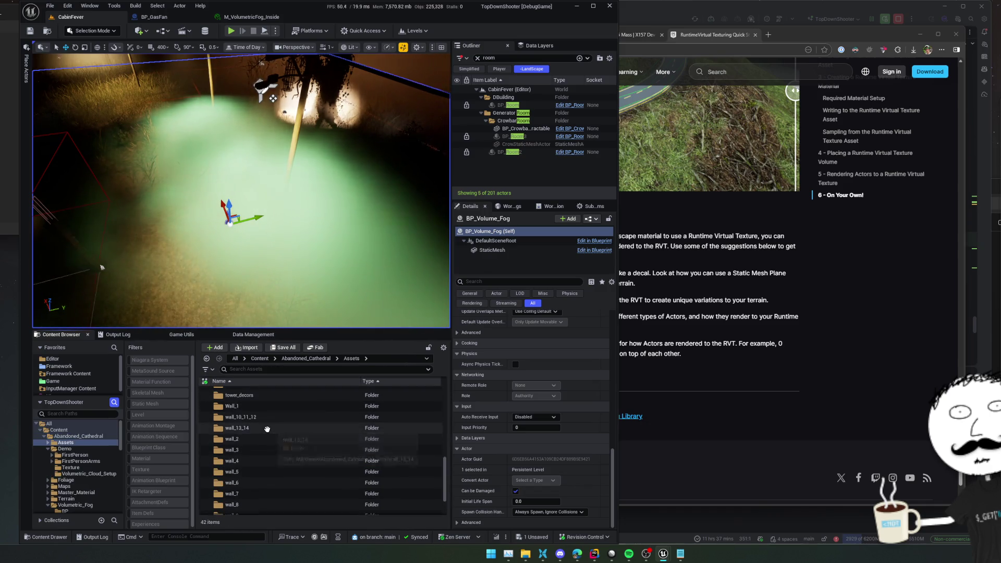
pyautogui.scroll(5, 267, 431)
pyautogui.scroll(5, 266, 430)
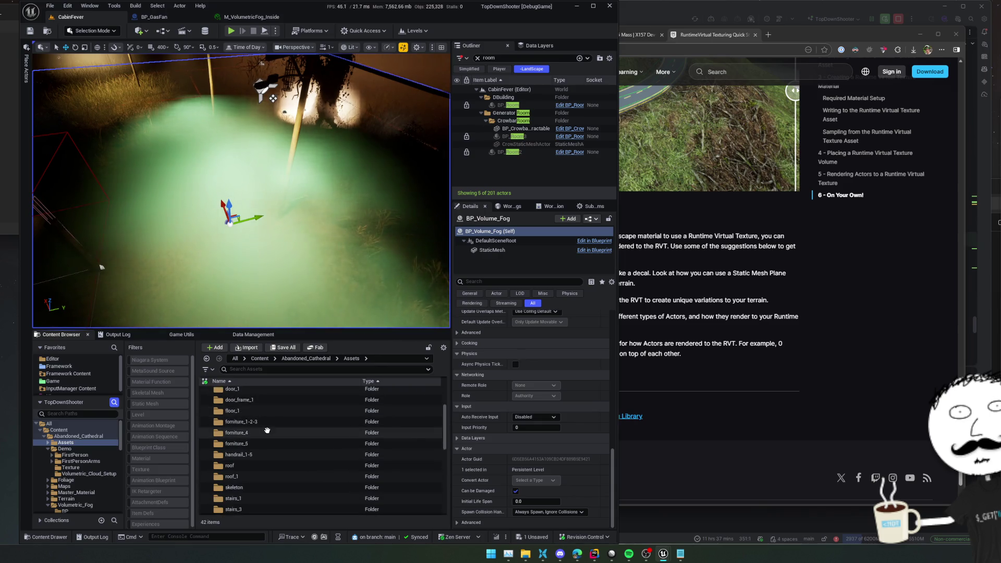
pyautogui.hotkey('alt', 'Left')
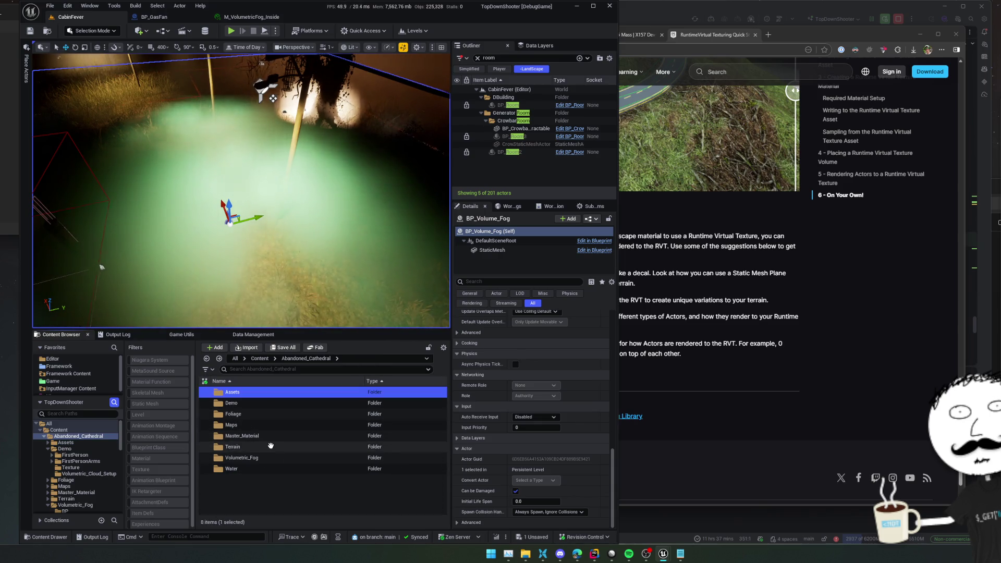
# Step: Inspect the Volume_Fog_For_BP materials and BP_Volume_Fog, ending at Abandoned_Cathedral's top level
pyautogui.click(272, 458)
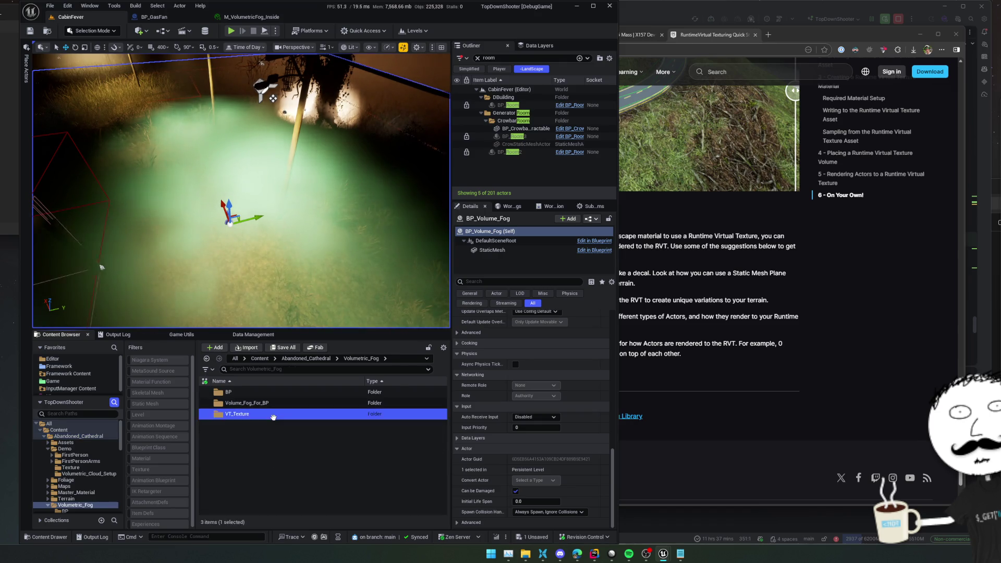
pyautogui.doubleClick(280, 402)
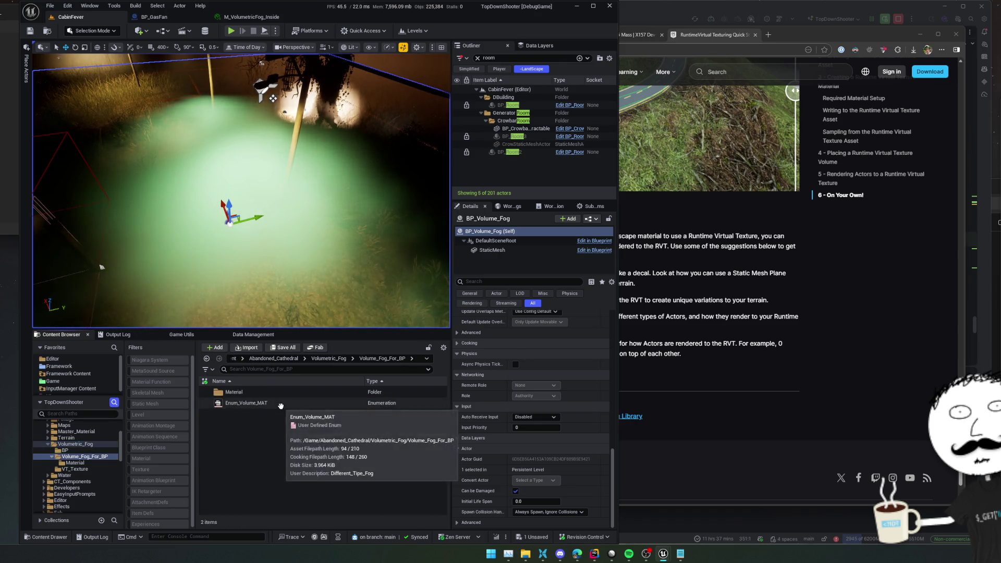
pyautogui.press('Down')
pyautogui.doubleClick(286, 393)
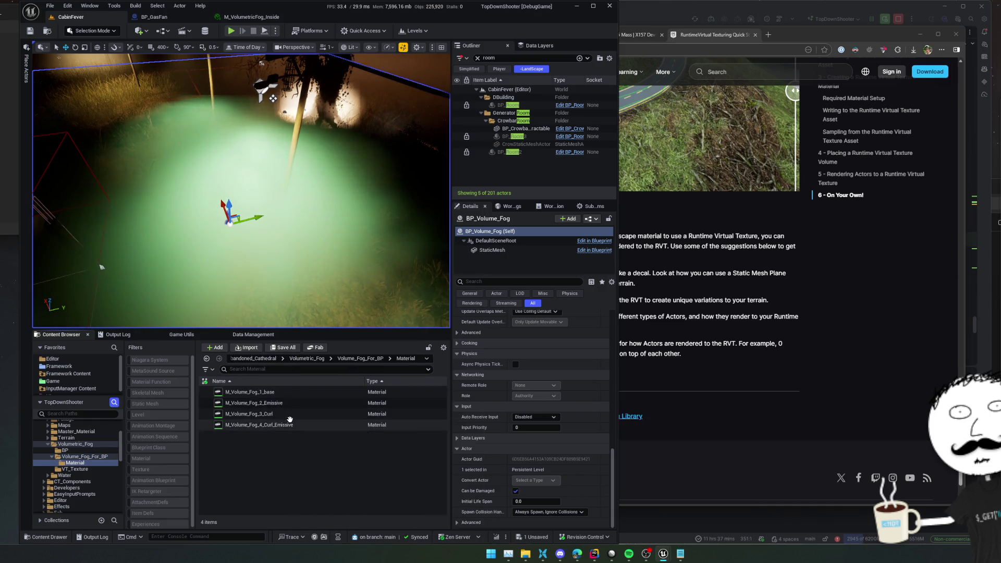
pyautogui.hotkey('alt', 'Left')
pyautogui.hotkey('alt', 'Left')
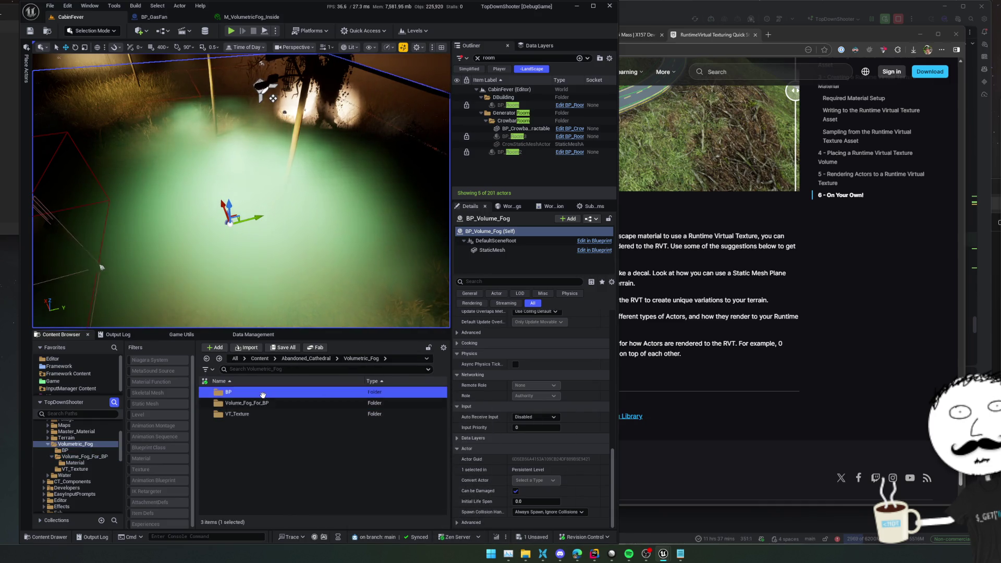
pyautogui.doubleClick(262, 393)
pyautogui.click(261, 393)
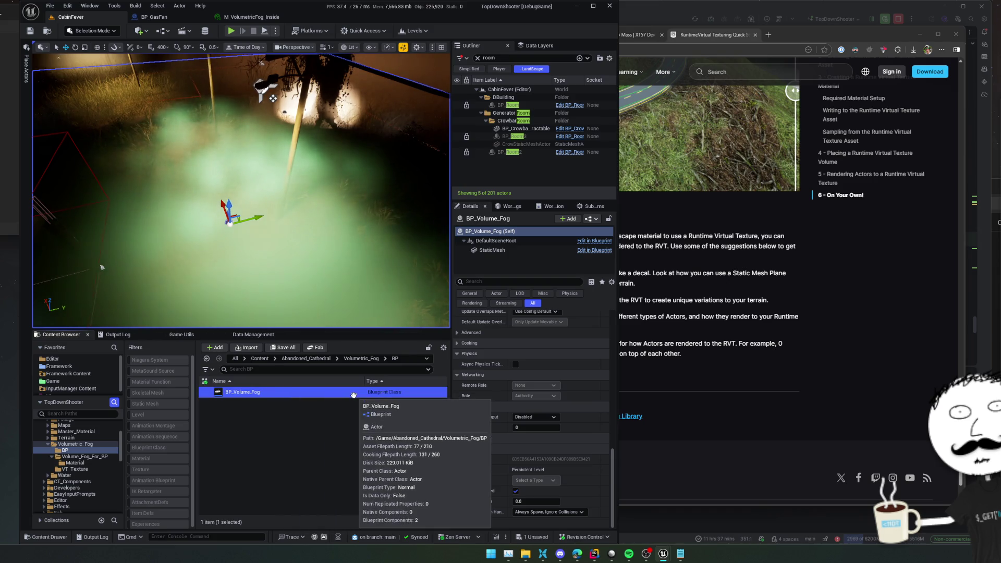
pyautogui.click(305, 359)
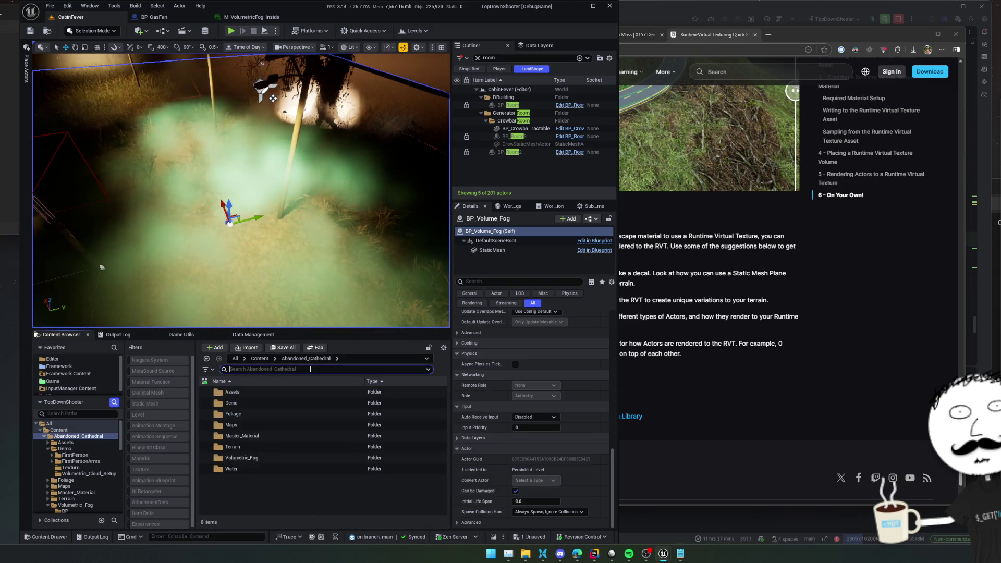
pyautogui.write('wind')
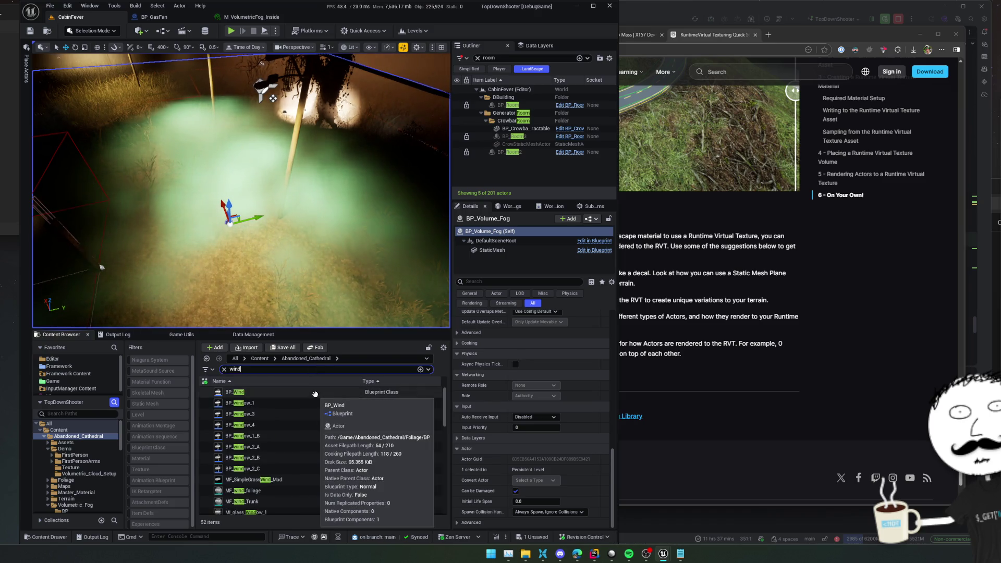
# Step: Place a BP_Wind actor in the level, clear the 'room' Outliner filter, and open BP_Wind for editing
pyautogui.click(315, 393)
pyautogui.moveTo(257, 234); pyautogui.dragTo(256, 240)
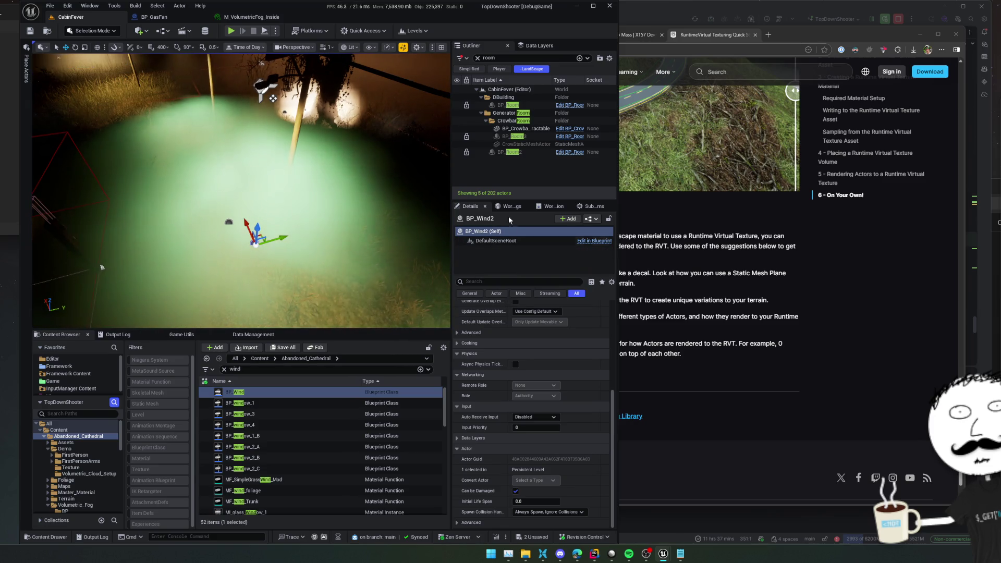
pyautogui.scroll(2, 505, 326)
pyautogui.scroll(2, 499, 327)
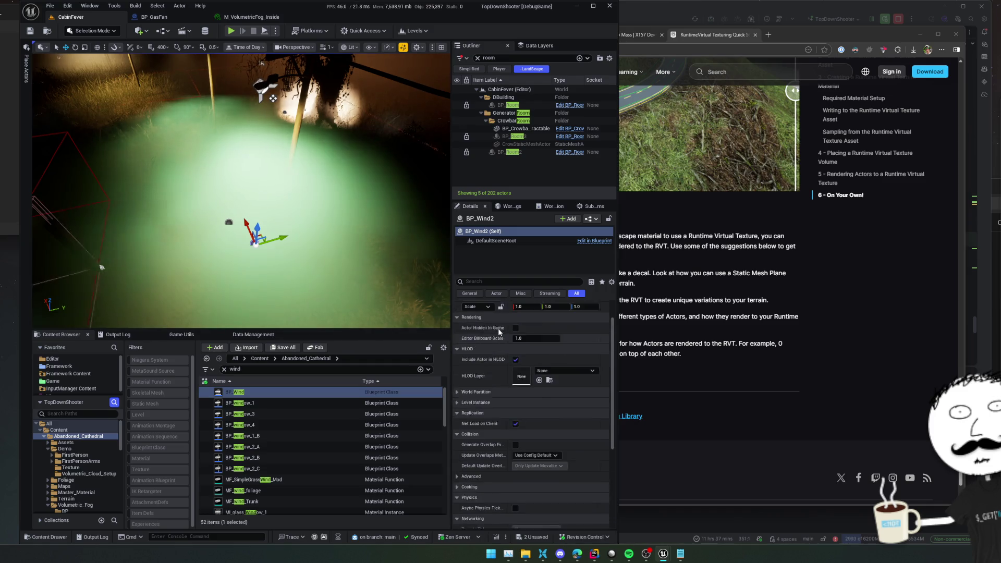
pyautogui.scroll(1, 498, 327)
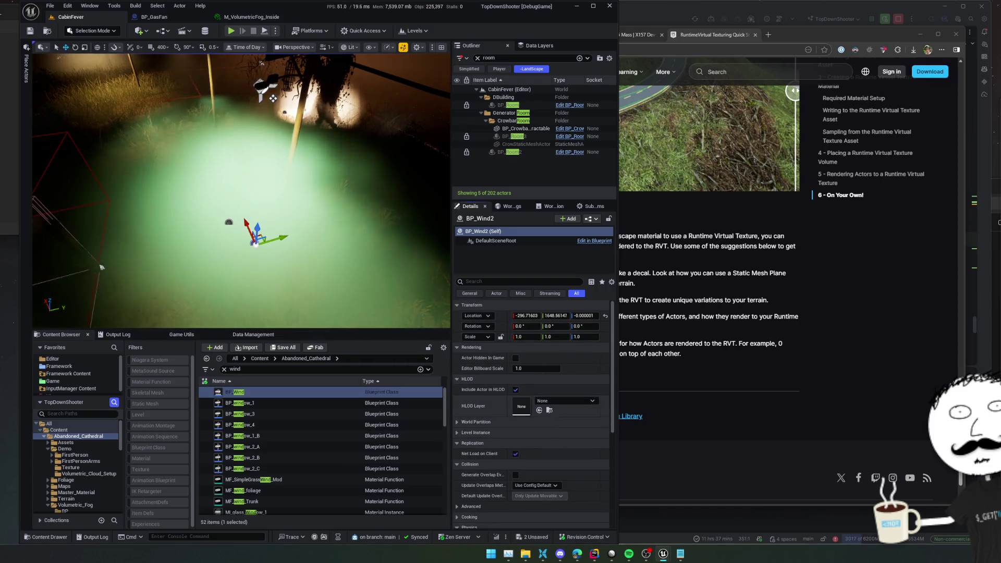
pyautogui.scroll(2, 478, 433)
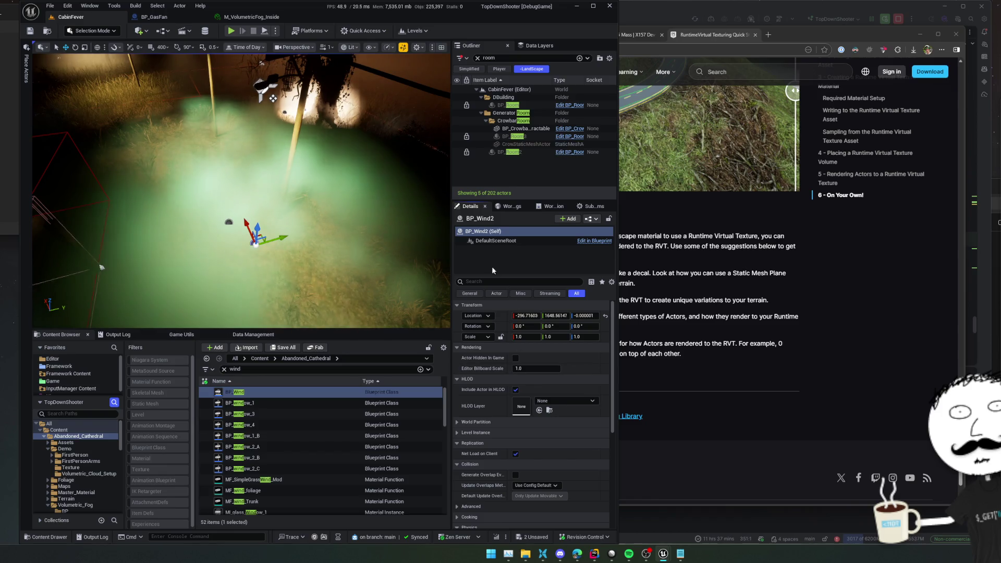
pyautogui.moveTo(258, 219)
pyautogui.mouseDown()
pyautogui.moveTo(257, 187)
pyautogui.moveTo(244, 243)
pyautogui.moveTo(280, 195)
pyautogui.mouseUp()
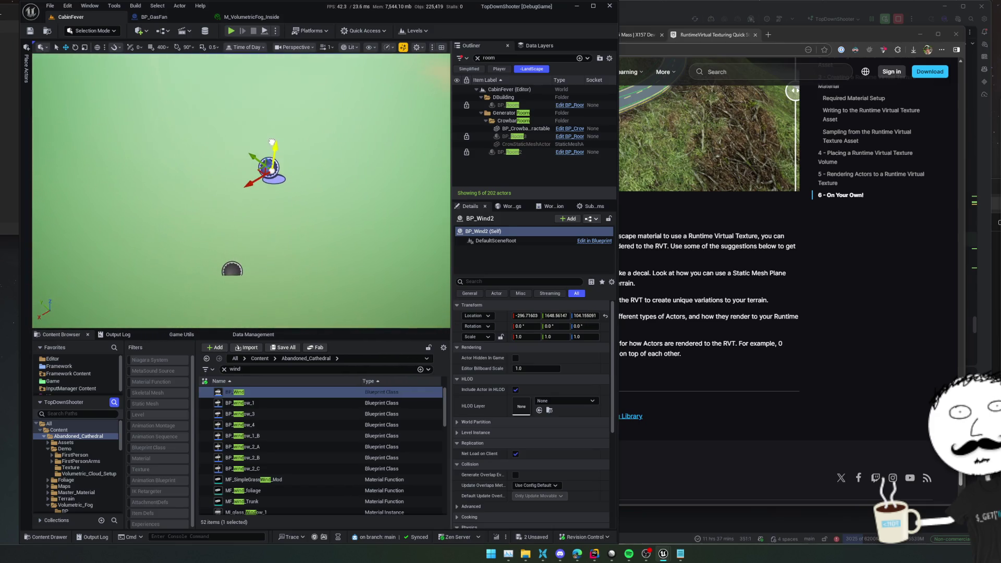
pyautogui.scroll(-4, 531, 407)
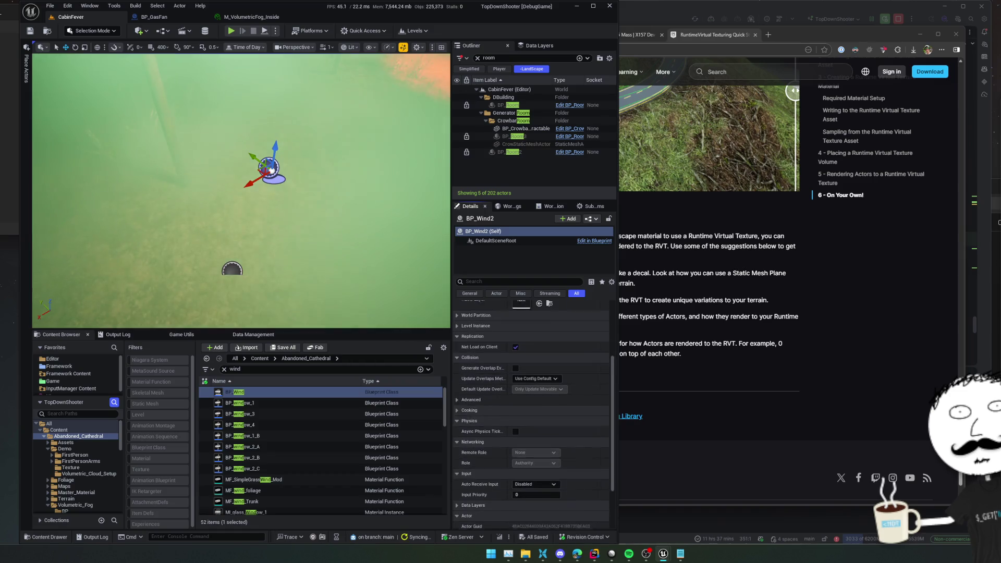
pyautogui.scroll(2, 532, 407)
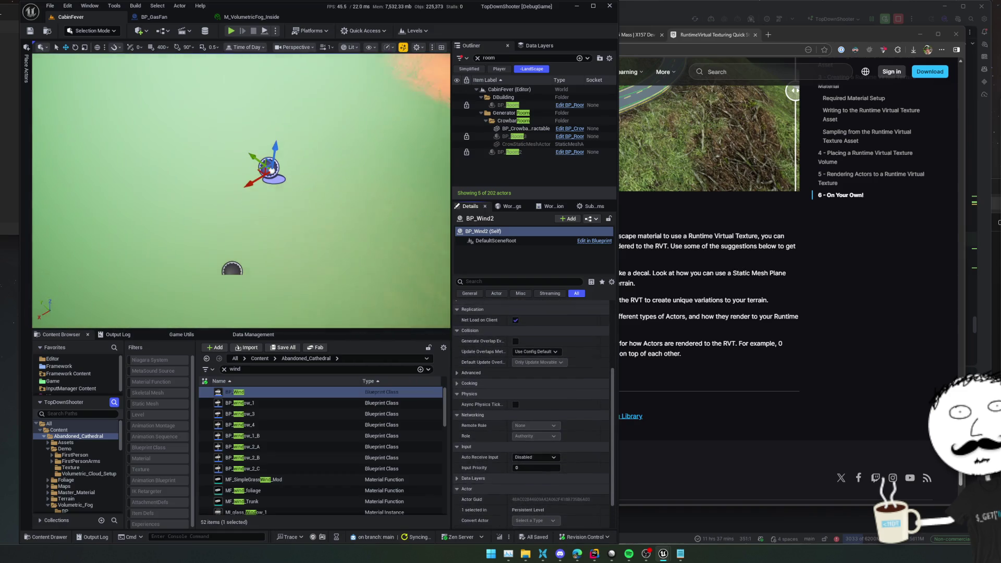
pyautogui.scroll(2, 476, 328)
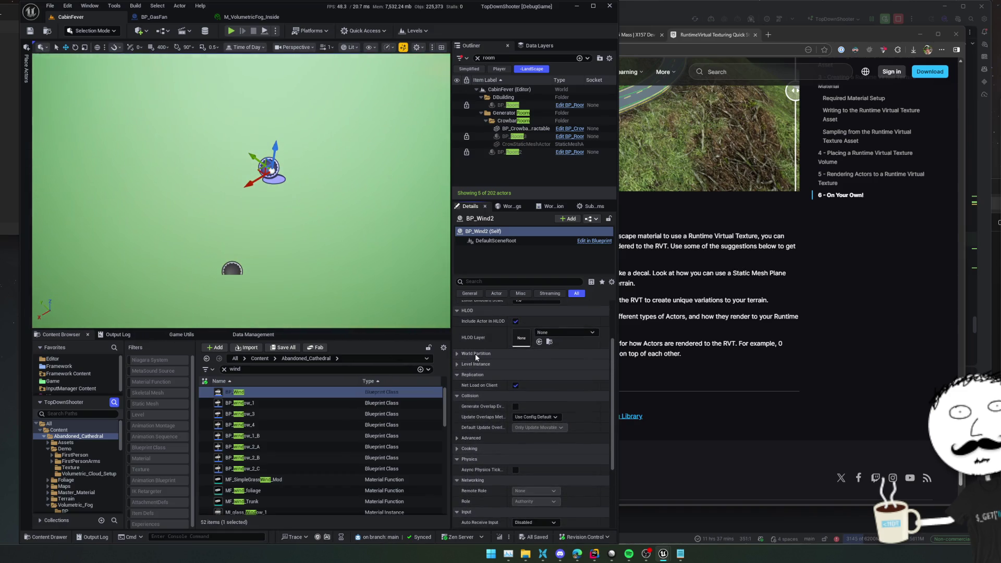
pyautogui.scroll(1, 475, 353)
pyautogui.scroll(1, 480, 370)
pyautogui.scroll(1, 480, 391)
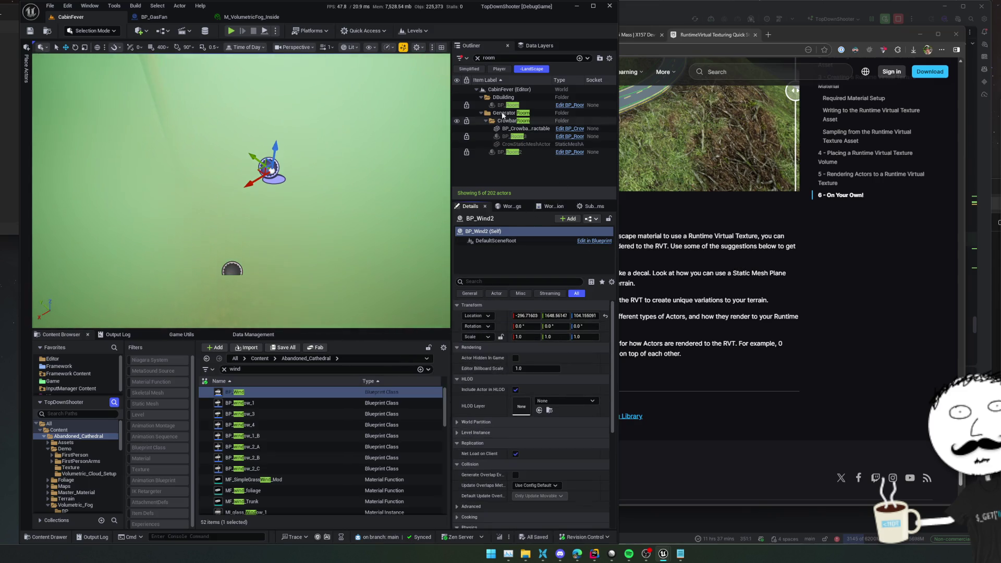
pyautogui.click(477, 58)
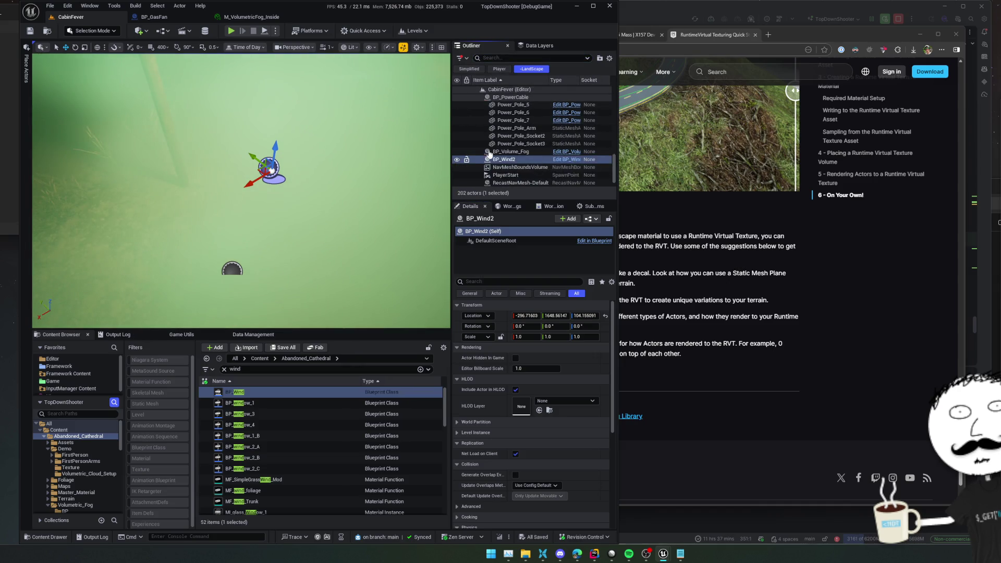
pyautogui.hotkey('ctrl', 'e')
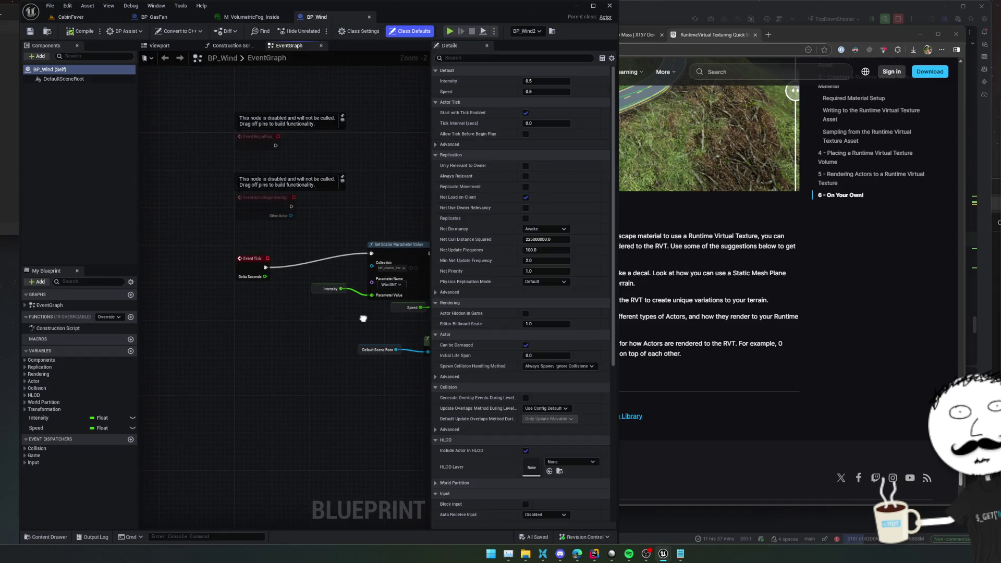
pyautogui.scroll(2, 363, 318)
# Step: Review BP_Wind's event graph setting wind intensity, speed and direction
pyautogui.moveTo(363, 319)
pyautogui.mouseDown()
pyautogui.moveTo(208, 318)
pyautogui.moveTo(269, 320)
pyautogui.mouseUp()
pyautogui.moveTo(334, 315); pyautogui.dragTo(308, 314)
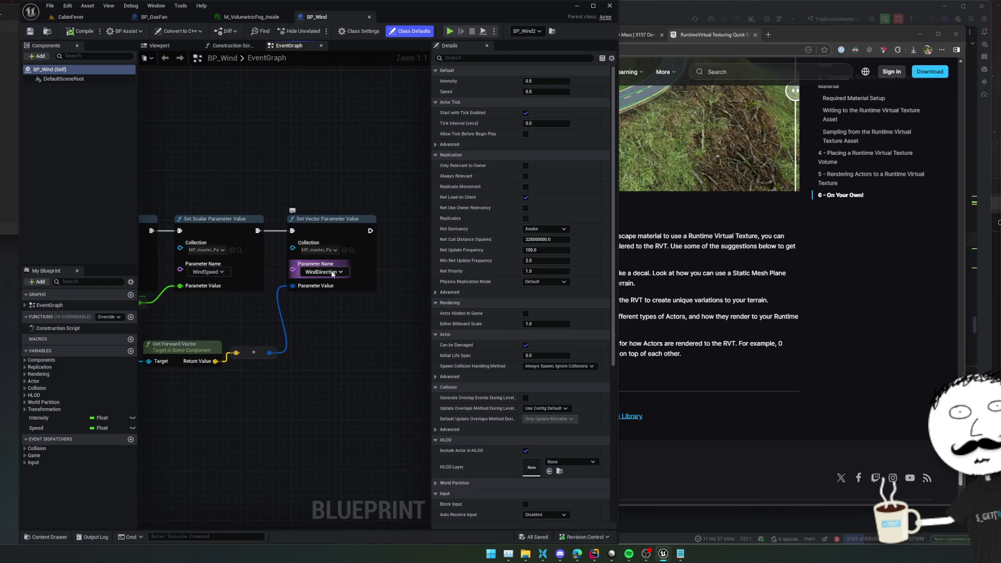
pyautogui.moveTo(294, 307); pyautogui.dragTo(305, 318)
pyautogui.scroll(-1, 303, 318)
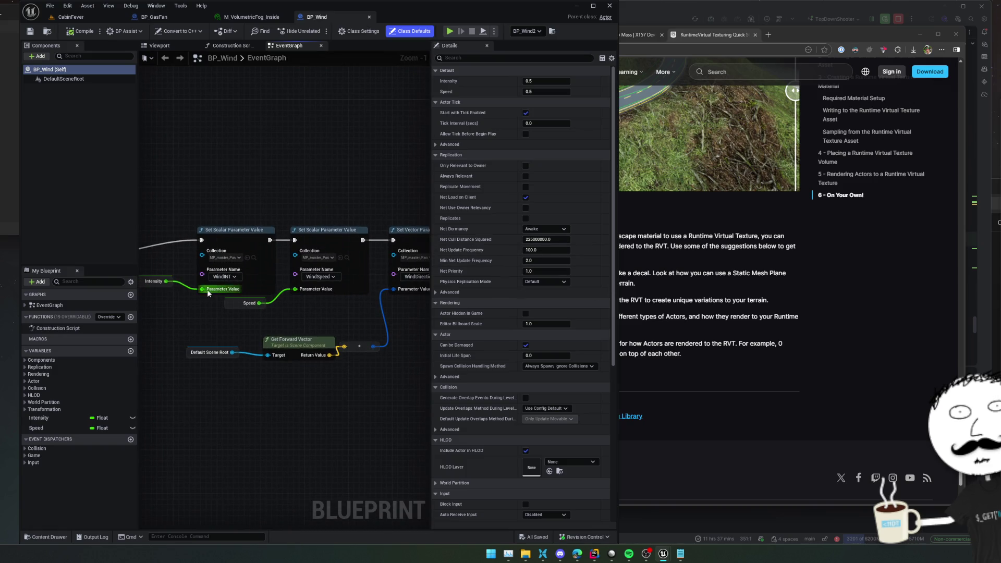
# Step: Make Intensity and Speed instance-editable, compile and save BP_Wind, then return to the level
pyautogui.click(131, 428)
pyautogui.click(132, 417)
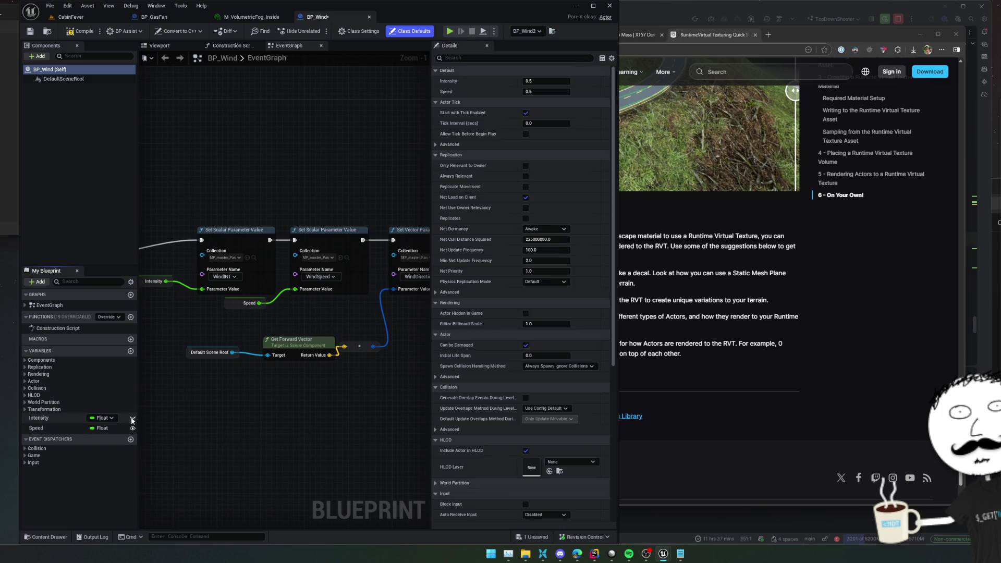
pyautogui.click(71, 36)
pyautogui.click(30, 31)
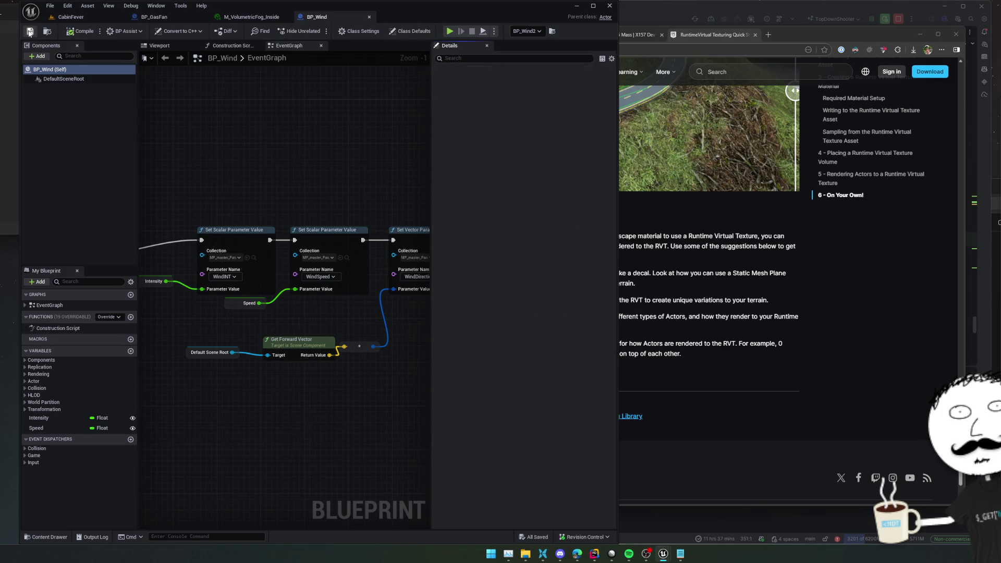
pyautogui.click(82, 19)
pyautogui.moveTo(234, 195); pyautogui.dragTo(282, 180)
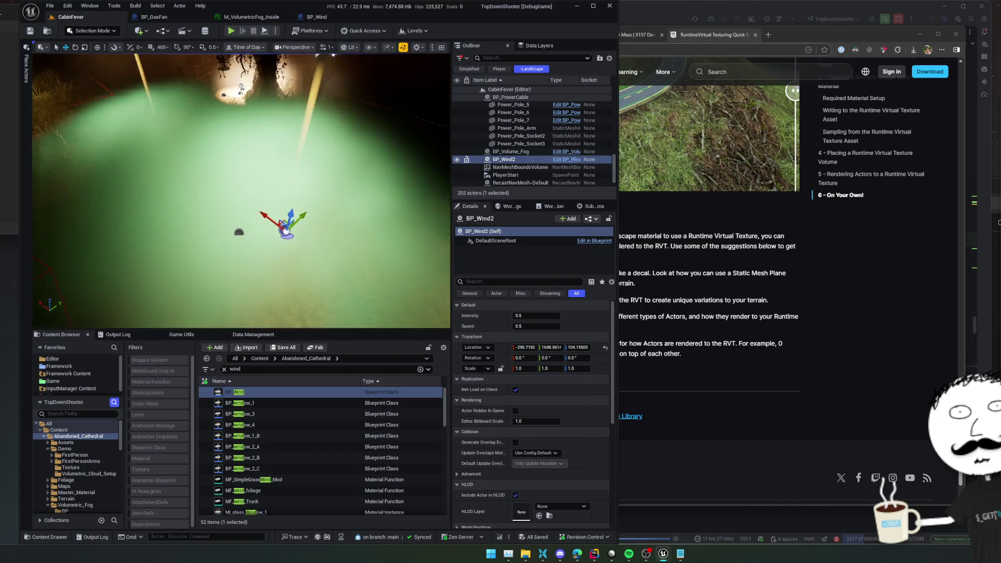
# Step: Drag BP_Wind2's Speed up past 19, then settle it back to about 2.95
pyautogui.moveTo(282, 180); pyautogui.dragTo(293, 238)
pyautogui.scroll(-5, 480, 409)
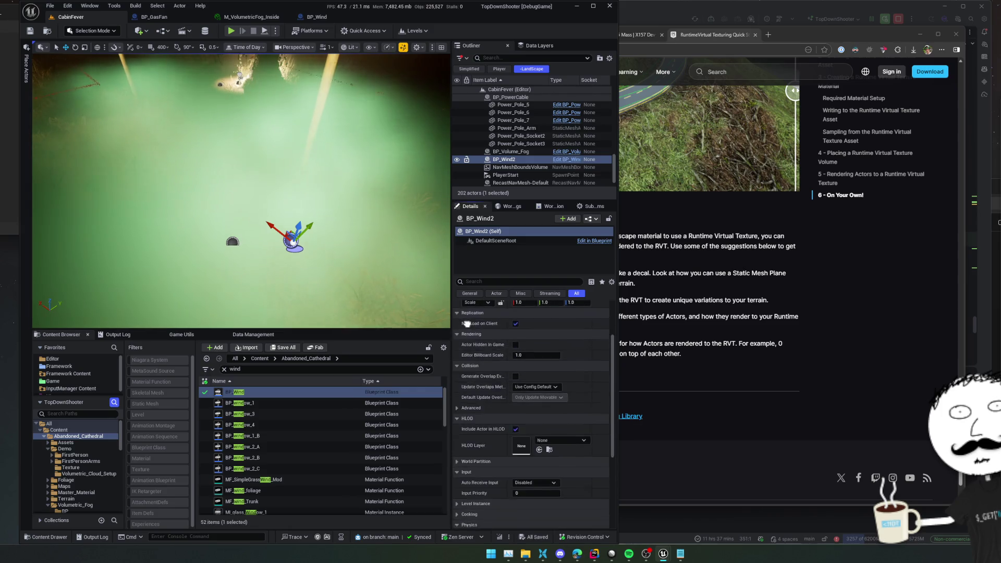
pyautogui.scroll(1, 532, 406)
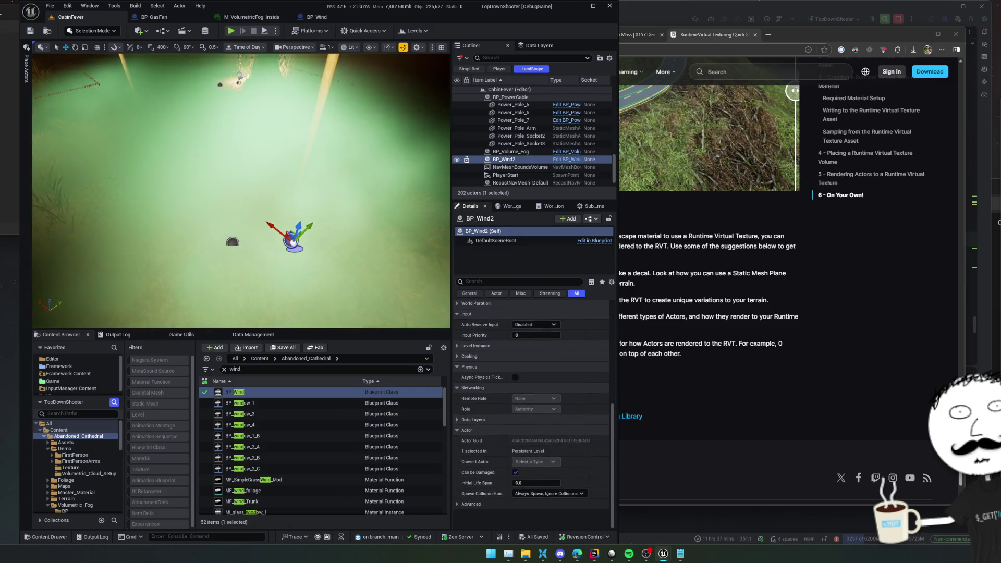
pyautogui.scroll(1, 466, 379)
pyautogui.scroll(1, 466, 378)
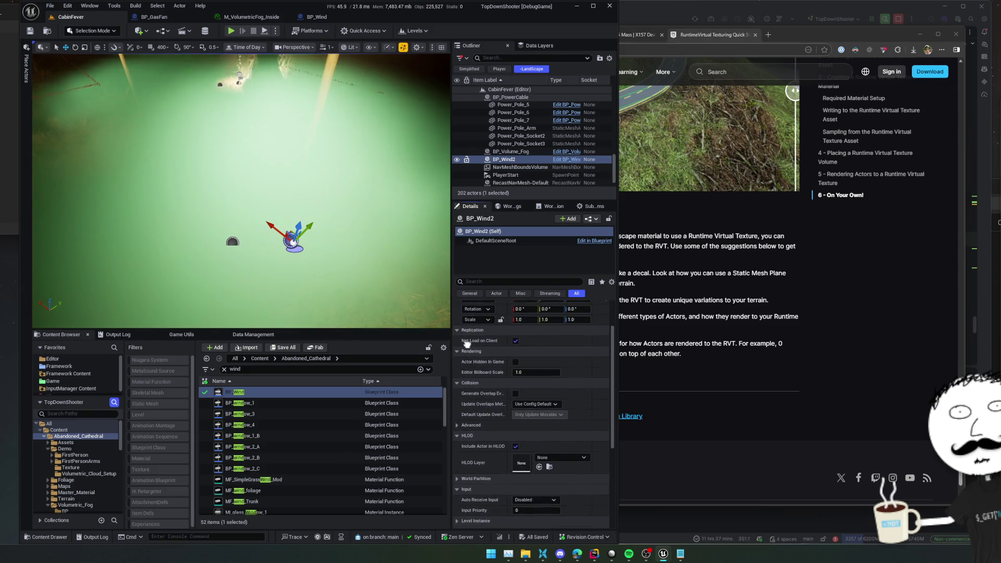
pyautogui.scroll(1, 466, 380)
pyautogui.scroll(1, 466, 379)
pyautogui.scroll(1, 466, 380)
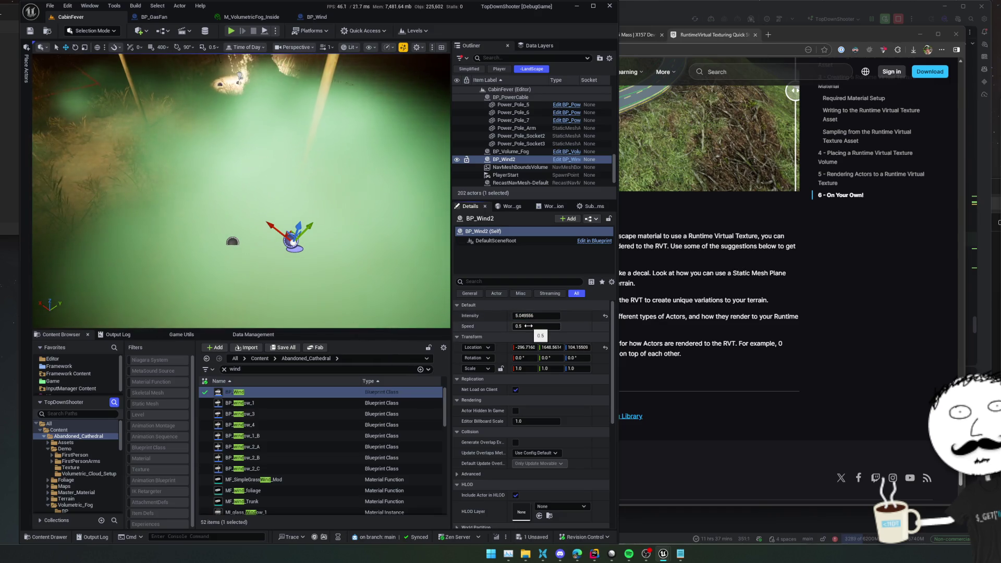
pyautogui.moveTo(535, 326); pyautogui.dragTo(552, 325)
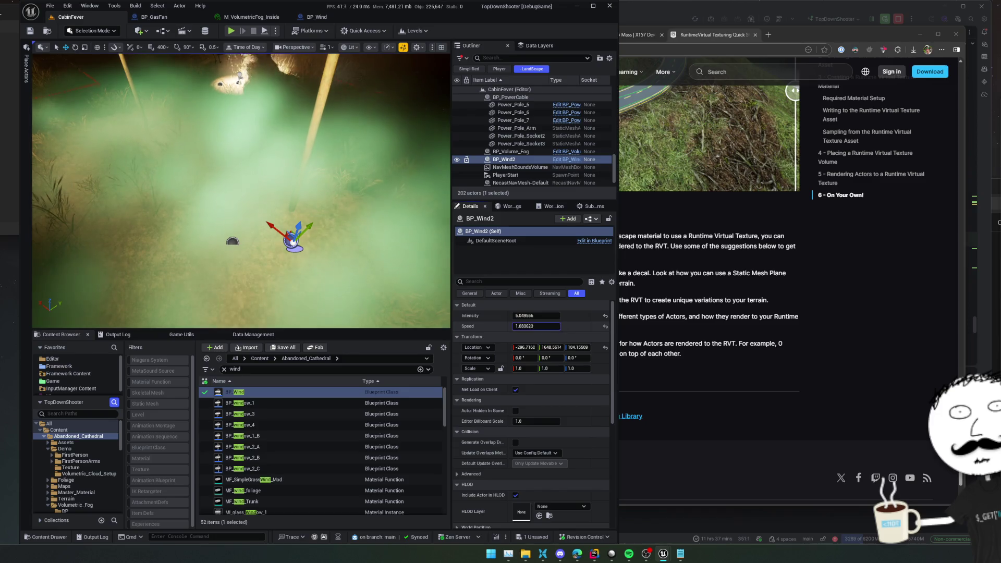
pyautogui.moveTo(313, 235)
pyautogui.mouseDown()
pyautogui.moveTo(111, 275)
pyautogui.moveTo(33, 234)
pyautogui.mouseUp()
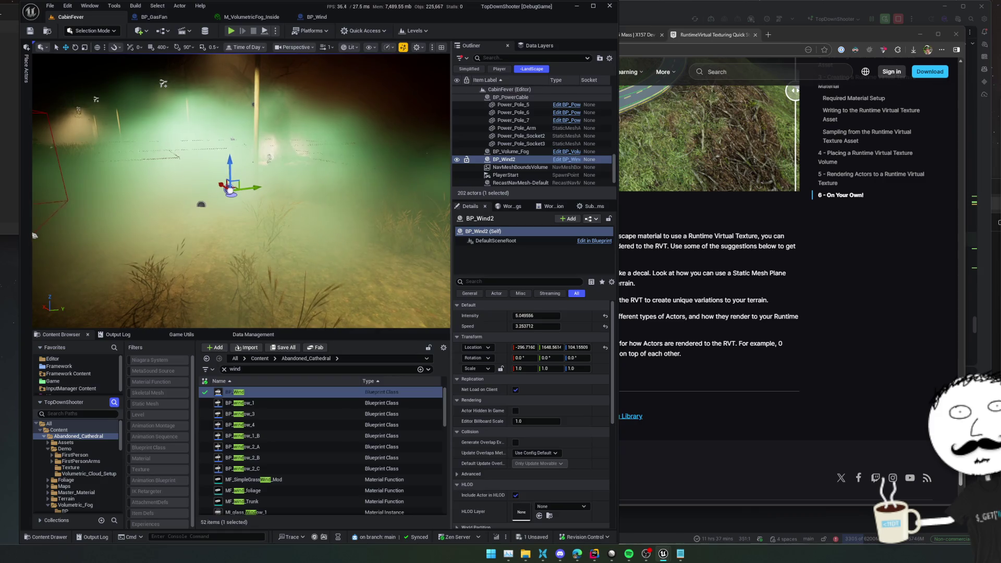
pyautogui.moveTo(553, 333); pyautogui.dragTo(594, 332)
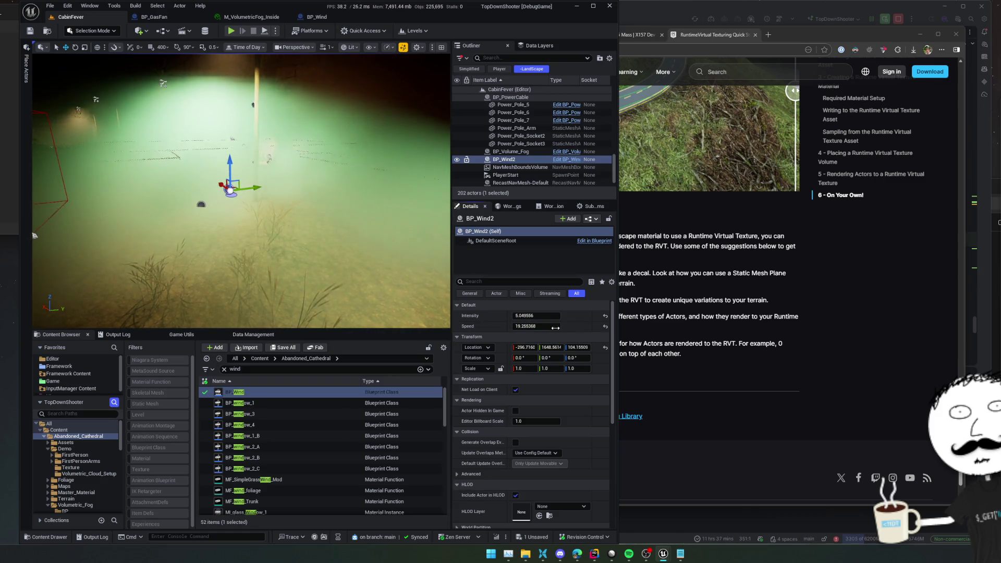
pyautogui.moveTo(184, 169); pyautogui.dragTo(445, 276)
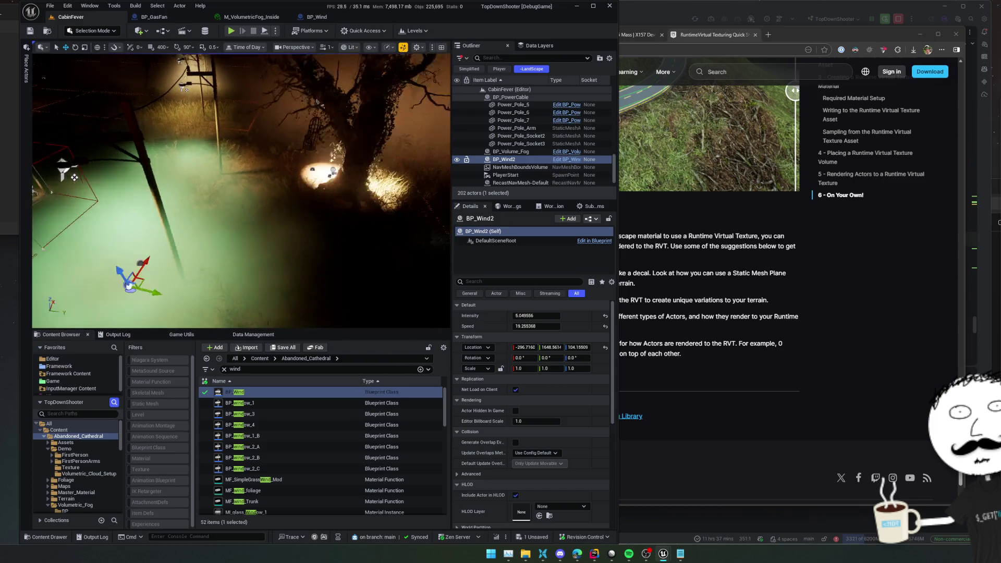
pyautogui.moveTo(545, 326); pyautogui.dragTo(450, 312)
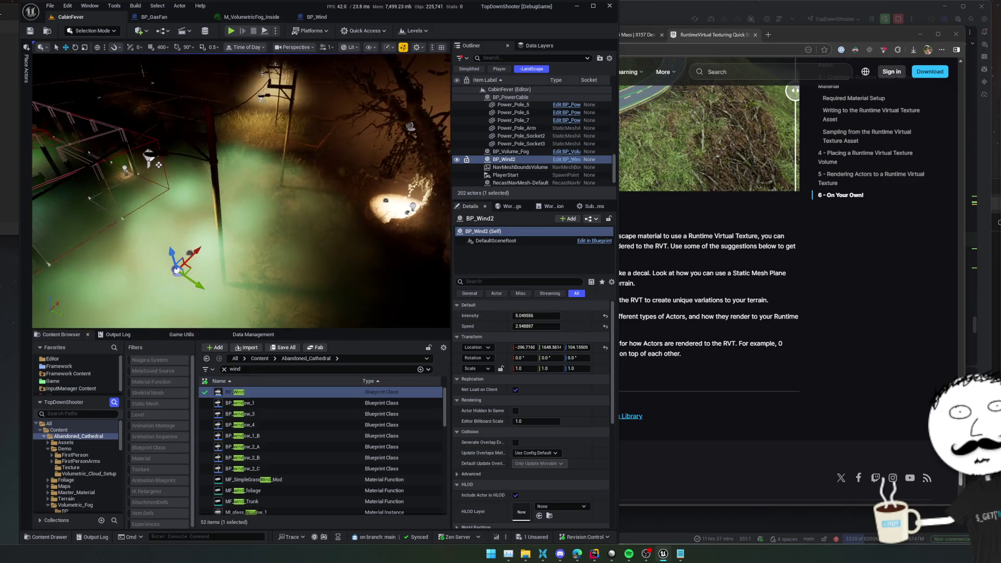
# Step: Re-expand the wind settings, focus the wind actor, and select BP_Volume_Fog
pyautogui.click(542, 305)
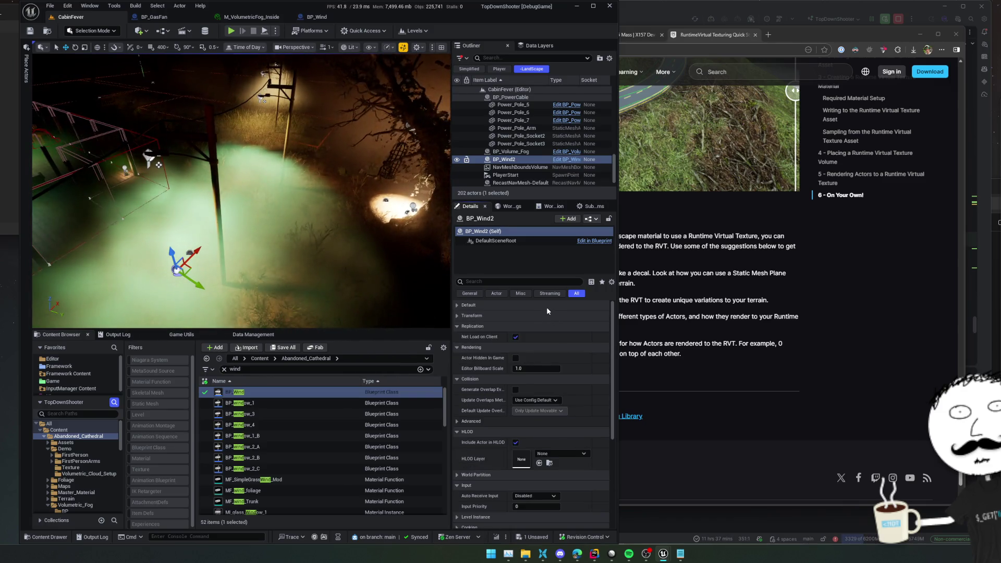
pyautogui.click(546, 306)
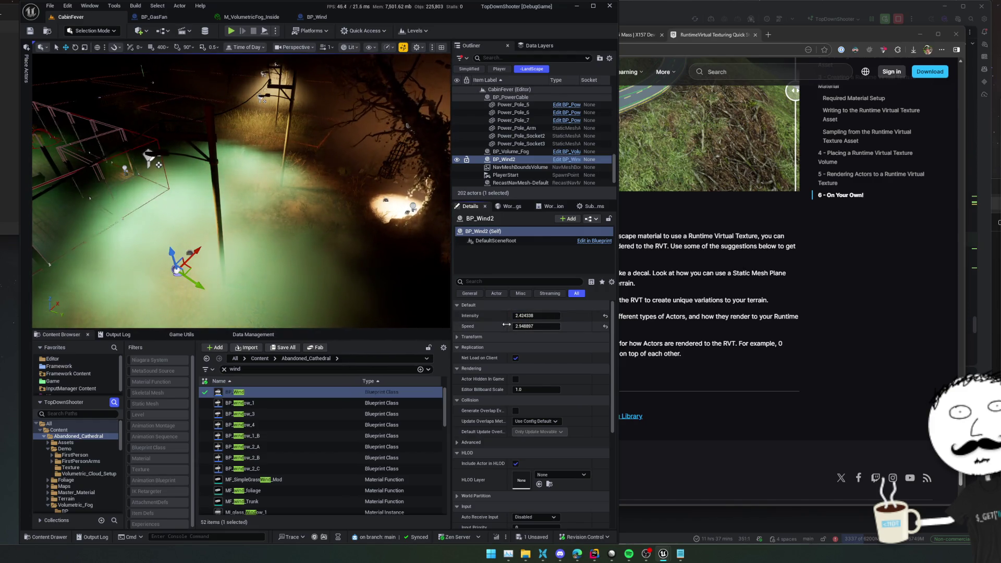
pyautogui.press('f')
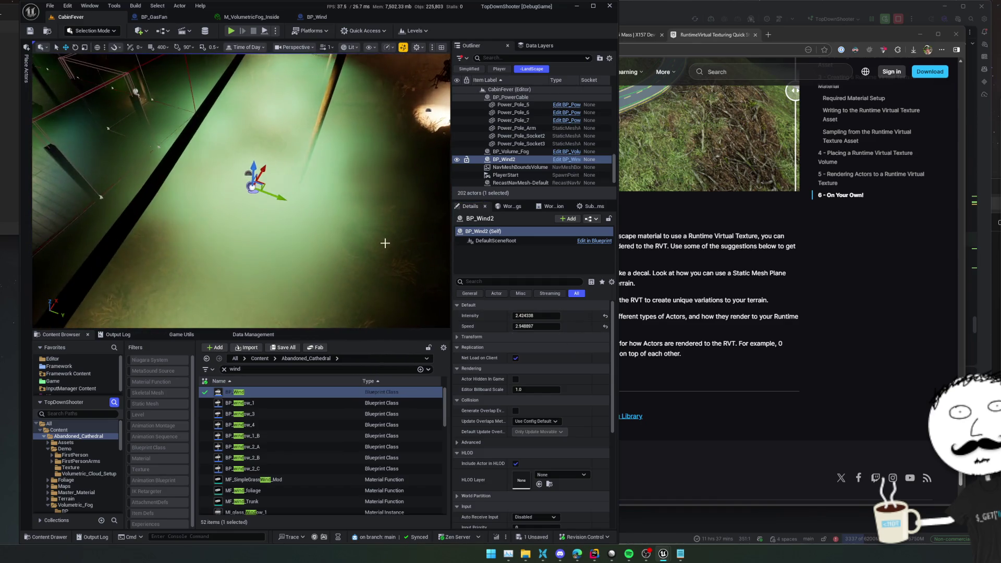
pyautogui.click(508, 150)
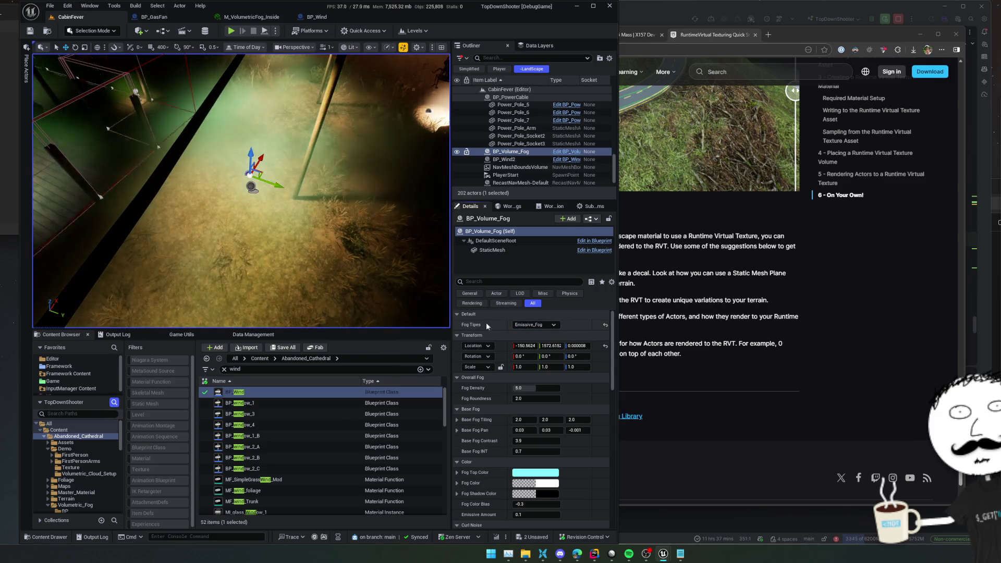
# Step: Inspect the fog volume from above and switch its Fog Types to Curl_Fog
pyautogui.moveTo(423, 258); pyautogui.dragTo(439, 275)
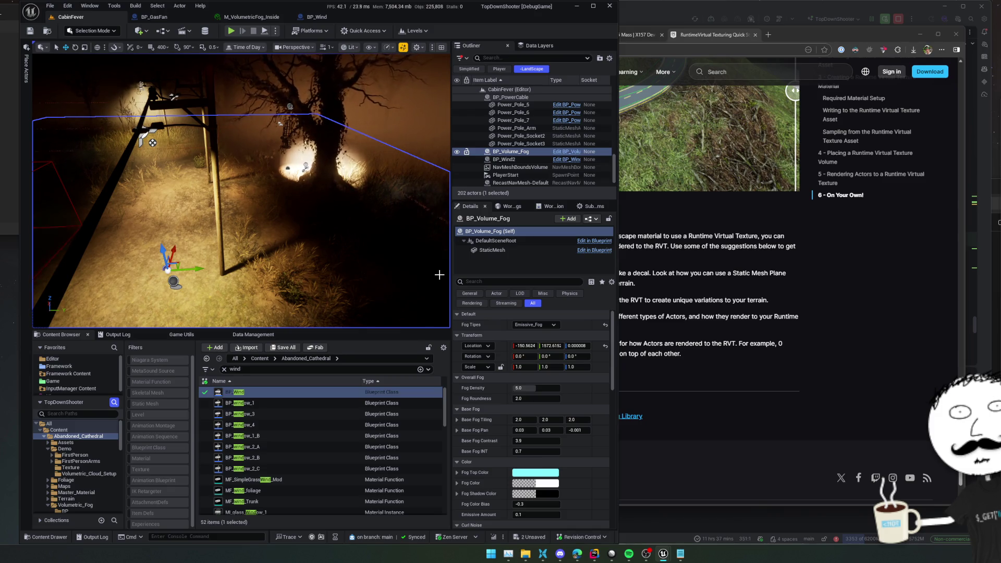
pyautogui.scroll(-3, 503, 354)
pyautogui.scroll(-3, 503, 354)
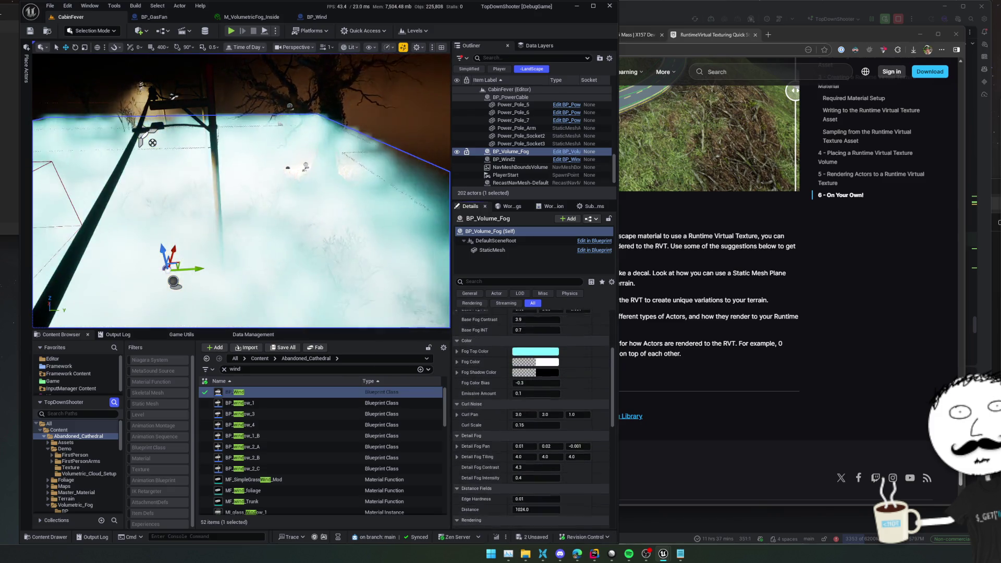
pyautogui.moveTo(241, 195); pyautogui.dragTo(274, 180)
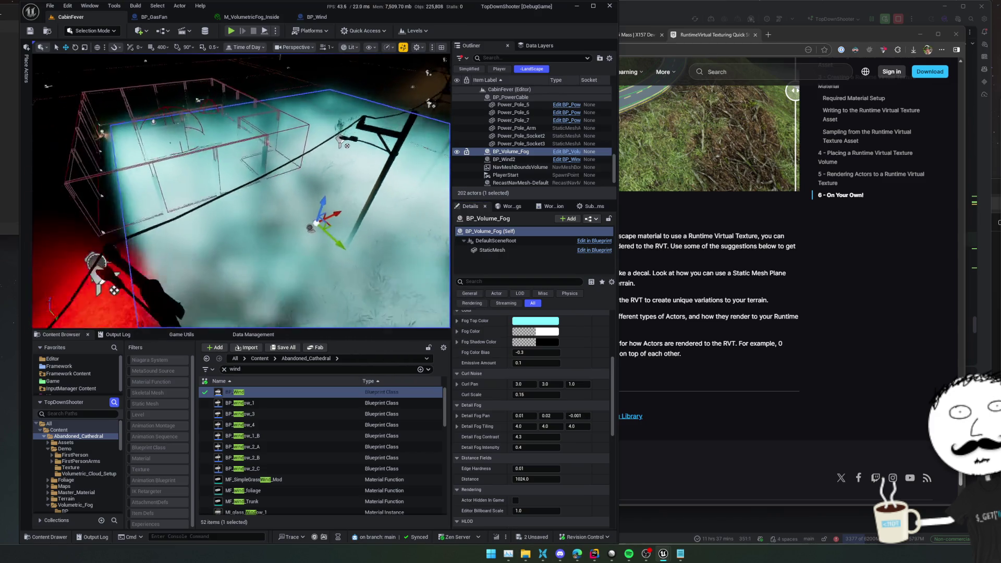
pyautogui.moveTo(203, 226); pyautogui.dragTo(444, 169)
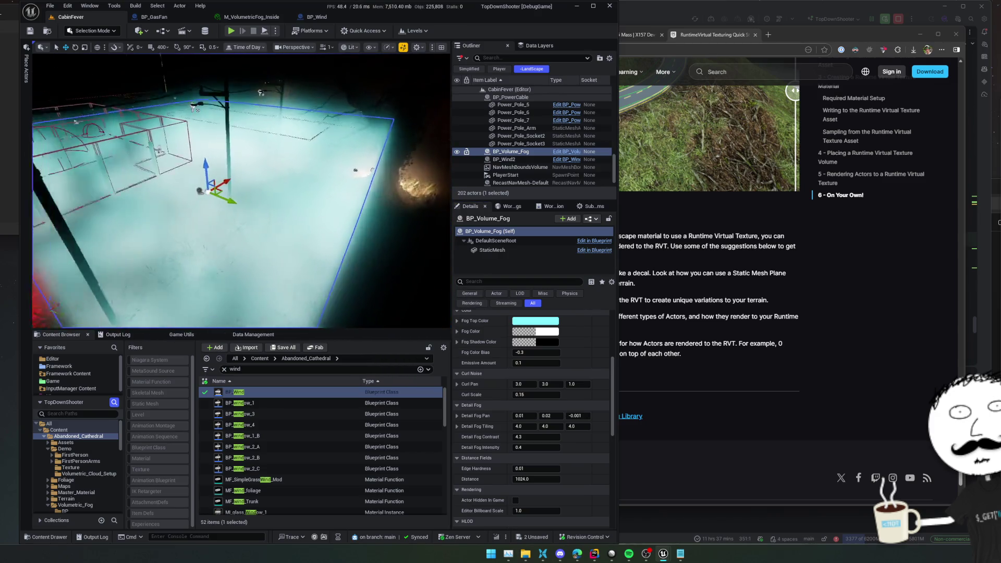
pyautogui.moveTo(444, 169); pyautogui.dragTo(551, 347)
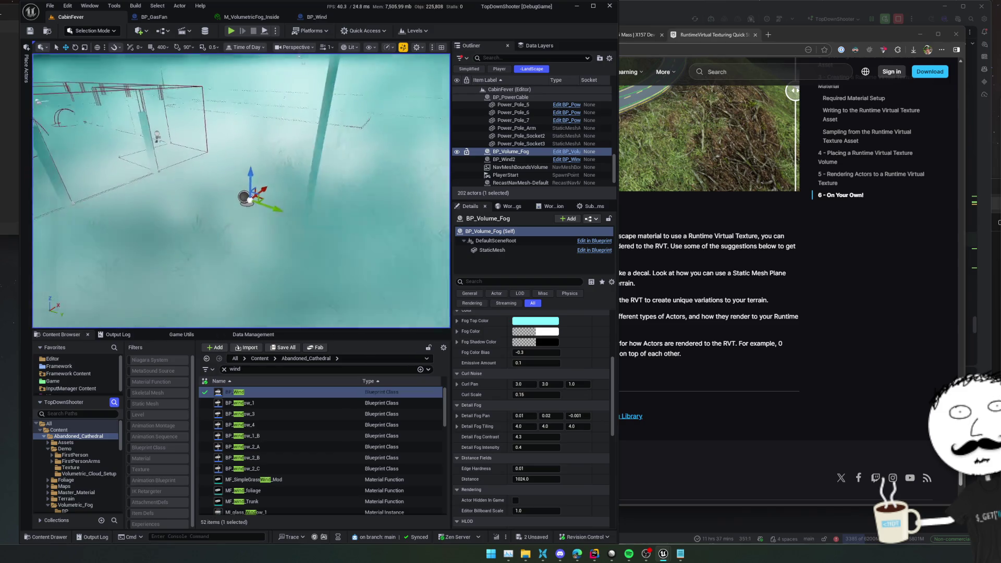
pyautogui.scroll(3, 551, 348)
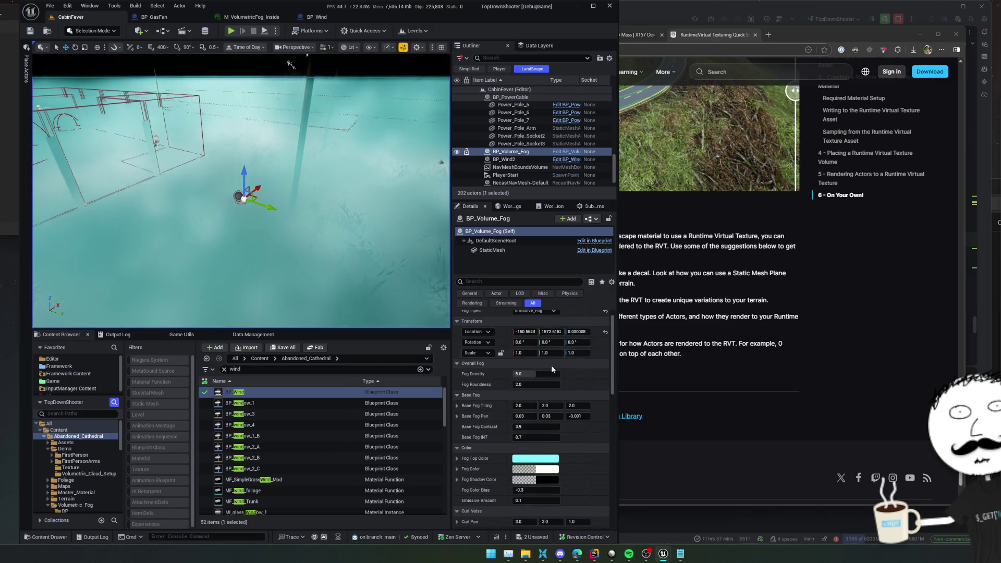
pyautogui.scroll(2, 552, 365)
pyautogui.click(540, 325)
pyautogui.click(551, 346)
pyautogui.moveTo(234, 235); pyautogui.dragTo(149, 215)
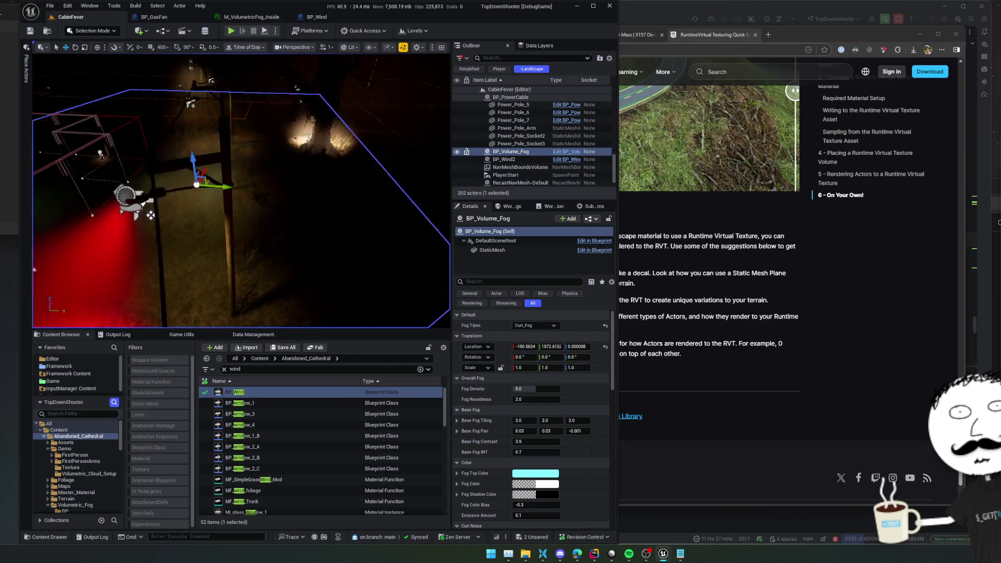
pyautogui.scroll(-3, 559, 363)
pyautogui.scroll(-2, 463, 382)
pyautogui.scroll(-2, 454, 396)
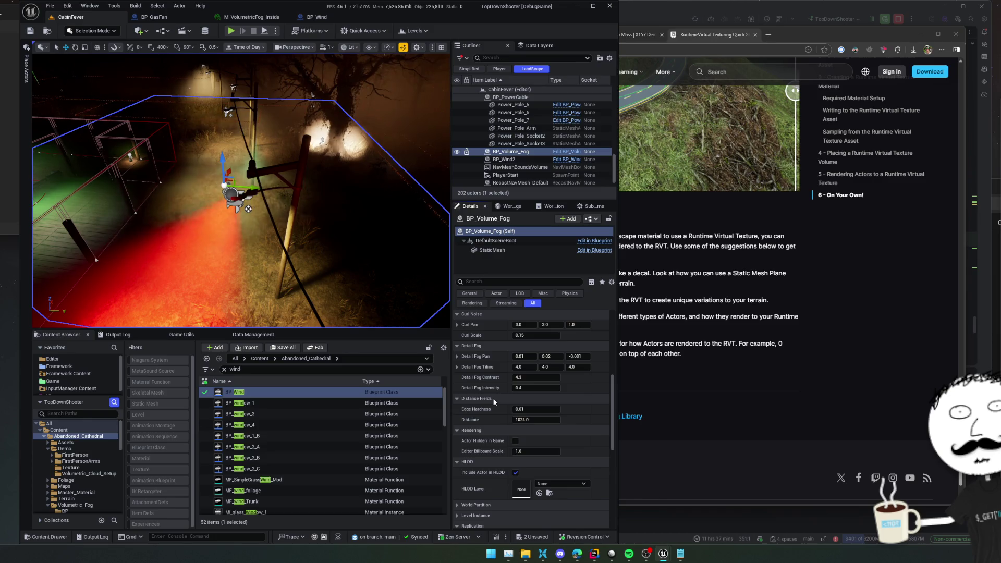
pyautogui.moveTo(235, 203)
pyautogui.mouseDown()
pyautogui.moveTo(234, 156)
pyautogui.moveTo(227, 187)
pyautogui.moveTo(181, 188)
pyautogui.moveTo(235, 204)
pyautogui.moveTo(235, 235)
pyautogui.moveTo(346, 259)
pyautogui.mouseUp()
pyautogui.scroll(-1, 516, 328)
pyautogui.scroll(-1, 516, 328)
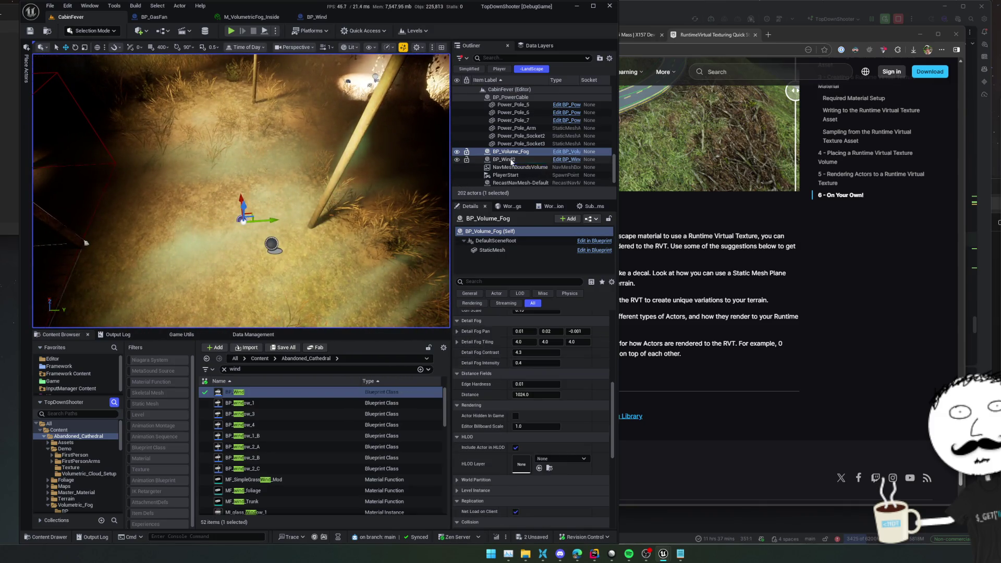
# Step: Delete BP_Volume_Fog together with BP_Wind and save the level
pyautogui.keyDown('ctrl'); pyautogui.click(510, 161); pyautogui.keyUp('ctrl')
pyautogui.press('Delete')
pyautogui.moveTo(234, 195)
pyautogui.mouseDown()
pyautogui.moveTo(156, 293)
pyautogui.moveTo(267, 228)
pyautogui.mouseUp()
pyautogui.hotkey('ctrl', 's')
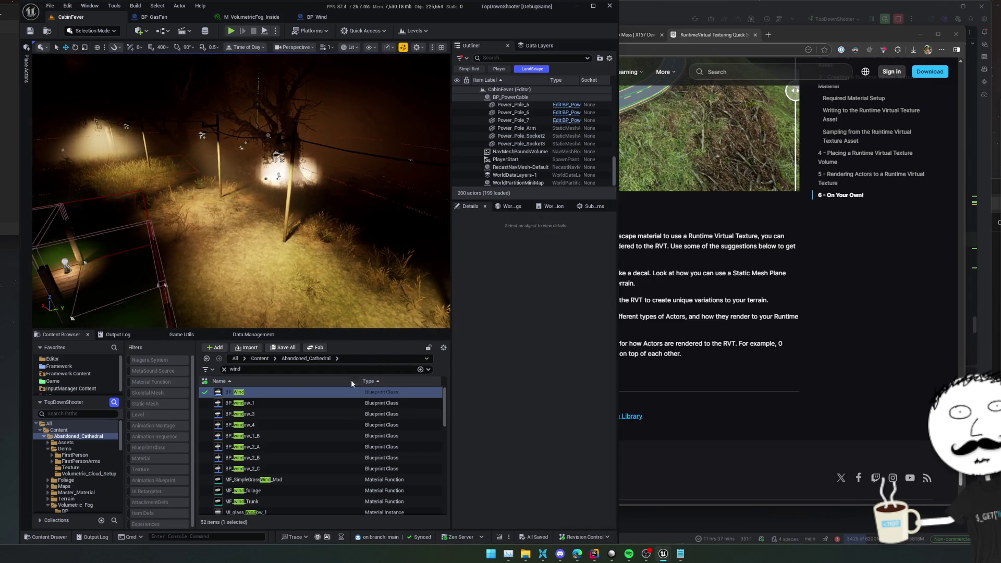
# Step: Select BP_GasFan in the level and bring up its Blueprint with the 3D preview
pyautogui.click(258, 358)
pyautogui.moveTo(306, 333)
pyautogui.mouseDown()
pyautogui.moveTo(306, 417)
pyautogui.moveTo(309, 334)
pyautogui.mouseUp()
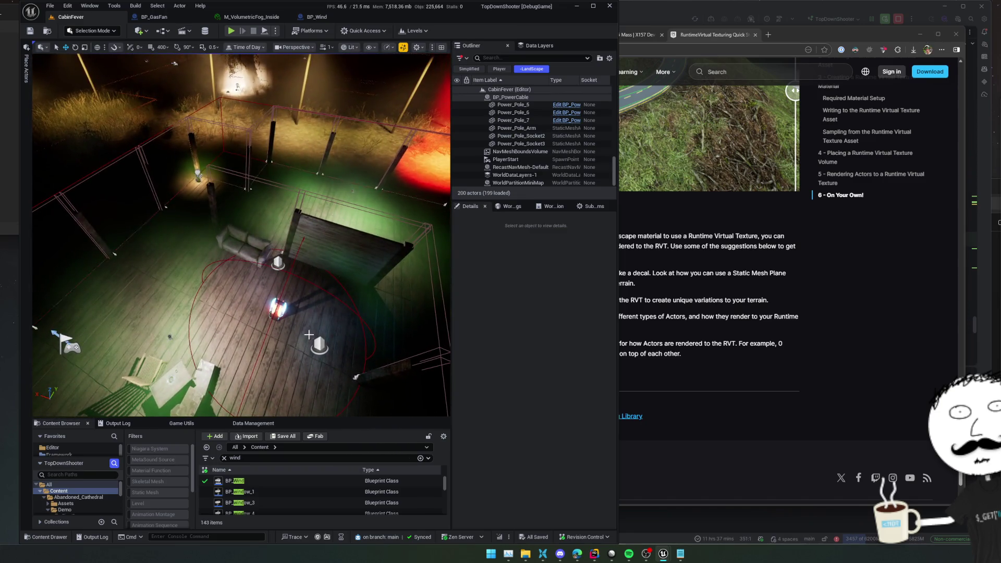
pyautogui.click(280, 309)
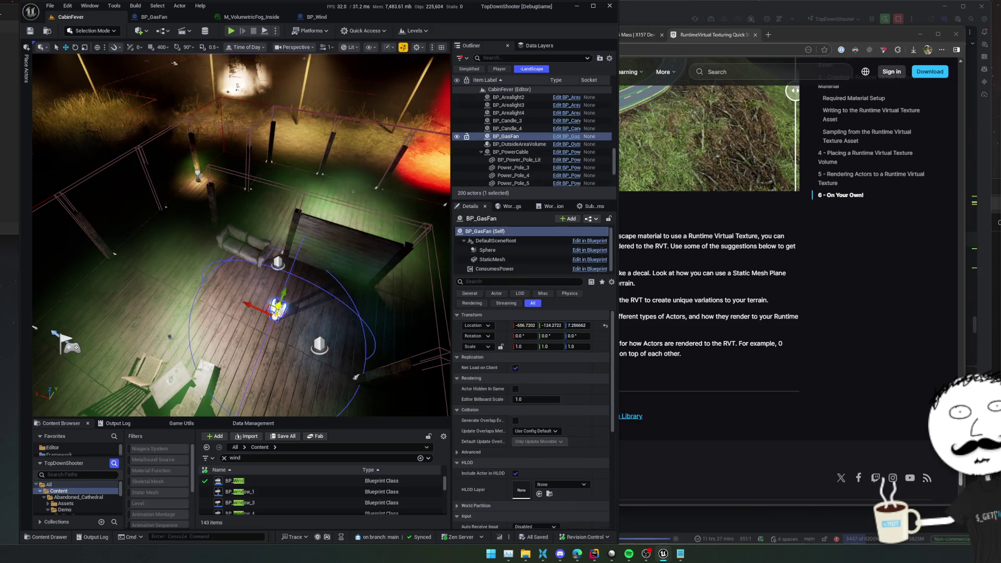
pyautogui.click(566, 136)
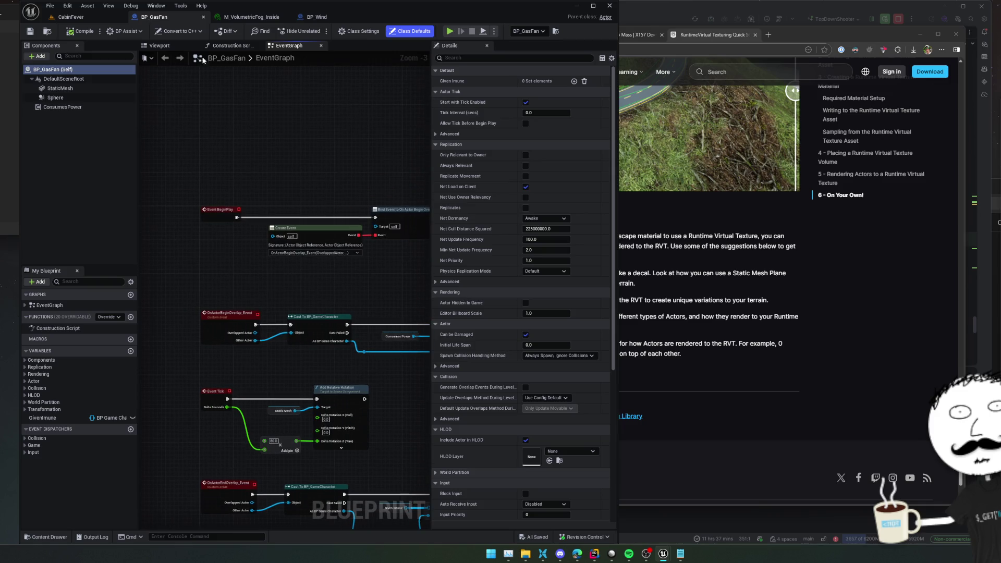
pyautogui.click(159, 45)
# Step: Show BP_GasFan's asset in the GasFan folder and start creating a new asset there
pyautogui.click(48, 32)
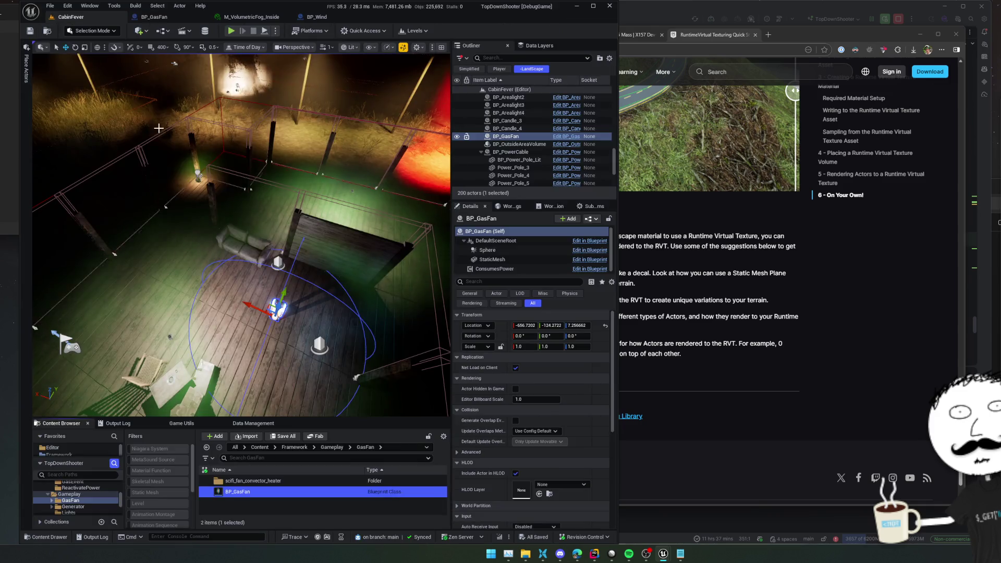
pyautogui.moveTo(312, 417); pyautogui.dragTo(297, 358)
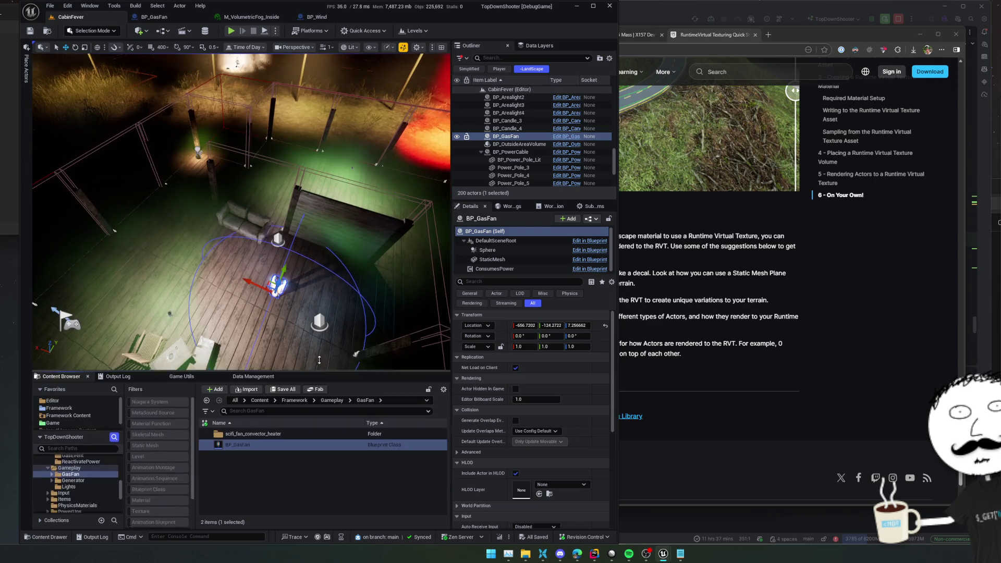
pyautogui.rightClick(264, 457)
pyautogui.write('render')
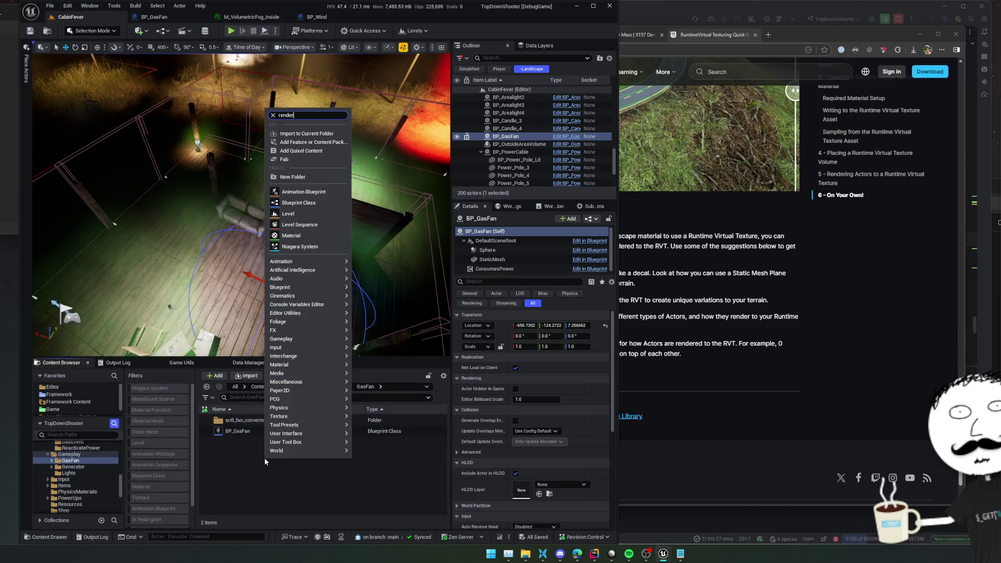
pyautogui.write('virtual')
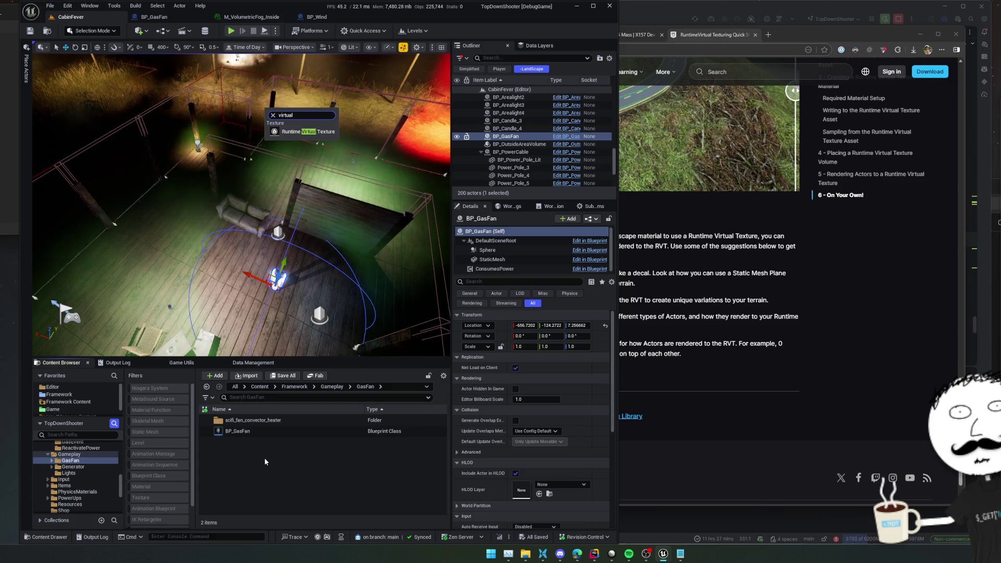
# Step: Create a Runtime Virtual Texture named RVT_FanLocations, then go into the BP_GasFan Blueprint
pyautogui.click(304, 131)
pyautogui.write('RVT_F')
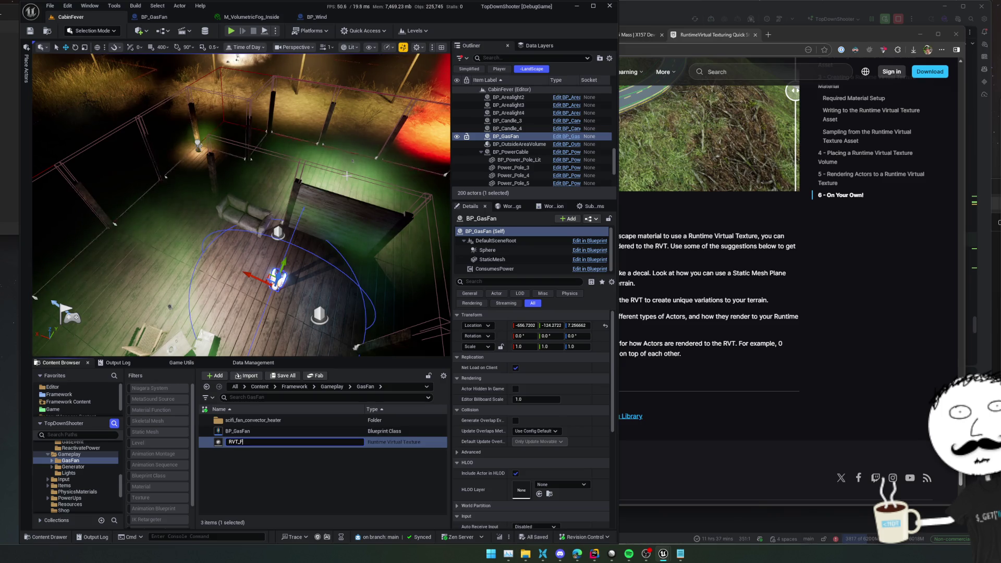
pyautogui.write('anLocatio')
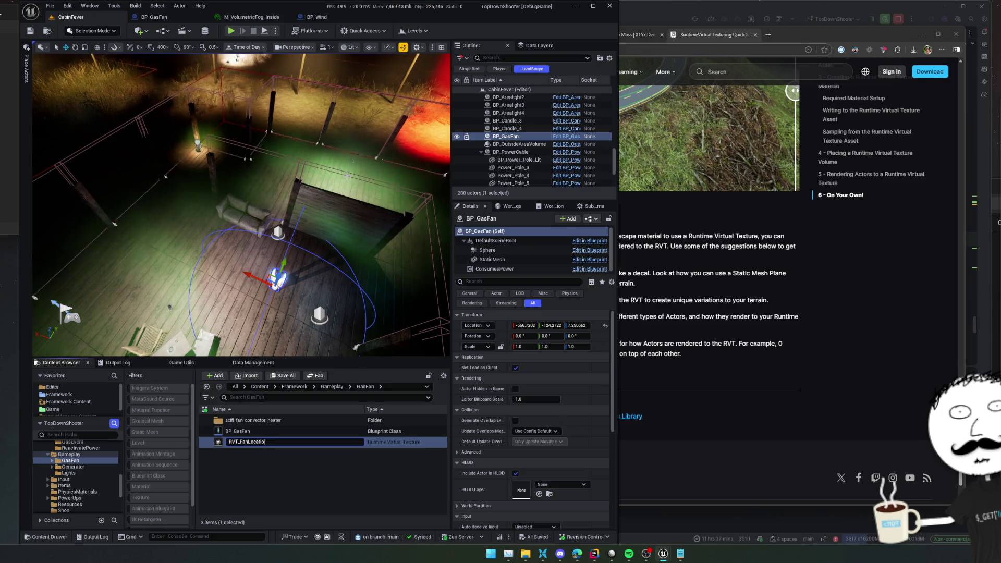
pyautogui.write('n')
pyautogui.press('Return')
pyautogui.doubleClick(252, 431)
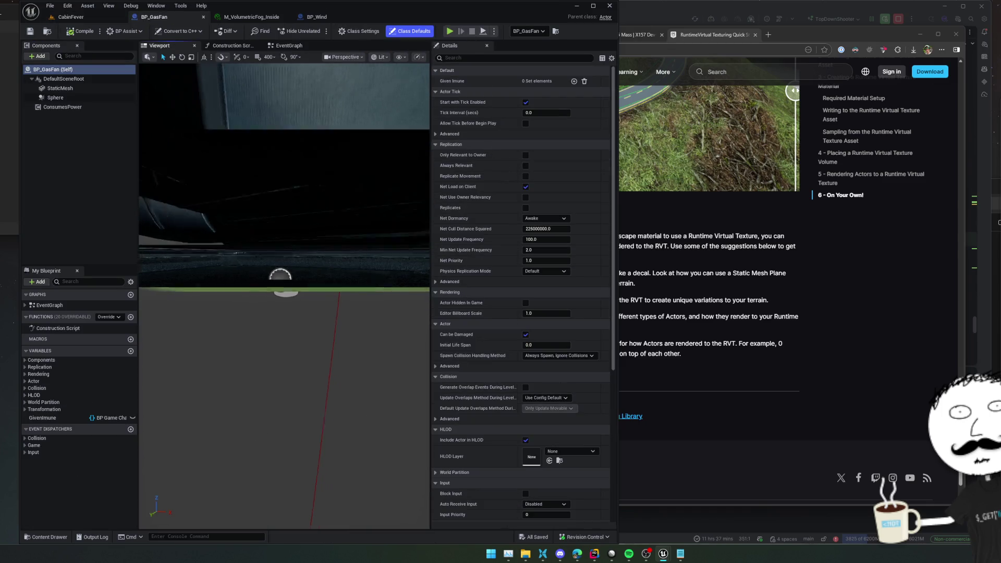
# Step: Add a Cylinder component to BP_GasFan and scale it uniformly to 6.845
pyautogui.click(37, 57)
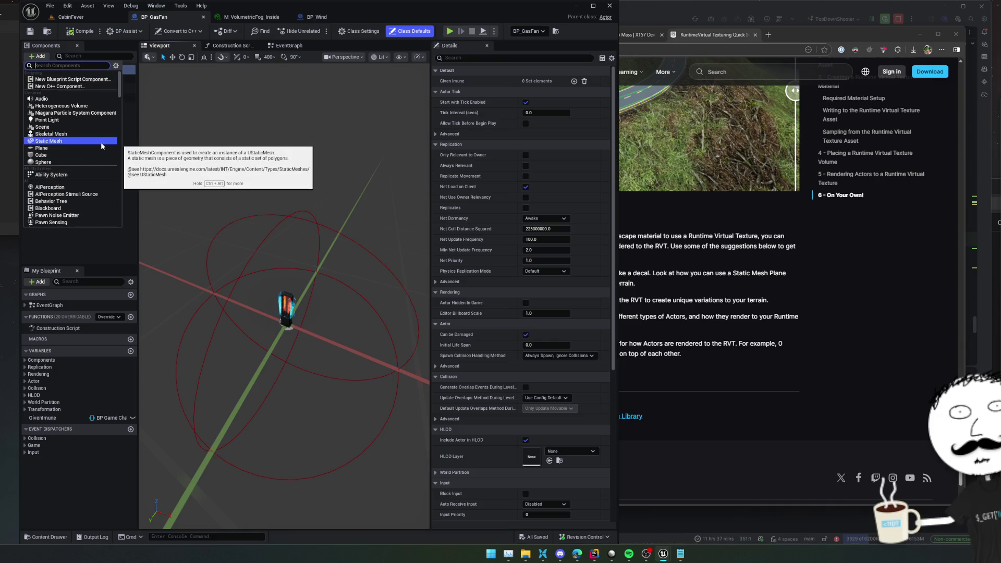
pyautogui.scroll(-2, 101, 142)
pyautogui.scroll(-2, 101, 141)
pyautogui.scroll(-1, 100, 144)
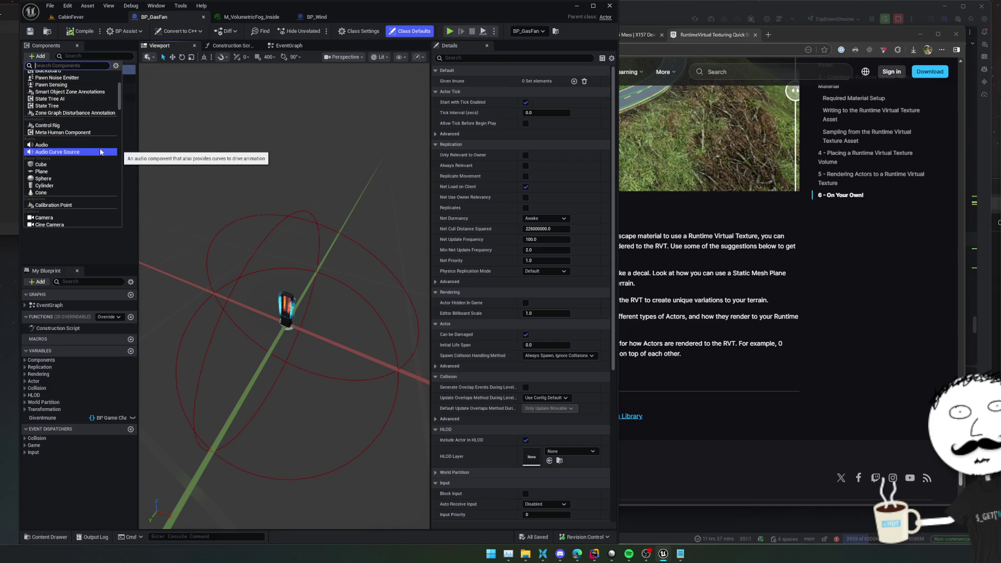
pyautogui.click(73, 184)
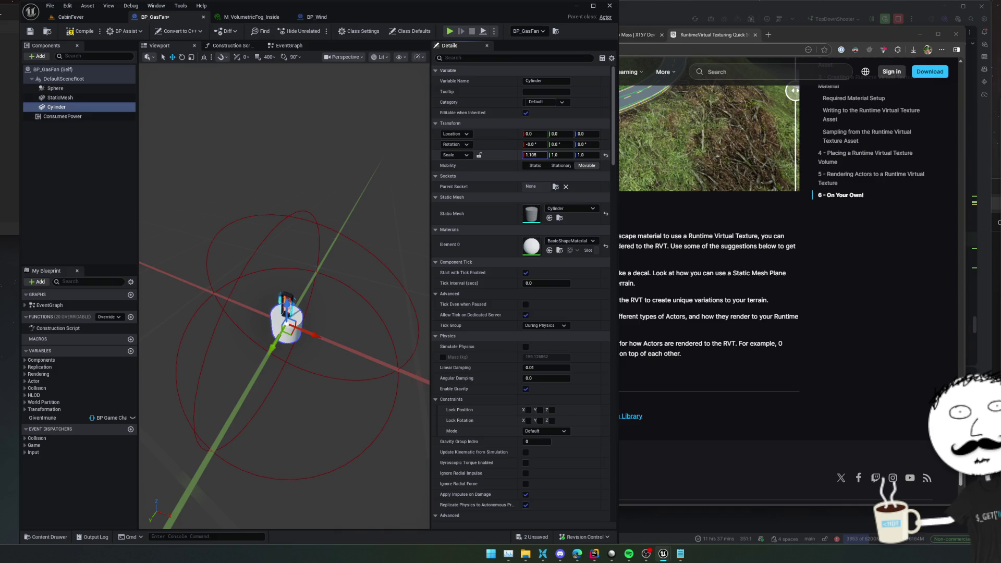
pyautogui.moveTo(529, 154); pyautogui.dragTo(610, 154)
pyautogui.scroll(-5, 255, 280)
pyautogui.moveTo(301, 222); pyautogui.dragTo(308, 222)
pyautogui.moveTo(530, 155); pyautogui.dragTo(547, 154)
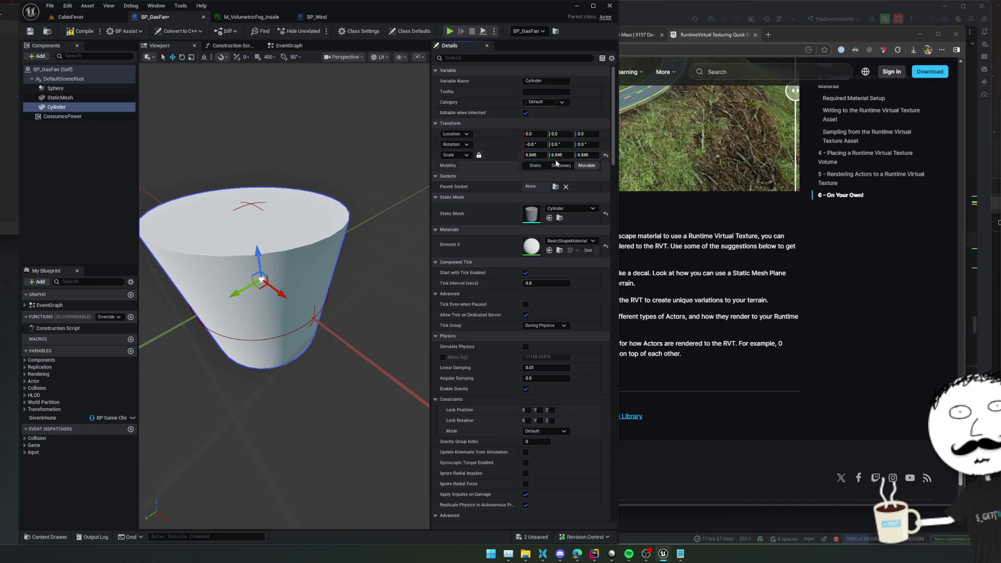
pyautogui.click(604, 156)
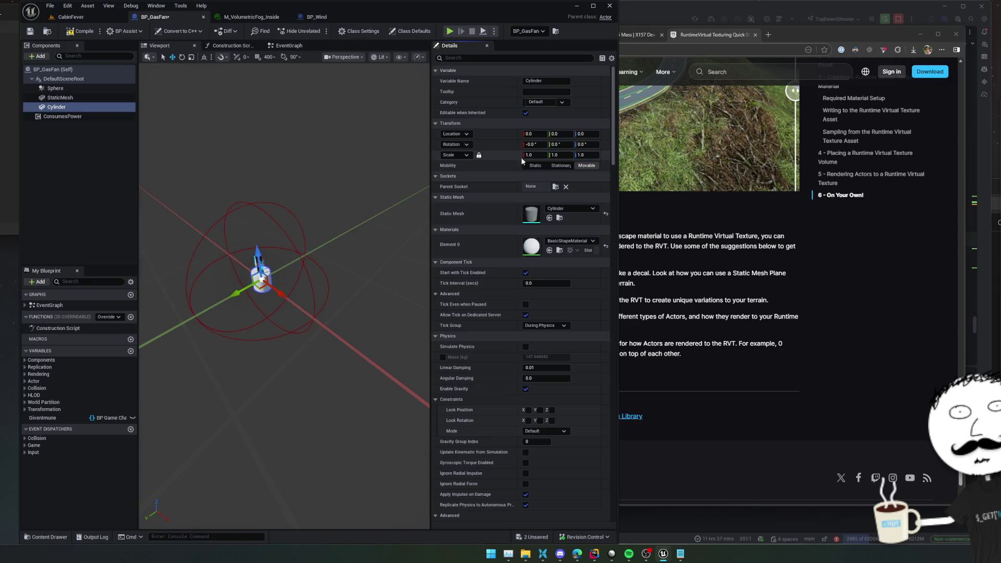
pyautogui.hotkey('ctrl', 'z')
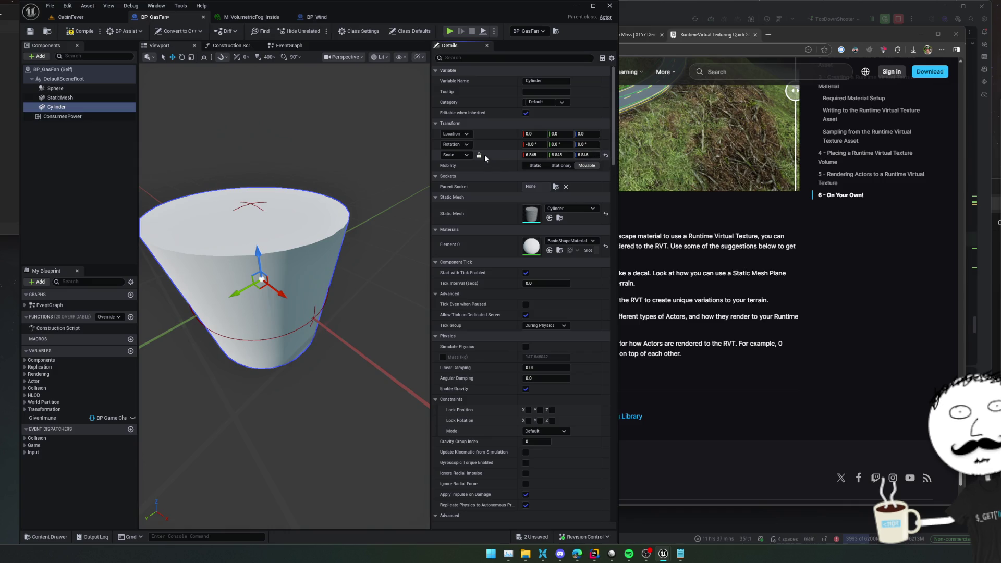
# Step: Flatten the cylinder's Z scale to 0.02, save the Blueprint, and return to the level
pyautogui.moveTo(582, 155); pyautogui.dragTo(547, 155)
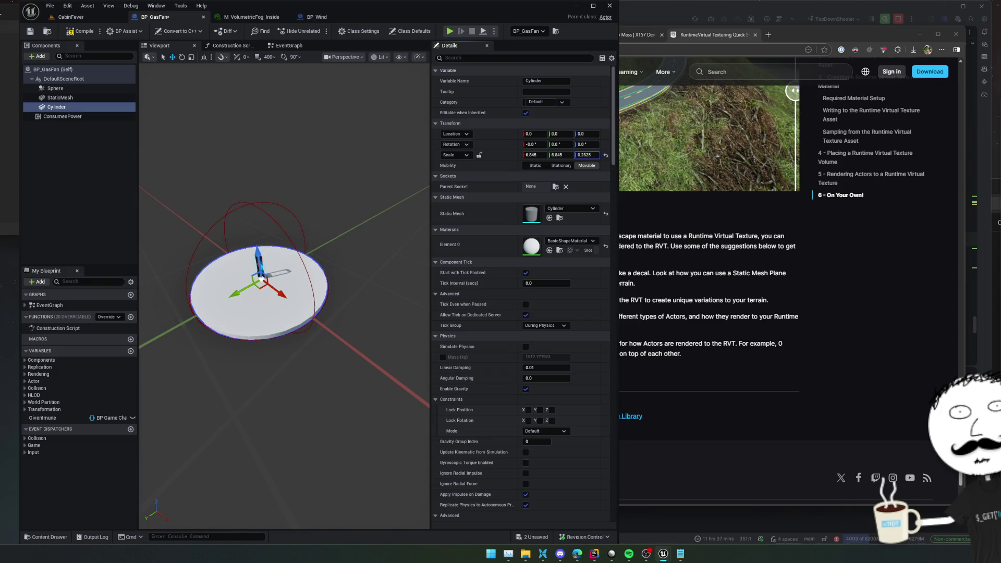
pyautogui.press('Return')
pyautogui.scroll(3, 386, 217)
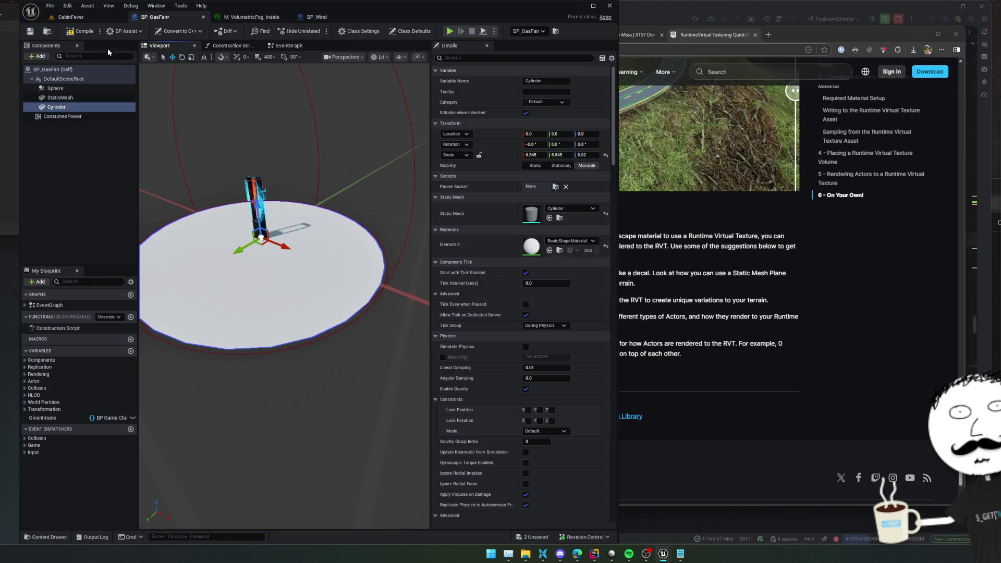
pyautogui.click(30, 32)
pyautogui.click(71, 17)
pyautogui.rightClick(311, 485)
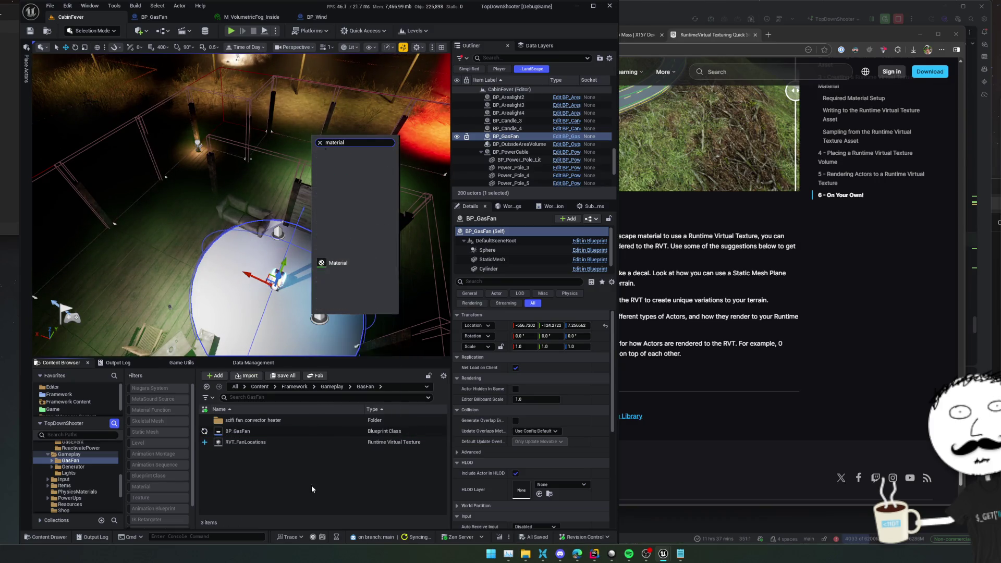
# Step: Create a Material named M_FanLocationRVT and begin adding a node in its graph
pyautogui.click(374, 233)
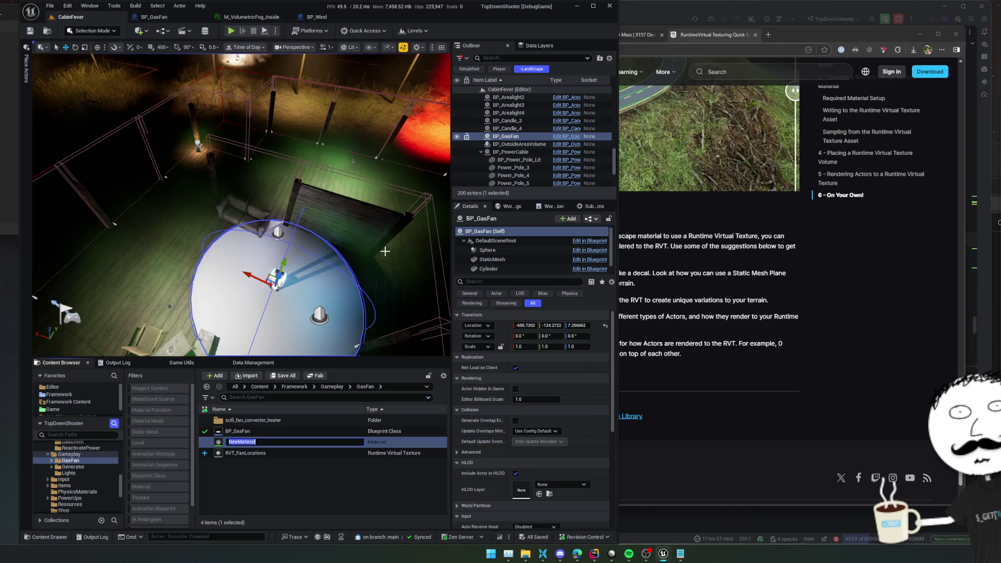
pyautogui.write('M_FanLocationRVT')
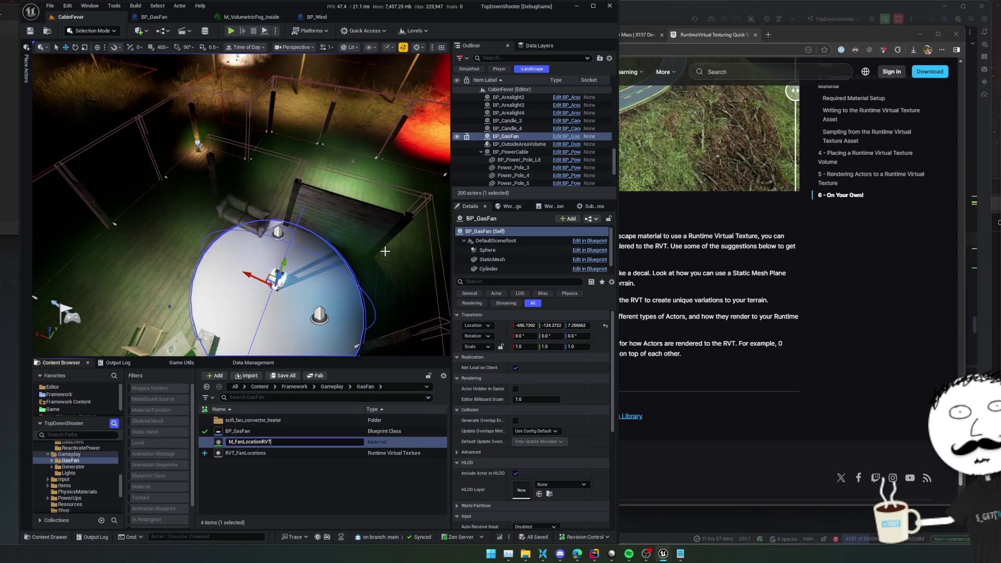
pyautogui.press('Return')
pyautogui.press('Return')
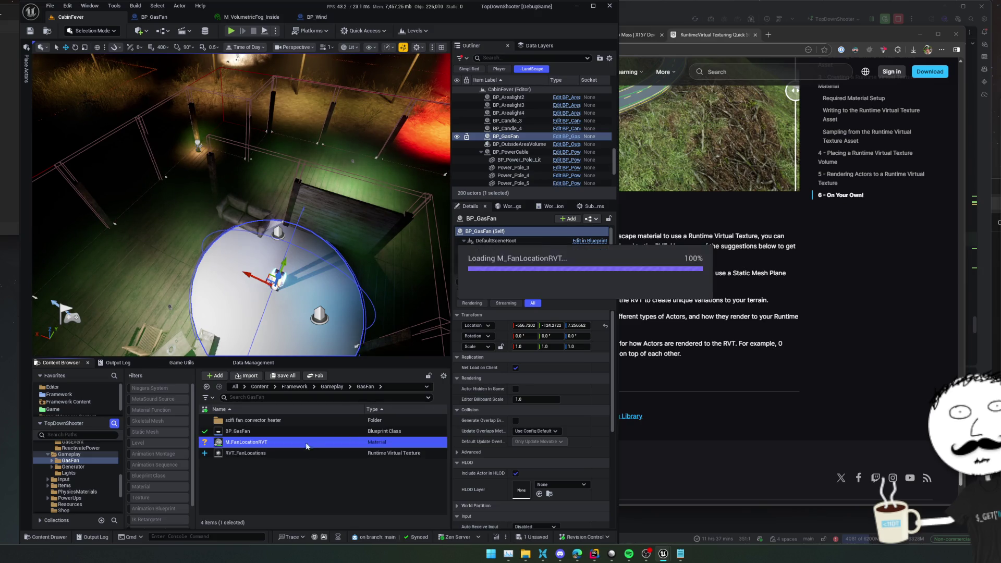
pyautogui.rightClick(363, 248)
pyautogui.write('runtime')
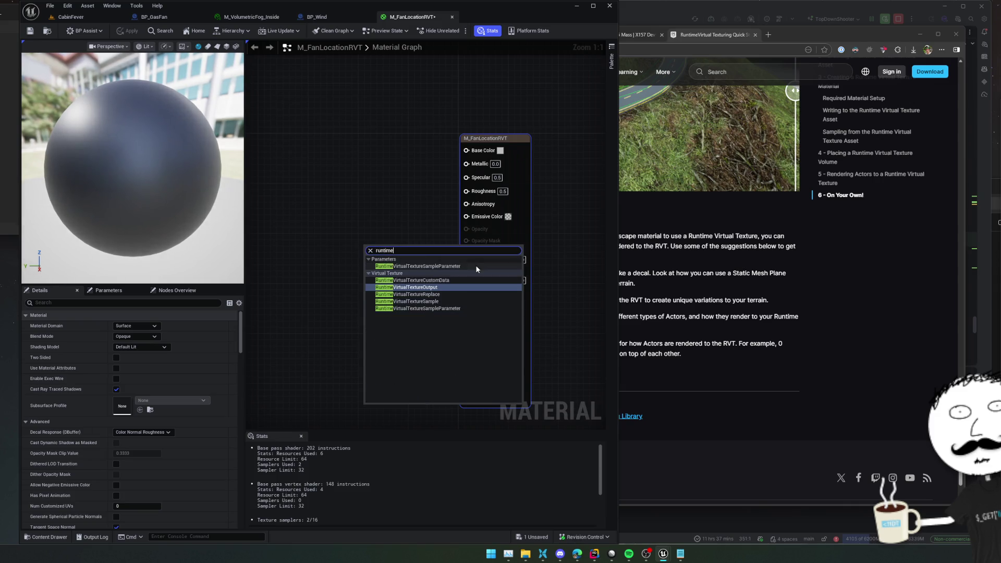
# Step: Add a Runtime Virtual Texture Output node beside the material node
pyautogui.click(454, 286)
pyautogui.moveTo(407, 271)
pyautogui.mouseDown()
pyautogui.moveTo(408, 191)
pyautogui.moveTo(400, 177)
pyautogui.moveTo(370, 188)
pyautogui.moveTo(387, 189)
pyautogui.mouseUp()
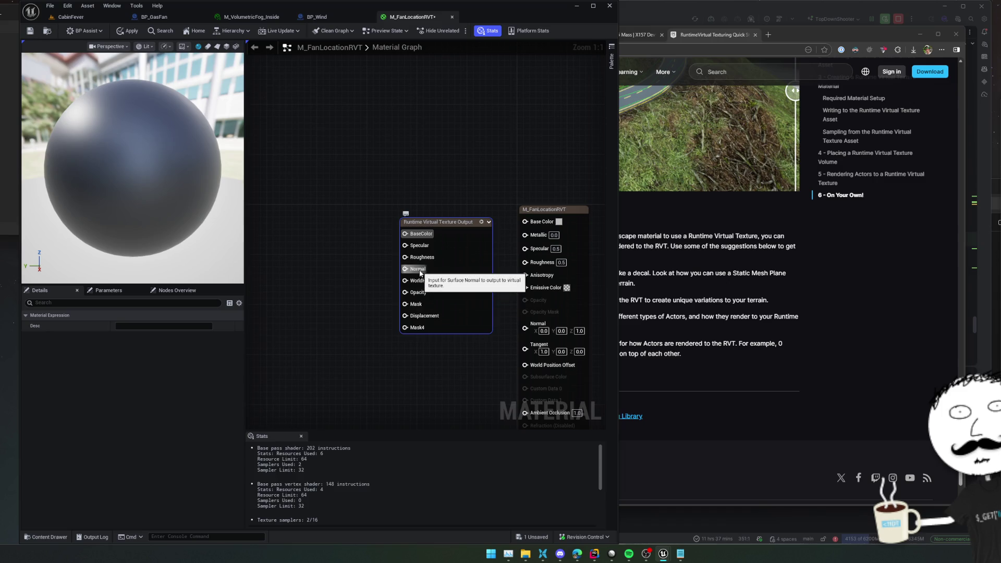
pyautogui.moveTo(320, 221)
pyautogui.mouseDown()
pyautogui.moveTo(341, 233)
pyautogui.moveTo(468, 237)
pyautogui.mouseUp()
# Step: Feed a white (1,1,1) constant colour into the output node's BaseColor and tidy the graph
pyautogui.click(342, 233)
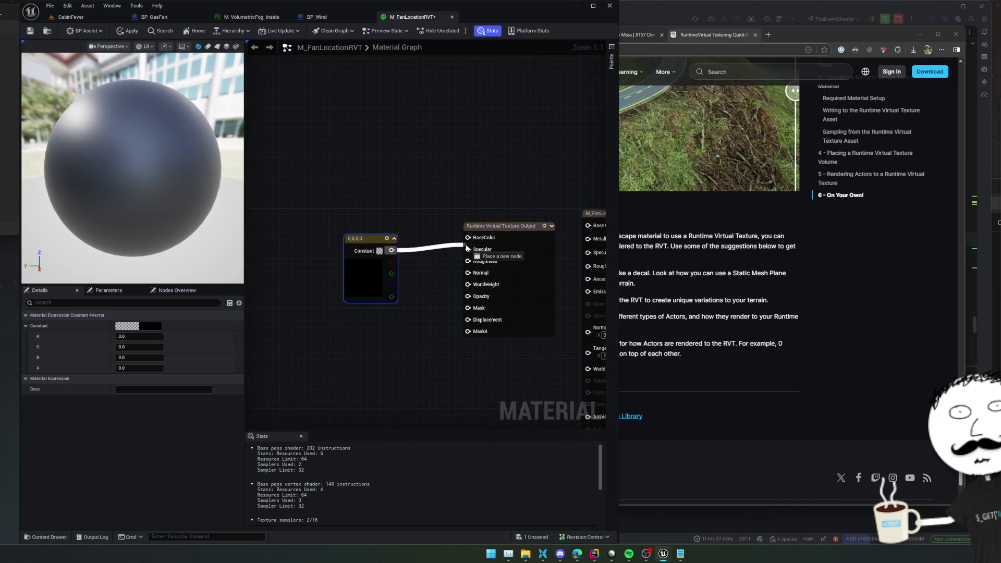
pyautogui.click(381, 253)
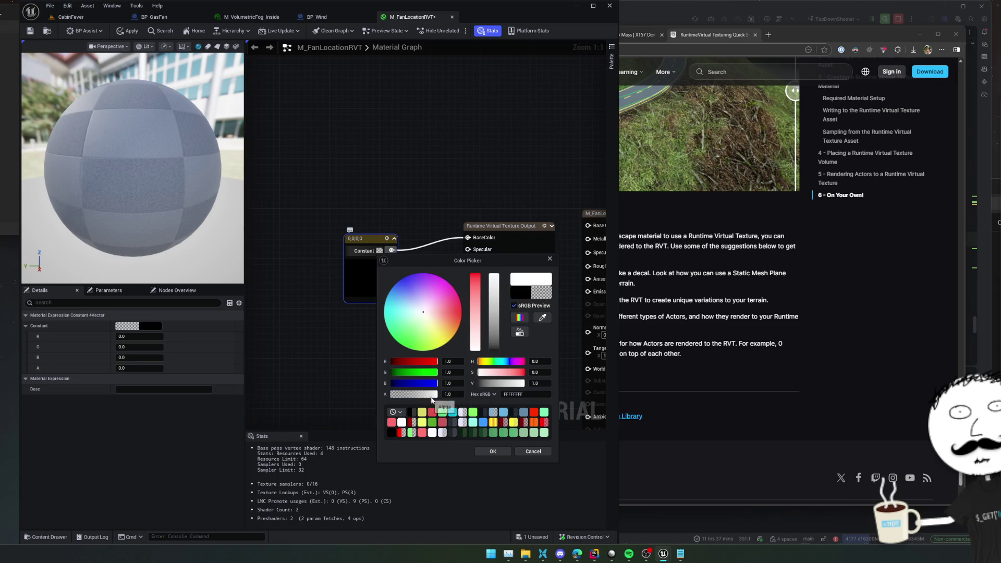
pyautogui.click(488, 451)
pyautogui.moveTo(427, 299); pyautogui.dragTo(323, 272)
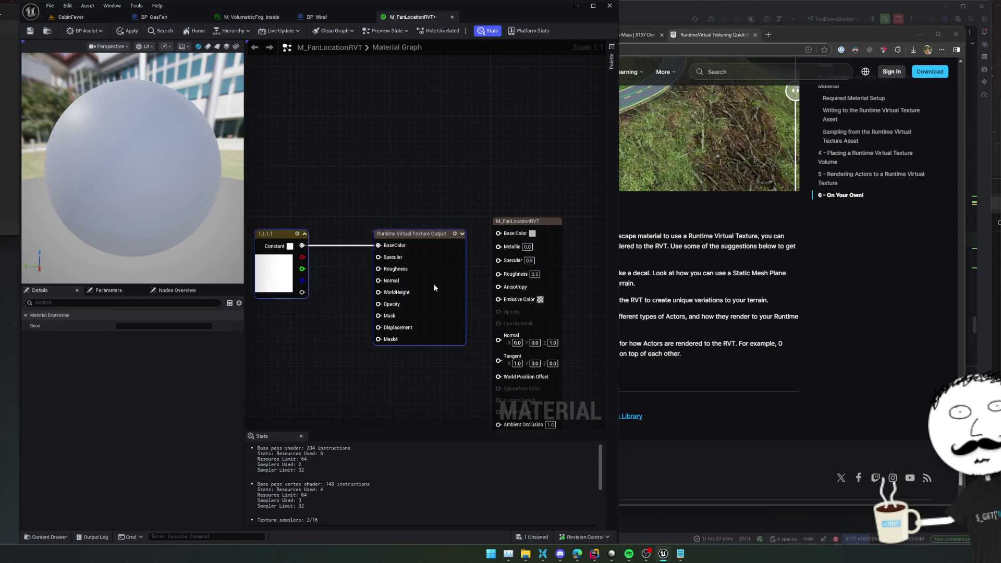
pyautogui.moveTo(434, 288); pyautogui.dragTo(421, 313)
pyautogui.click(450, 259)
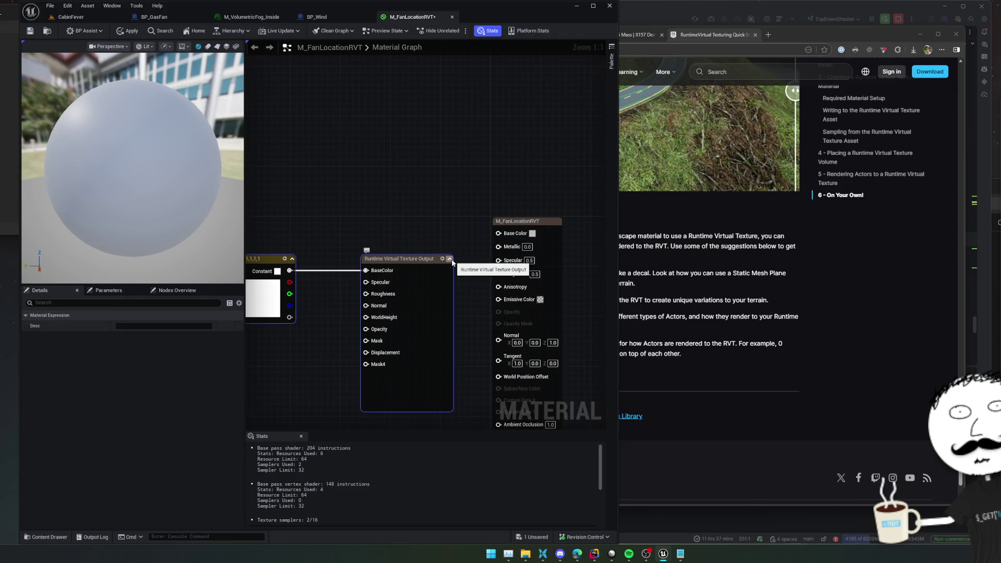
pyautogui.click(656, 337)
pyautogui.scroll(5, 667, 342)
pyautogui.scroll(3, 667, 344)
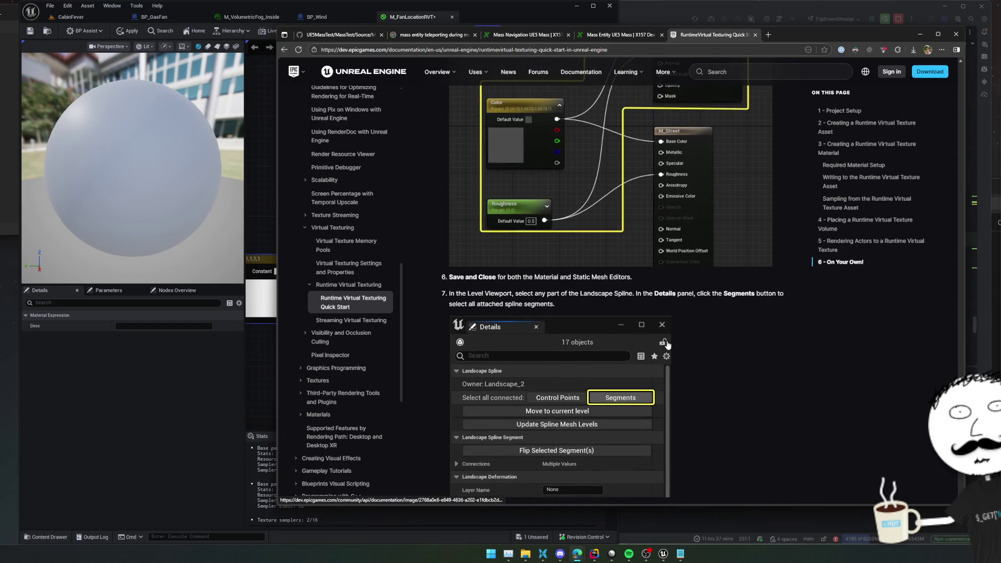
pyautogui.scroll(2, 667, 345)
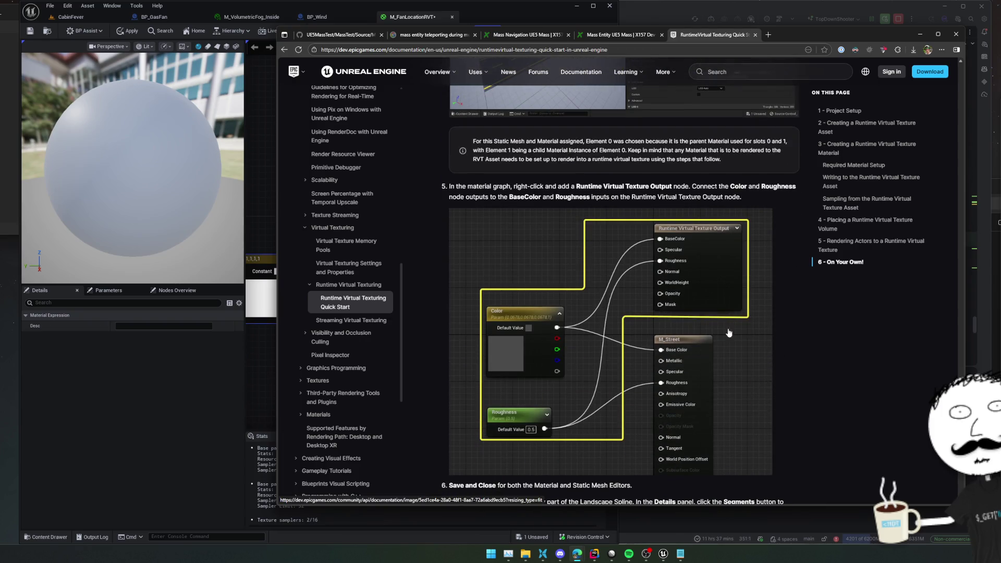
# Step: Apply and save M_FanLocationRVT, check the guide's volume section, and return to CabinFever
pyautogui.click(145, 364)
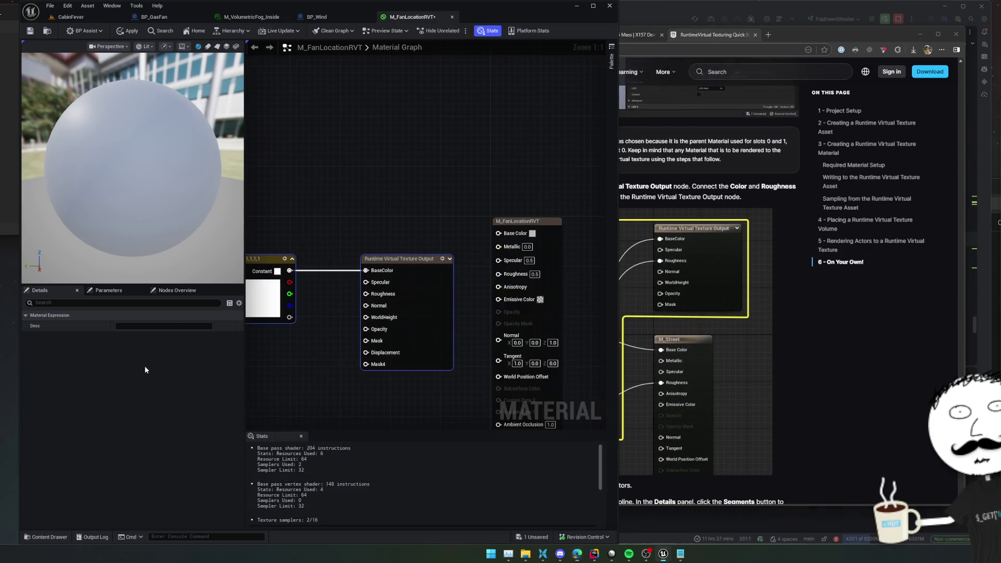
pyautogui.click(294, 359)
pyautogui.click(126, 32)
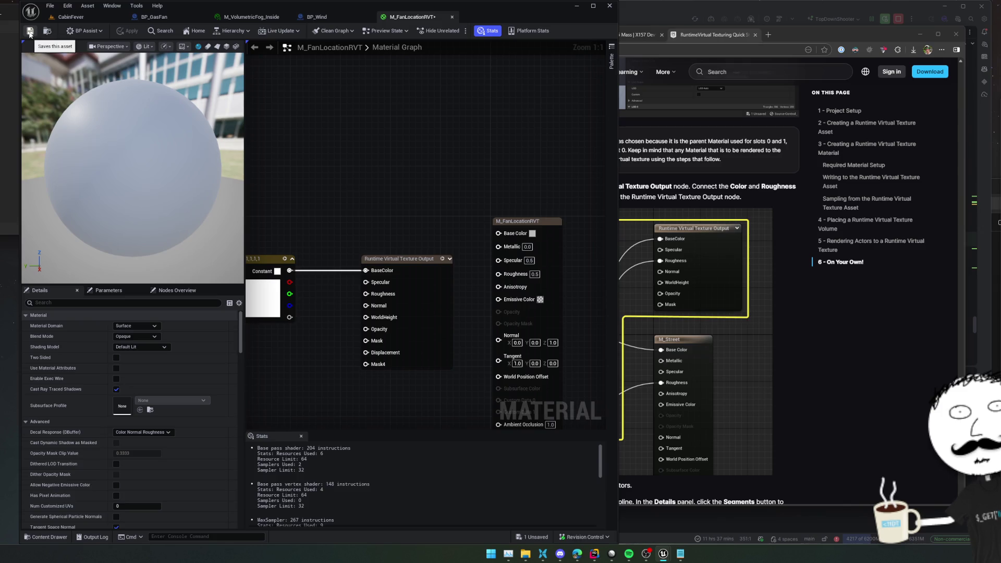
pyautogui.click(29, 34)
pyautogui.click(843, 302)
pyautogui.scroll(5, 721, 369)
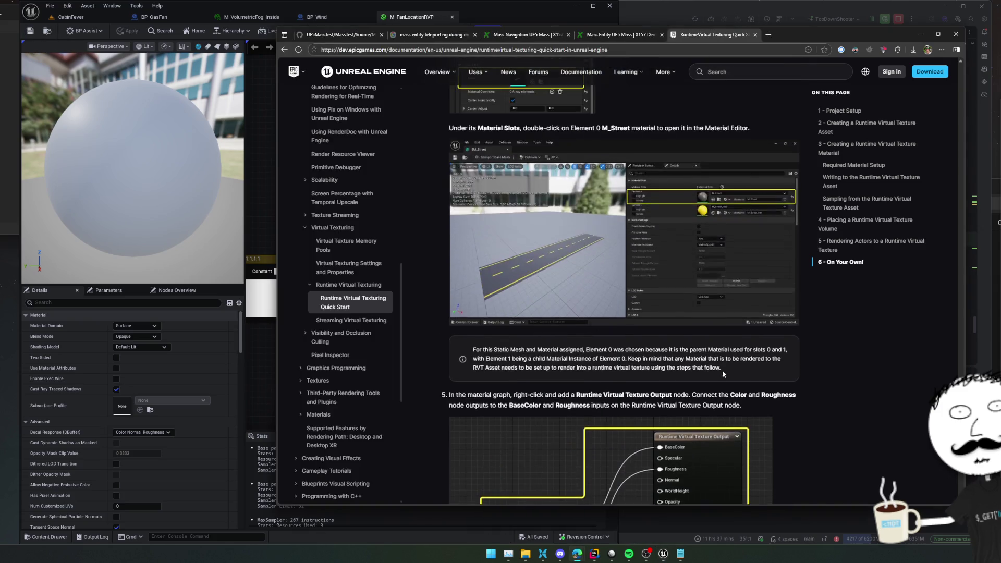
pyautogui.scroll(5, 722, 370)
pyautogui.scroll(5, 720, 369)
pyautogui.scroll(5, 721, 369)
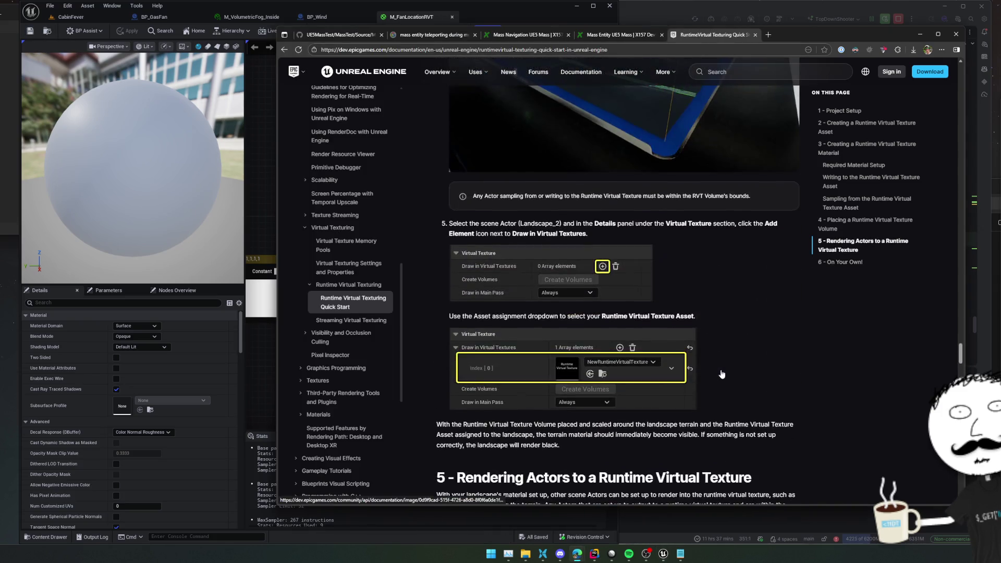
pyautogui.scroll(5, 720, 369)
pyautogui.scroll(5, 721, 375)
pyautogui.scroll(4, 720, 374)
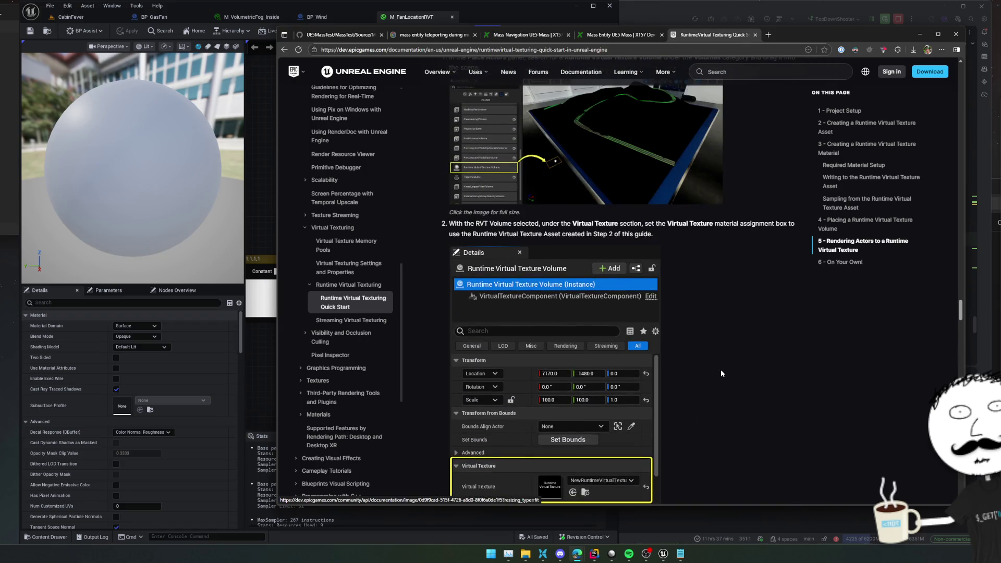
pyautogui.scroll(3, 720, 373)
pyautogui.scroll(1, 721, 374)
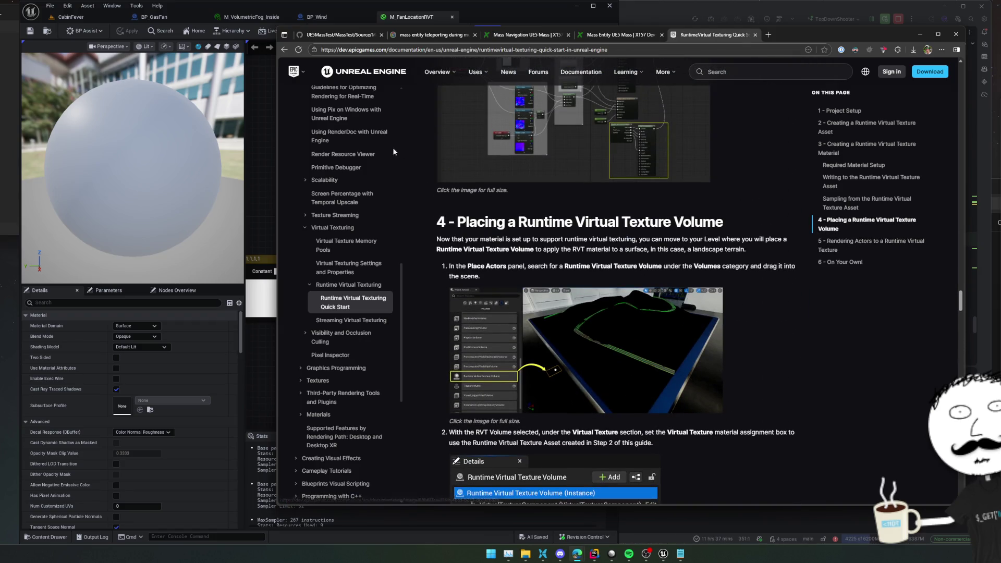
pyautogui.click(45, 28)
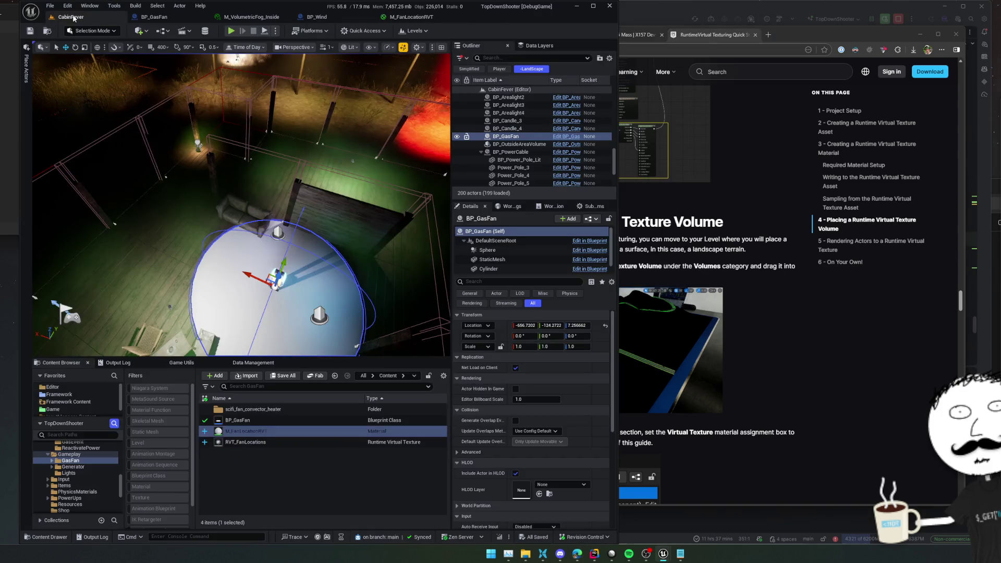
pyautogui.scroll(-2, 531, 368)
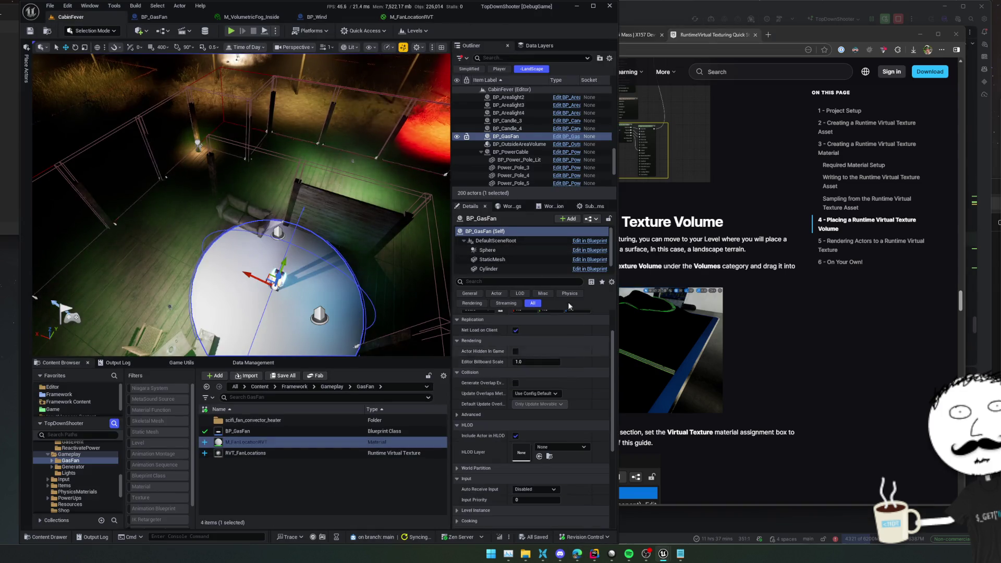
# Step: Set the BP_GasFan cylinder's Element 0 material to M_FanLocationRVT and save the Blueprint
pyautogui.click(335, 16)
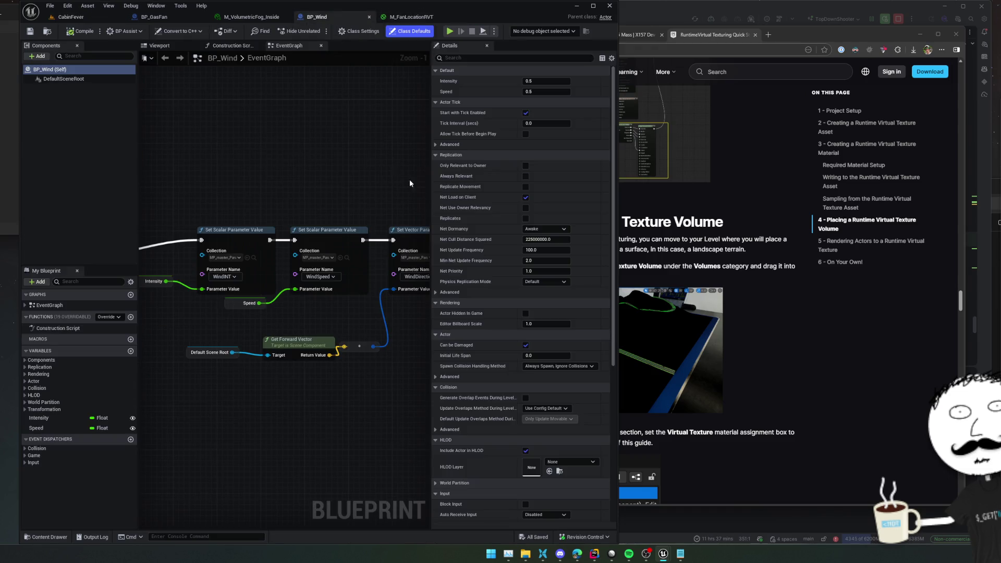
pyautogui.click(179, 17)
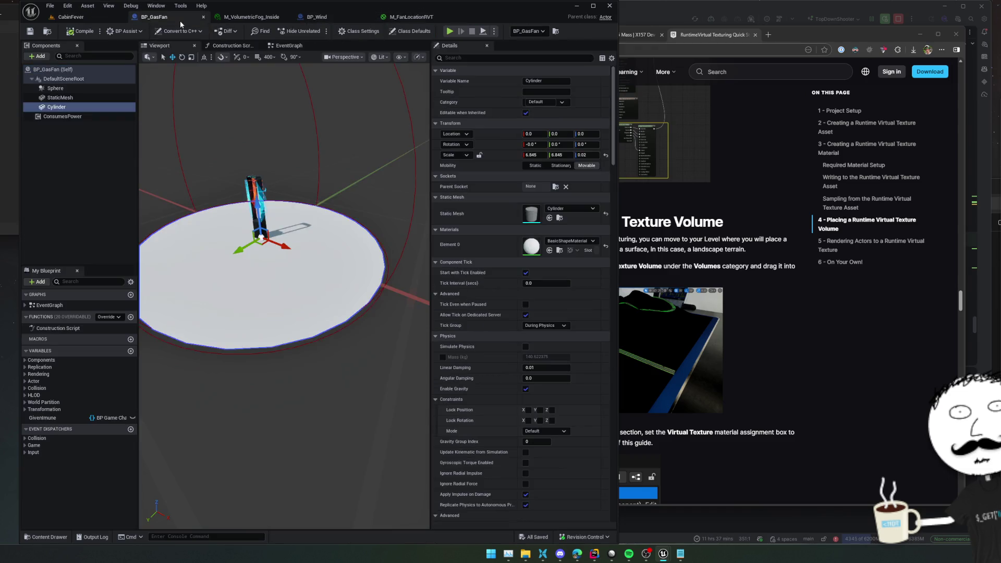
pyautogui.click(589, 241)
pyautogui.write('l')
pyautogui.press('Down')
pyautogui.press('Return')
pyautogui.hotkey('ctrl', 's')
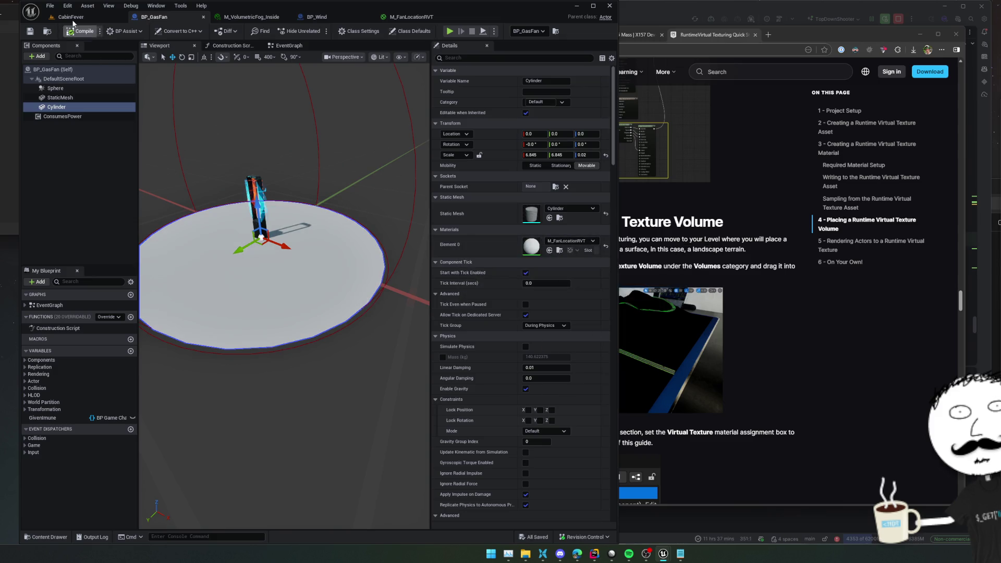
pyautogui.click(29, 33)
pyautogui.click(91, 19)
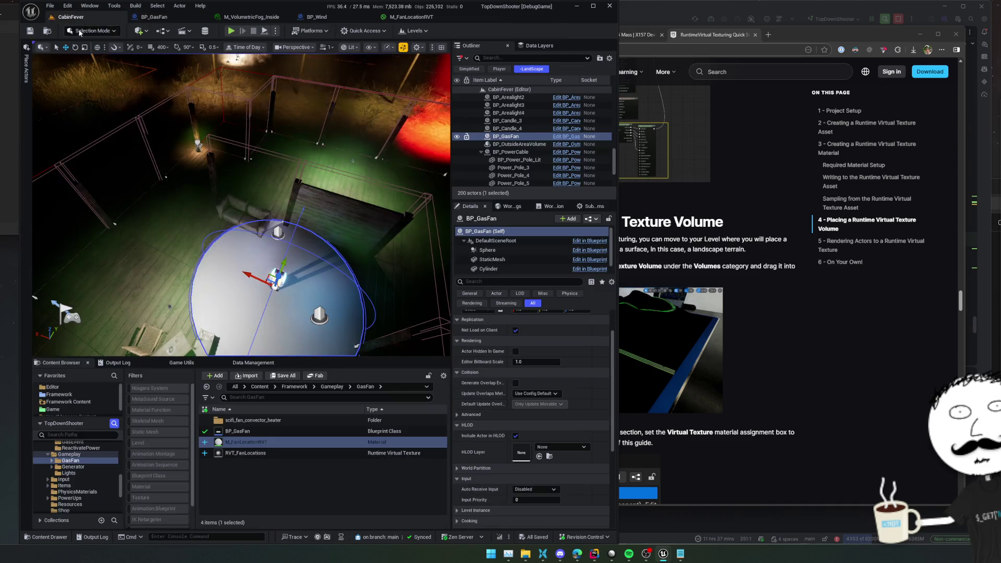
# Step: Place a Runtime Virtual Texture Volume in the level and frame it
pyautogui.click(28, 68)
pyautogui.write('untime')
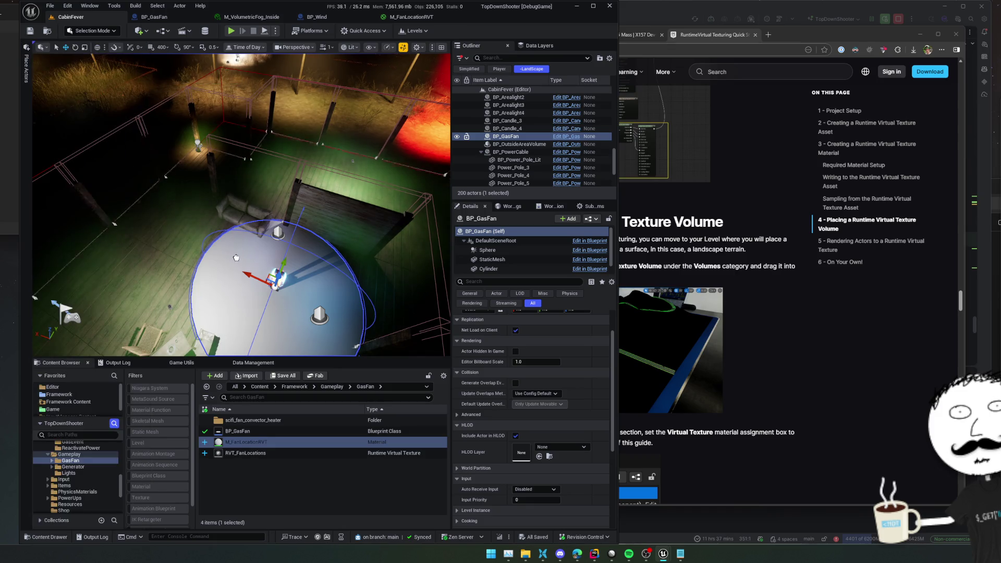
pyautogui.moveTo(99, 66); pyautogui.dragTo(297, 244)
pyautogui.scroll(2, 582, 312)
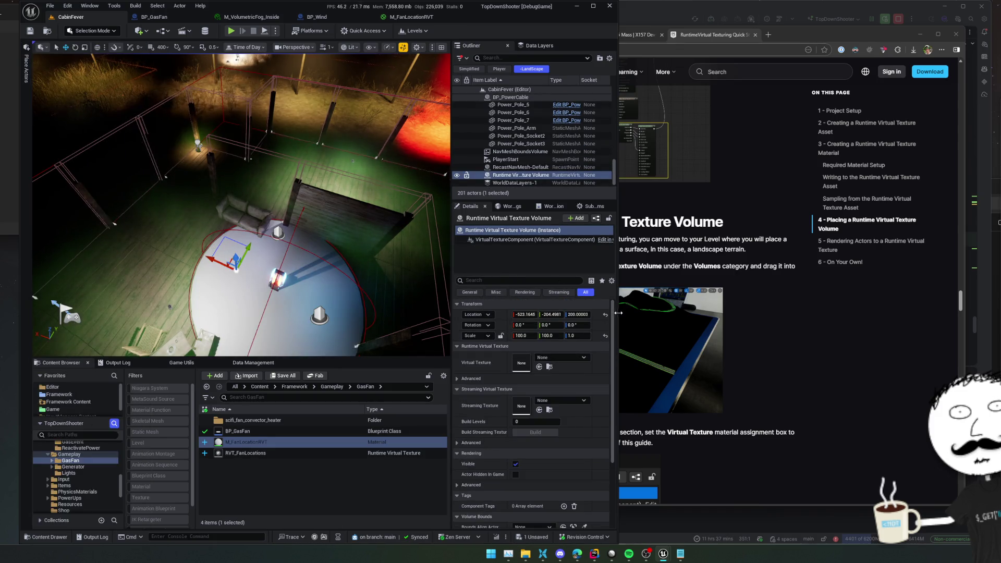
pyautogui.press('f')
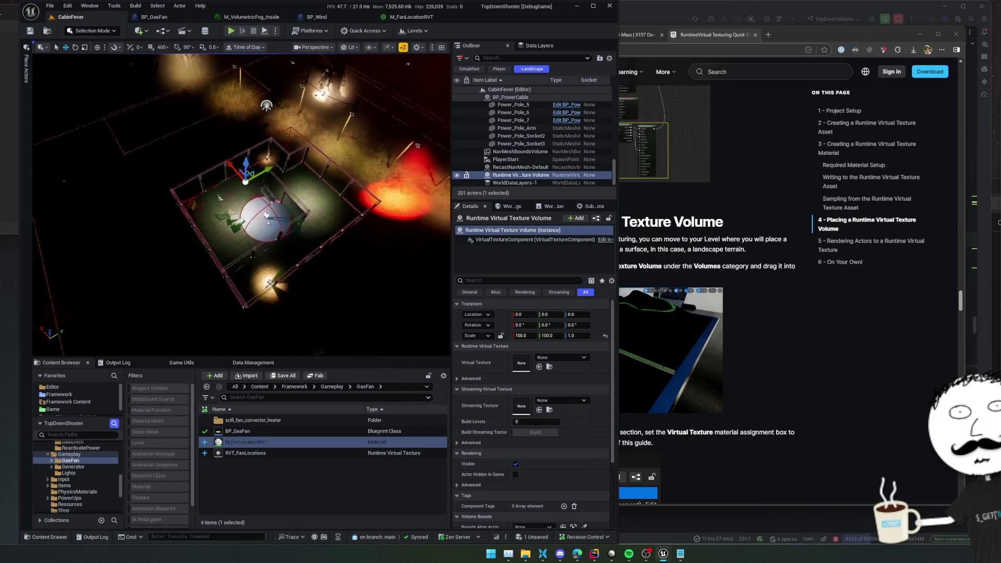
pyautogui.click(508, 230)
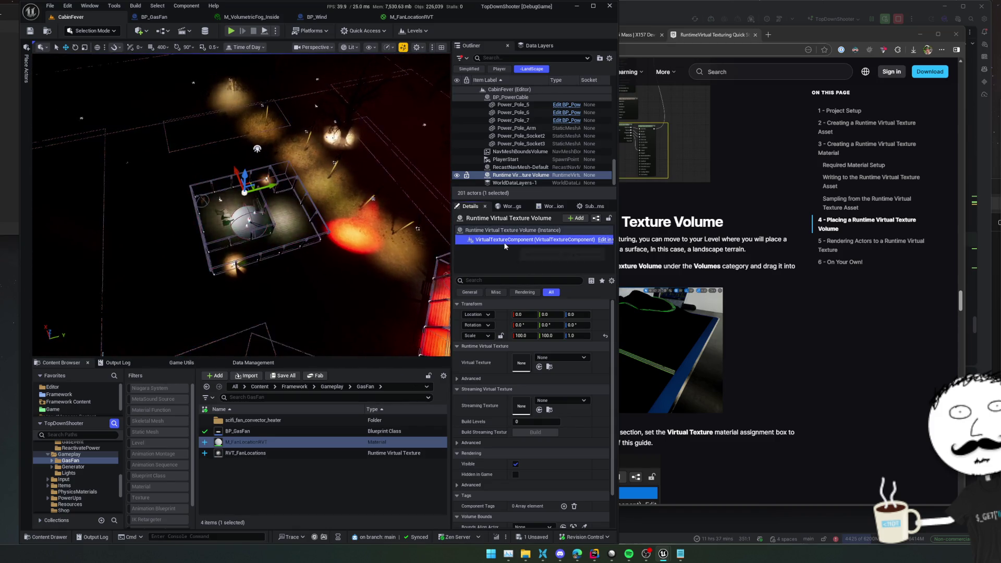
pyautogui.scroll(-2, 489, 364)
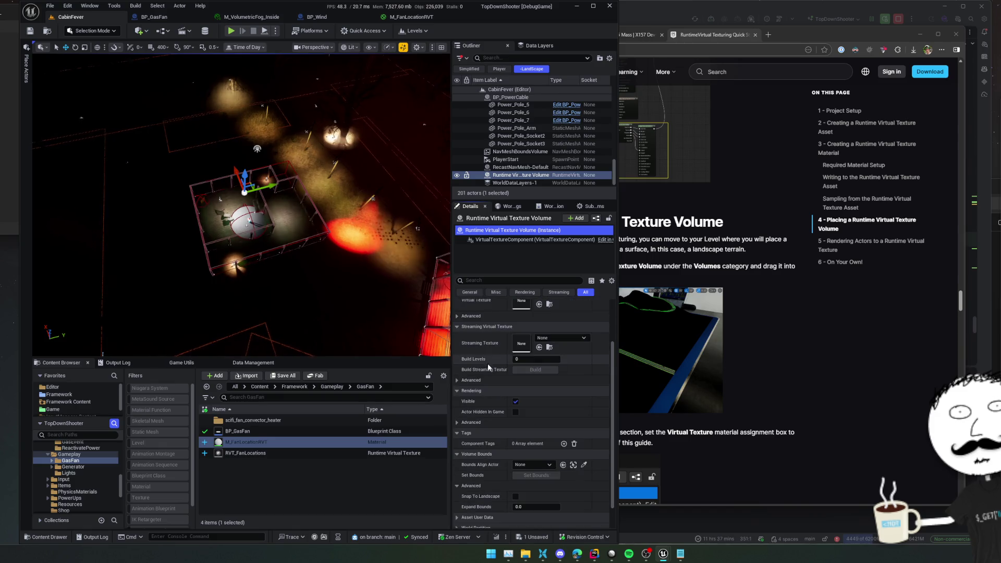
# Step: Assign RVT_FanLocations as the volume's Virtual Texture and save the level
pyautogui.click(457, 381)
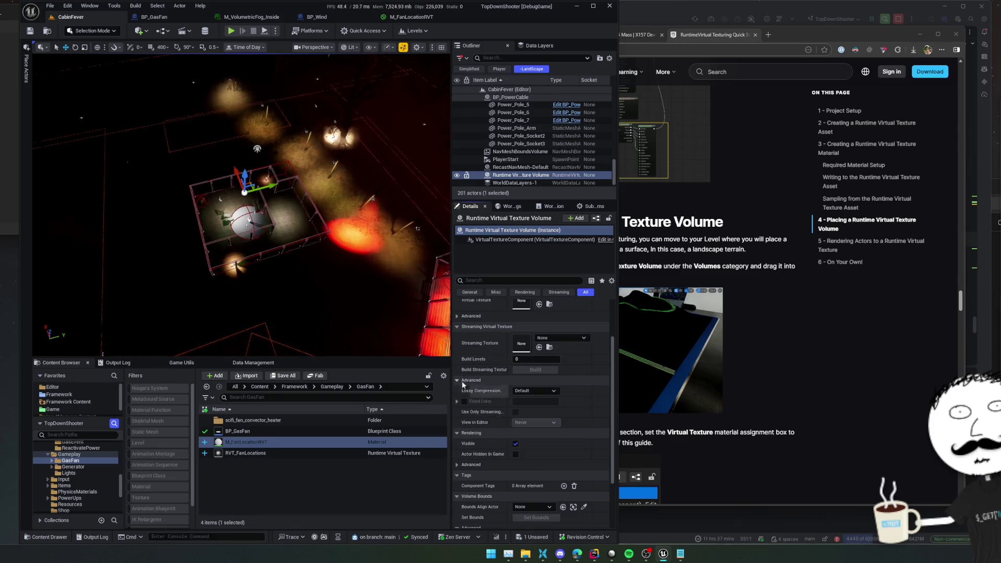
pyautogui.scroll(1, 500, 414)
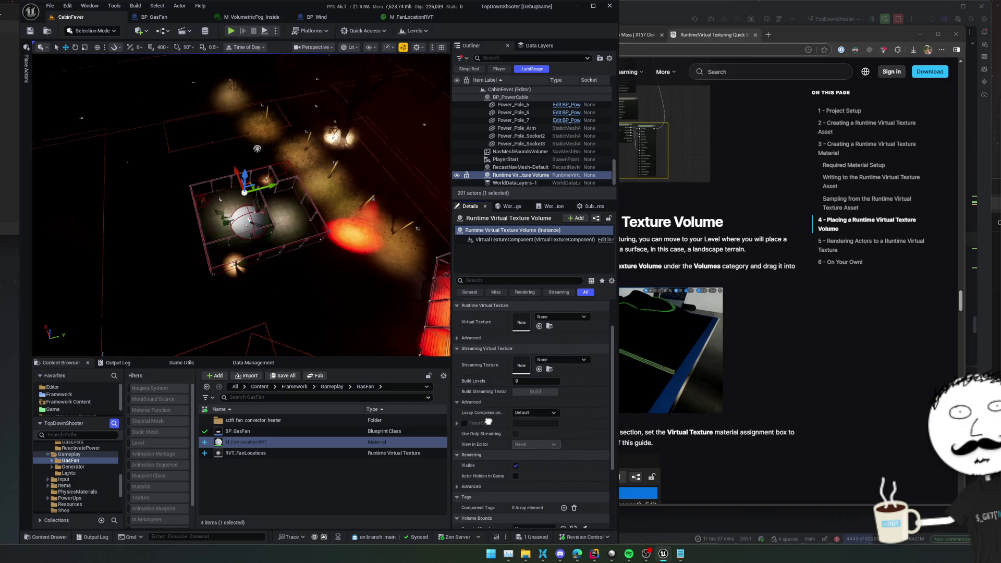
pyautogui.scroll(1, 488, 422)
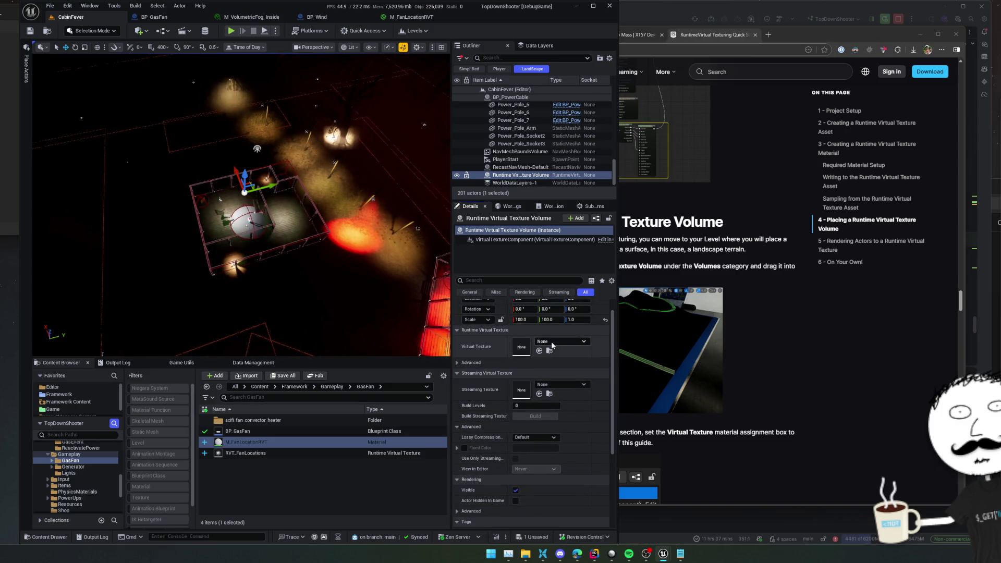
pyautogui.click(584, 343)
pyautogui.click(610, 480)
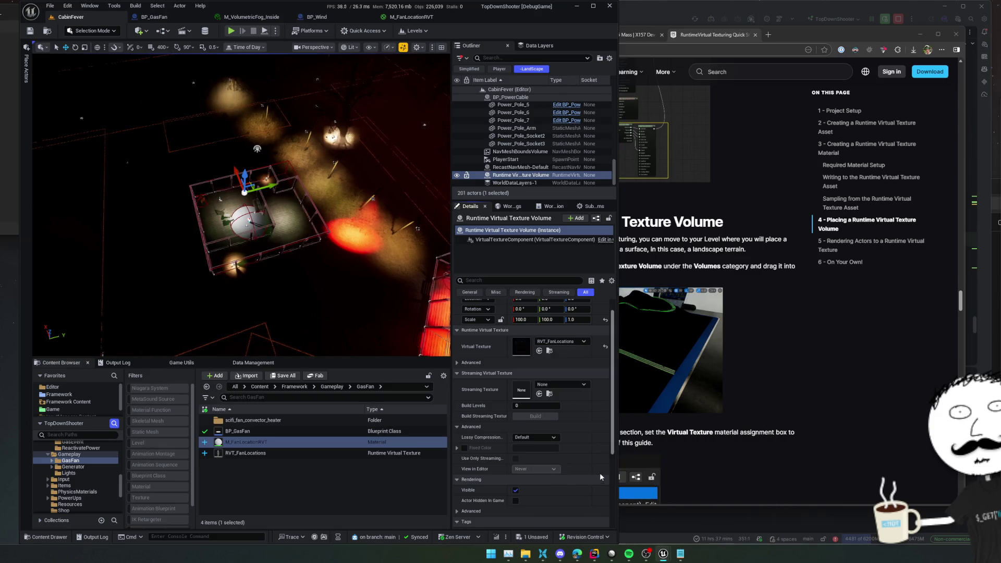
pyautogui.scroll(-1, 497, 360)
pyautogui.click(491, 350)
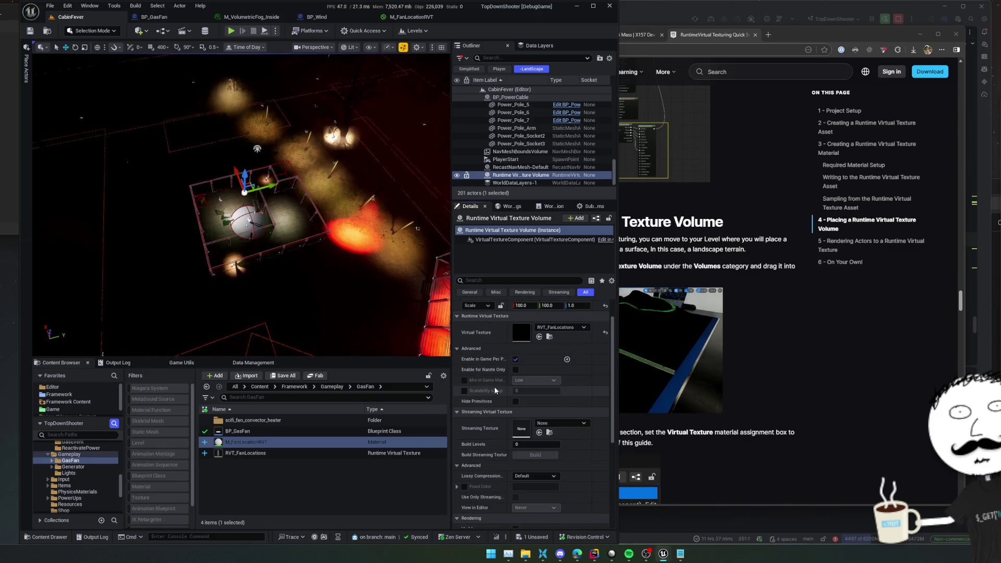
pyautogui.moveTo(507, 370)
pyautogui.mouseDown()
pyautogui.moveTo(536, 405)
pyautogui.moveTo(498, 411)
pyautogui.mouseUp()
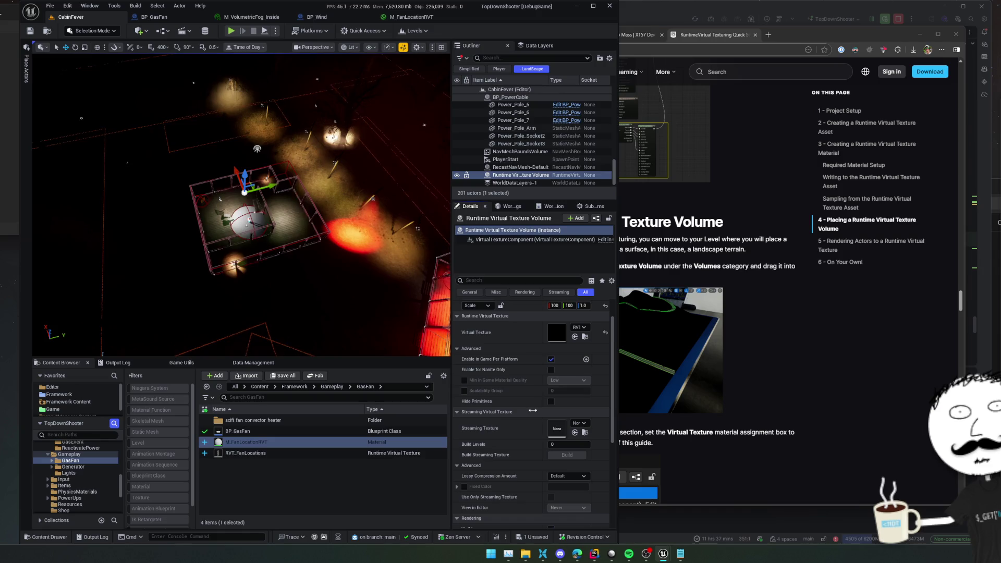
pyautogui.hotkey('ctrl', 's')
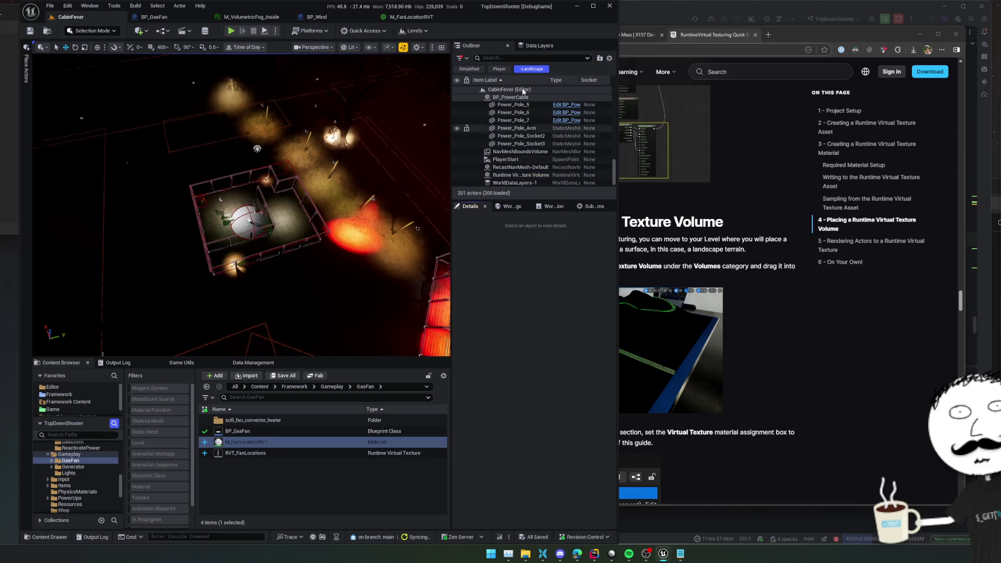
pyautogui.write('runtim')
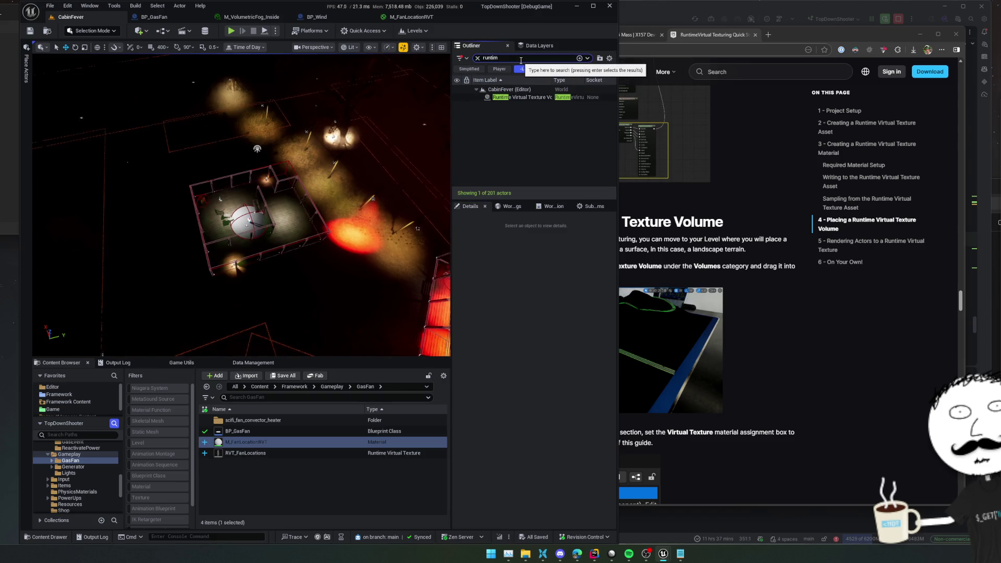
# Step: Select the Runtime Virtual Texture Volume and enable Snap To Landscape
pyautogui.click(532, 97)
pyautogui.scroll(-2, 500, 314)
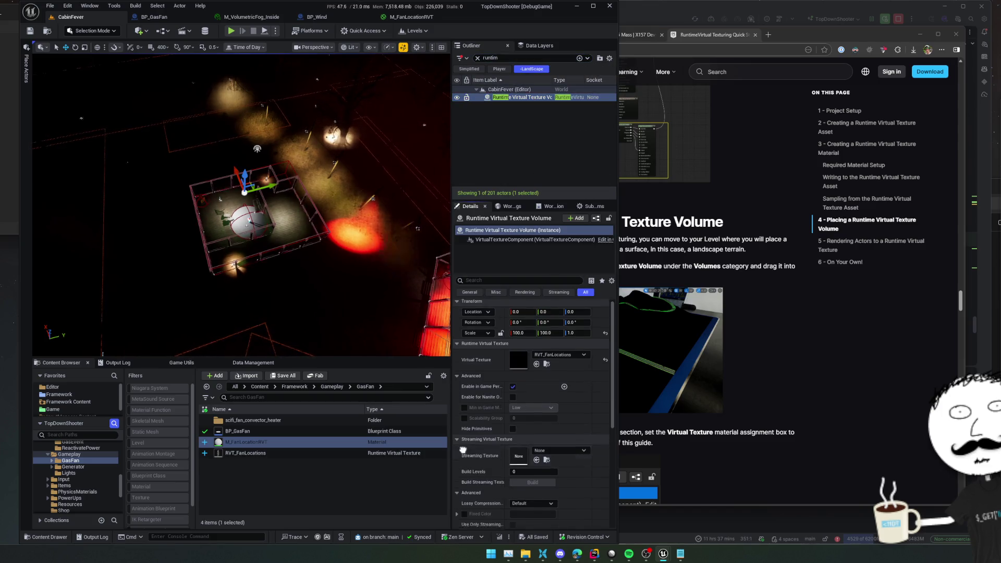
pyautogui.scroll(-3, 463, 321)
pyautogui.scroll(-2, 461, 321)
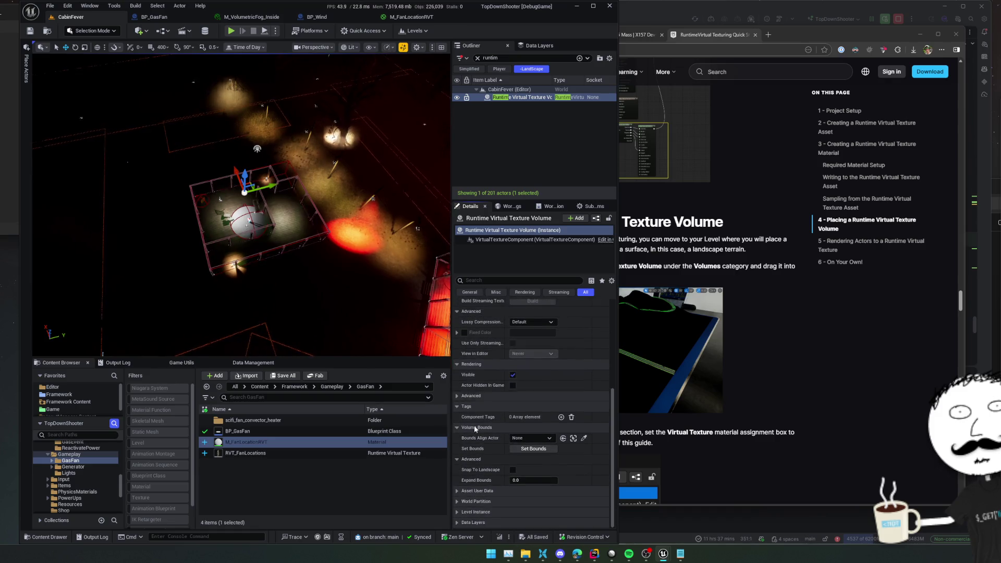
pyautogui.scroll(-1, 474, 425)
pyautogui.scroll(-1, 527, 431)
pyautogui.click(532, 437)
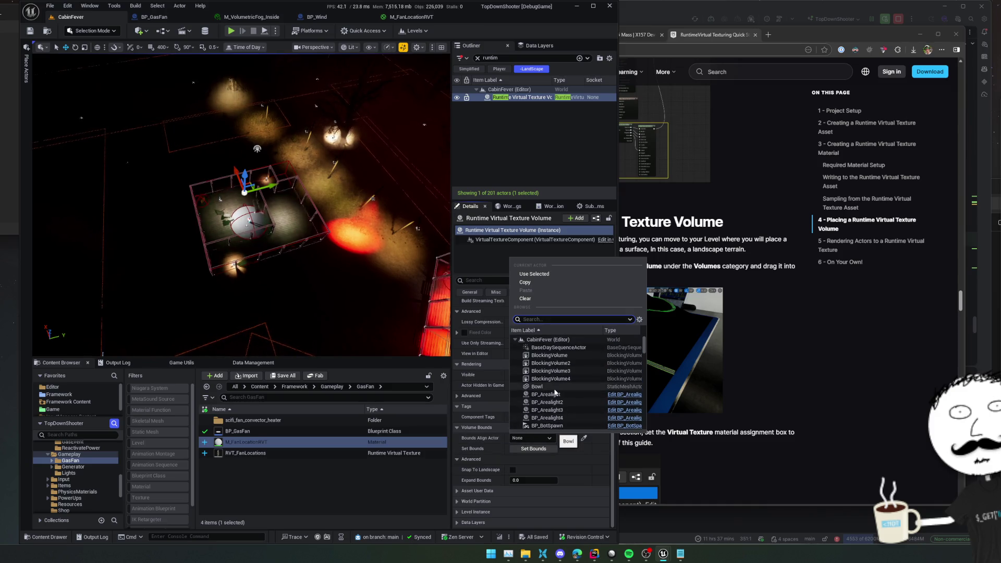
pyautogui.scroll(-5, 548, 348)
pyautogui.scroll(-5, 548, 348)
pyautogui.scroll(-5, 548, 348)
pyautogui.click(494, 464)
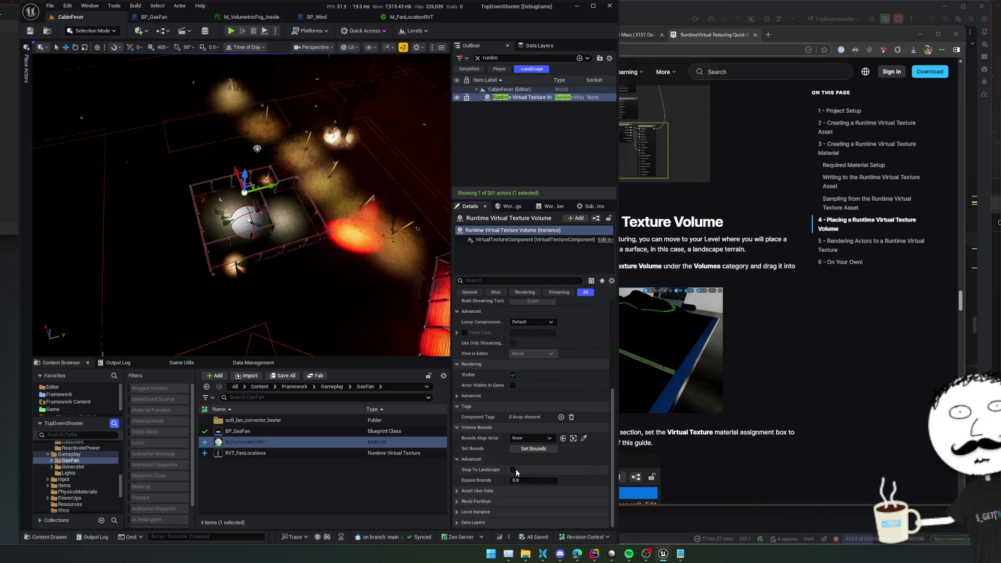
pyautogui.click(512, 470)
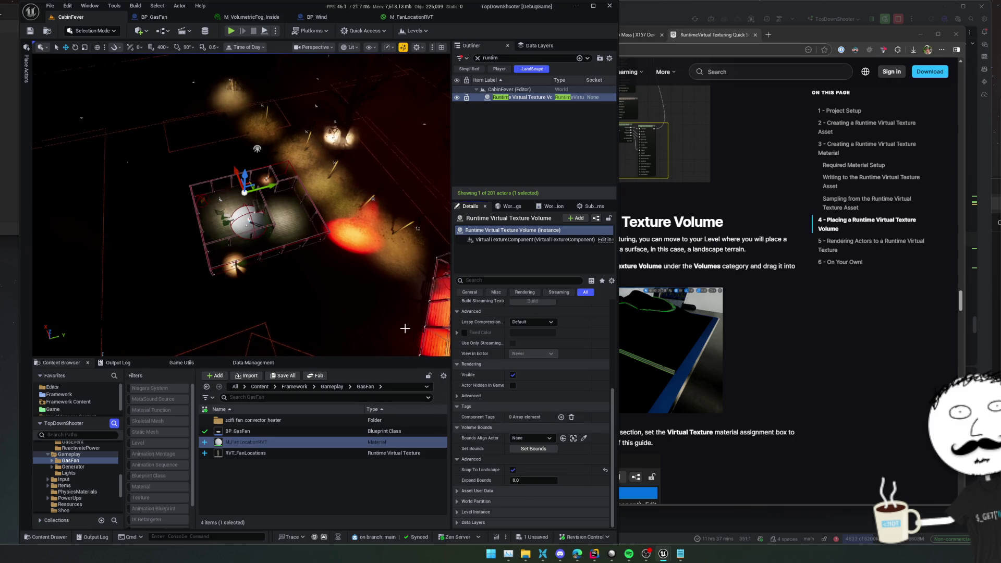
pyautogui.scroll(5, 404, 328)
pyautogui.press('f')
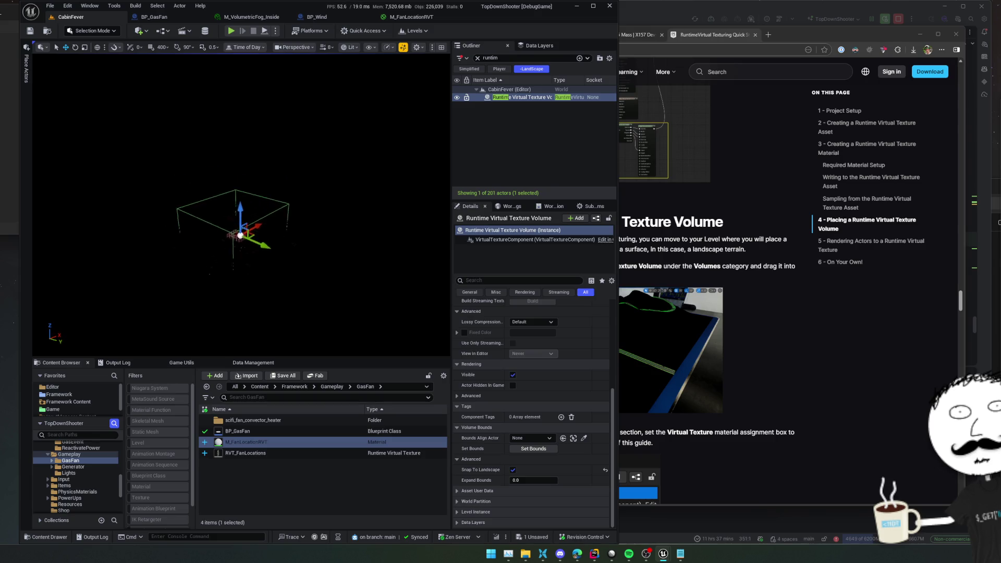
pyautogui.scroll(3, 326, 221)
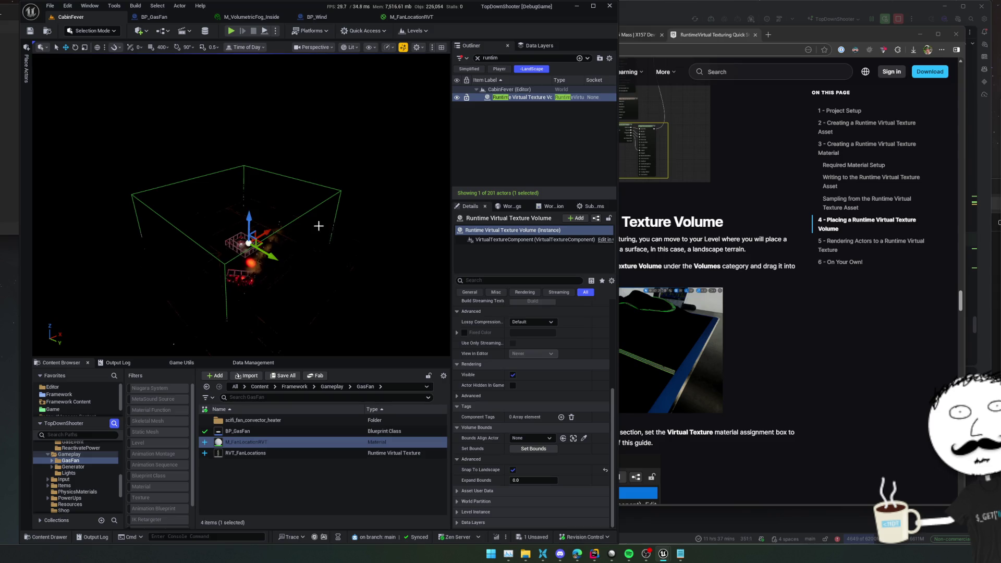
pyautogui.moveTo(318, 226); pyautogui.dragTo(274, 196)
pyautogui.scroll(-3, 241, 204)
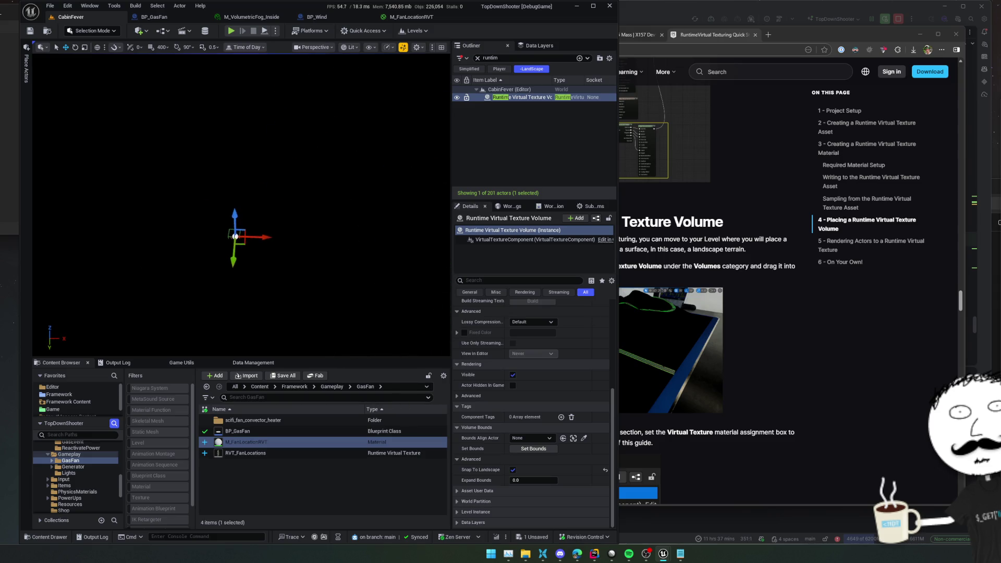
# Step: Set Bounds Align Actor to Landscape and fit the volume bounds to it
pyautogui.click(526, 439)
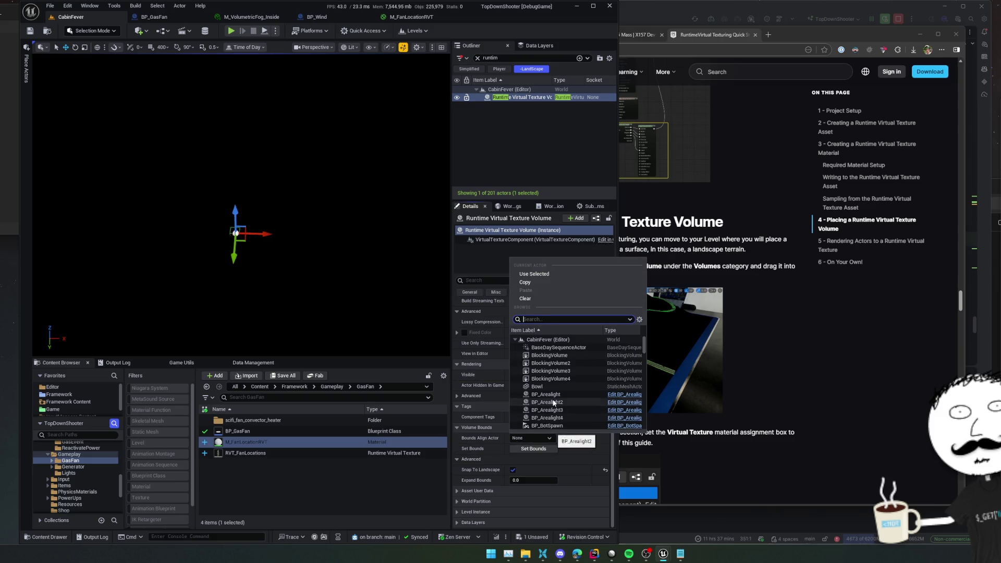
pyautogui.write('land')
pyautogui.press('Return')
pyautogui.click(532, 448)
pyautogui.scroll(3, 321, 295)
pyautogui.moveTo(242, 205); pyautogui.dragTo(297, 205)
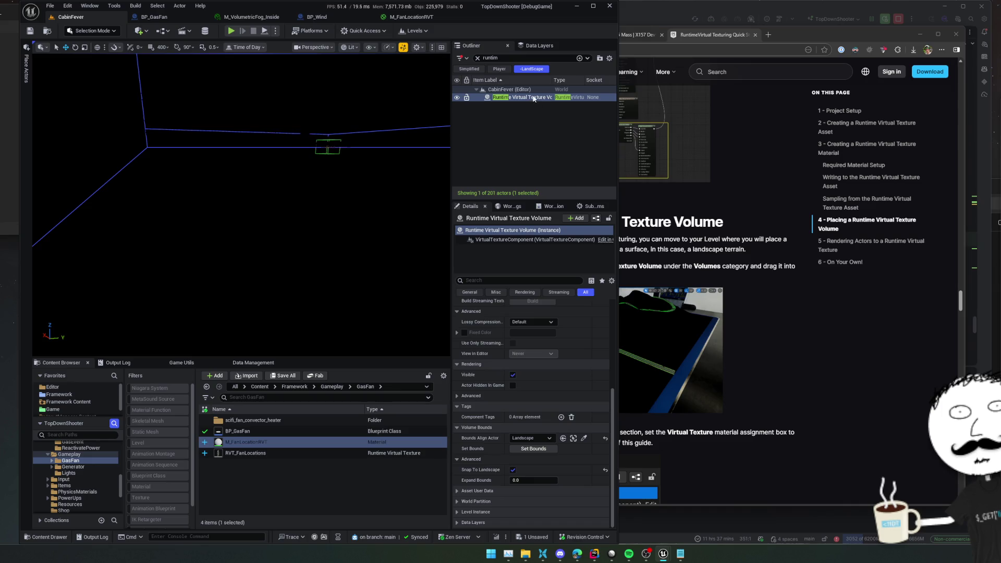
pyautogui.press('Up')
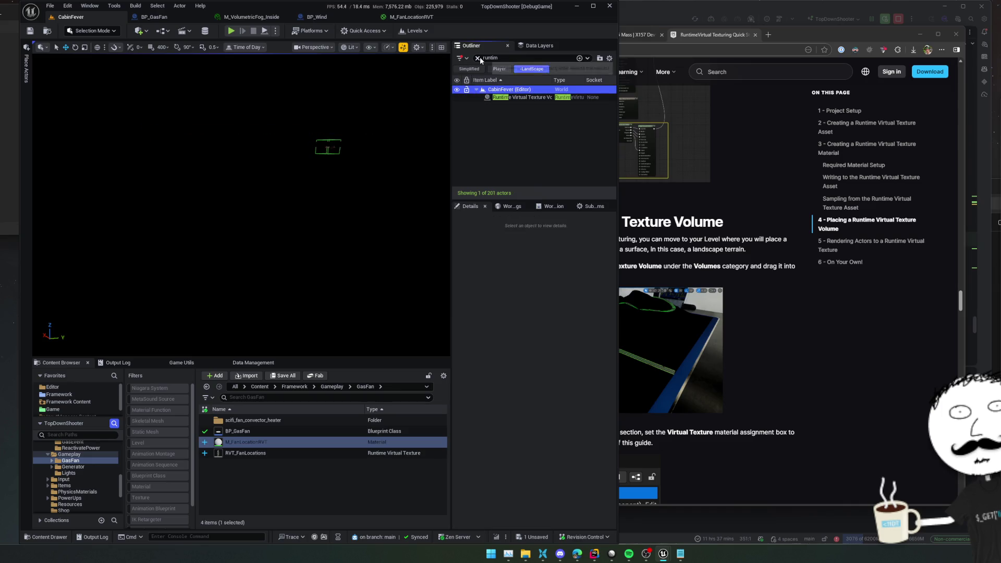
# Step: Inspect the porch area, then find and re-select the Runtime Virtual Texture Volume
pyautogui.click(477, 58)
pyautogui.press('Down')
pyautogui.press('Down')
pyautogui.press('Down')
pyautogui.press('Down')
pyautogui.moveTo(351, 203); pyautogui.dragTo(351, 202)
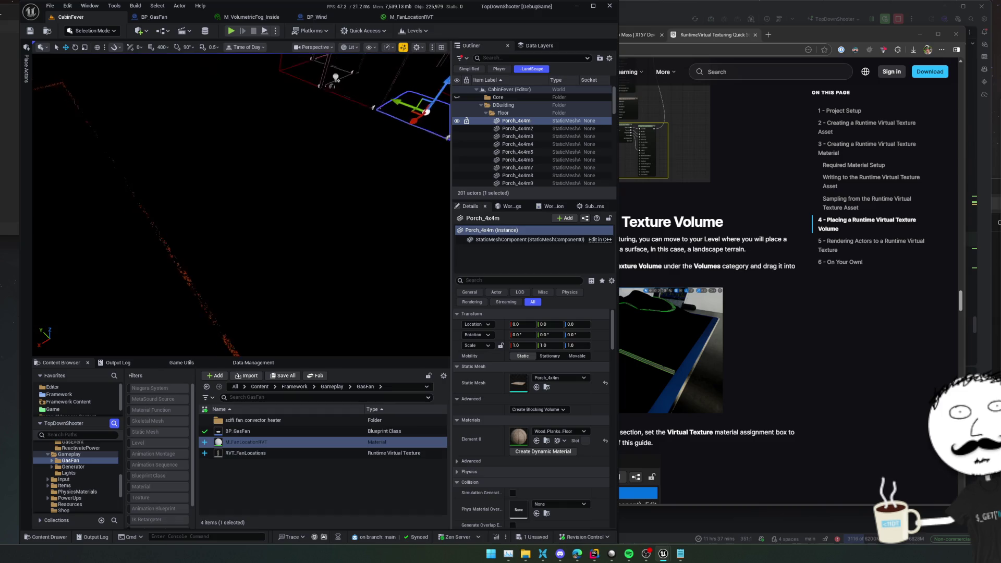
pyautogui.moveTo(351, 202); pyautogui.dragTo(351, 212)
pyautogui.hotkey('ctrl', 's')
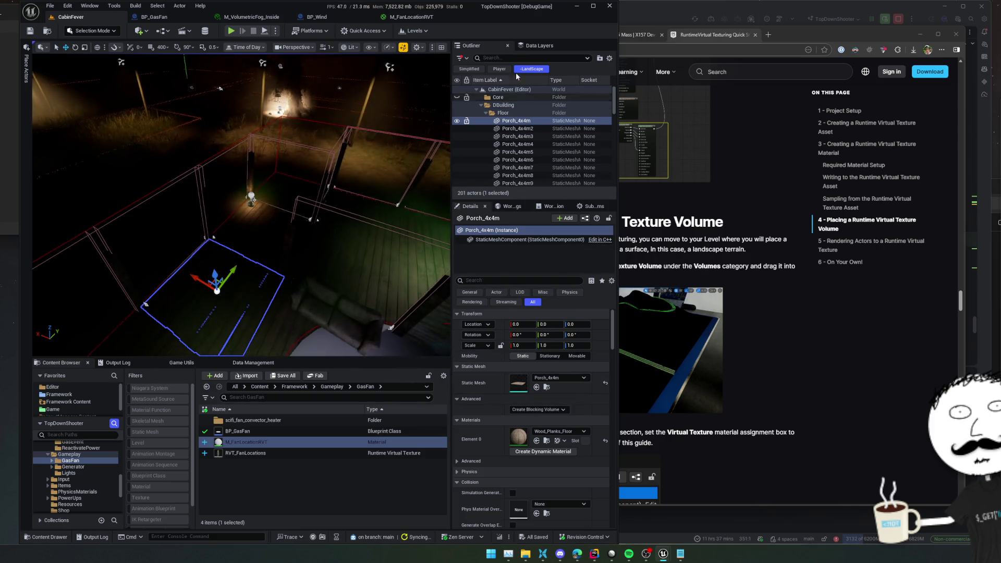
pyautogui.click(516, 59)
pyautogui.write('runti')
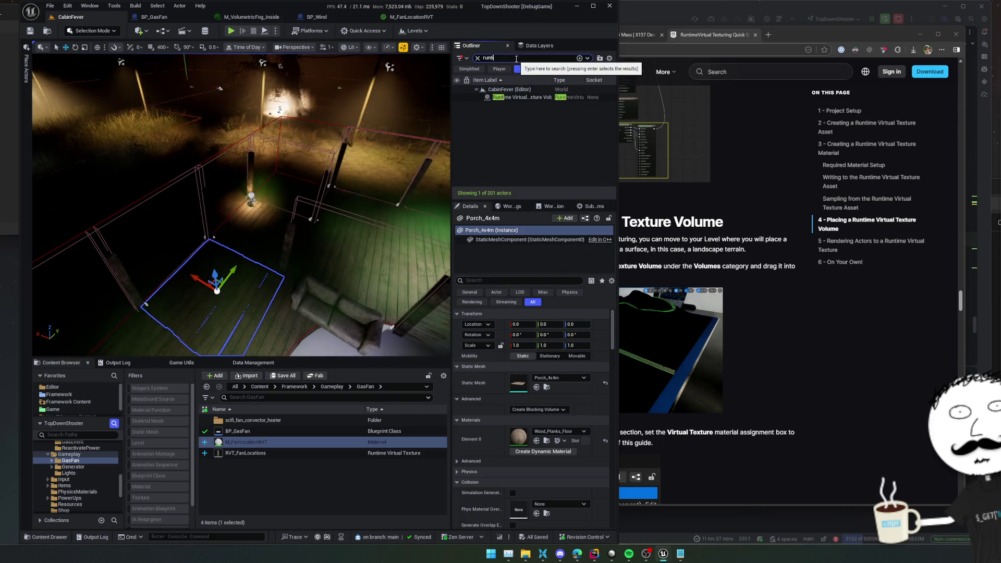
pyautogui.write('me')
pyautogui.click(527, 99)
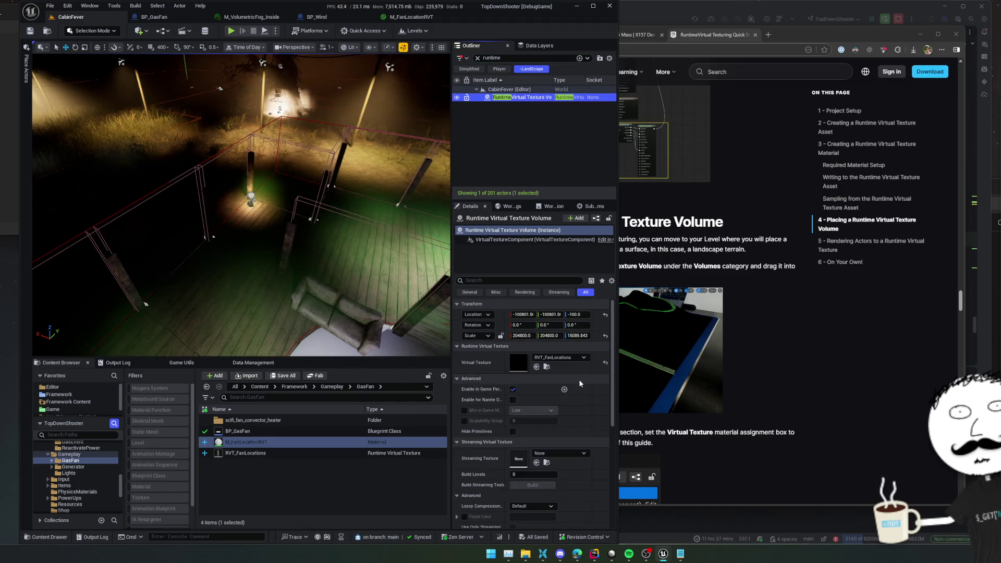
# Step: Lock the scale proportions and set Scale X to 2048, giving 2048 × 2048 × about 151
pyautogui.click(535, 336)
pyautogui.click(500, 336)
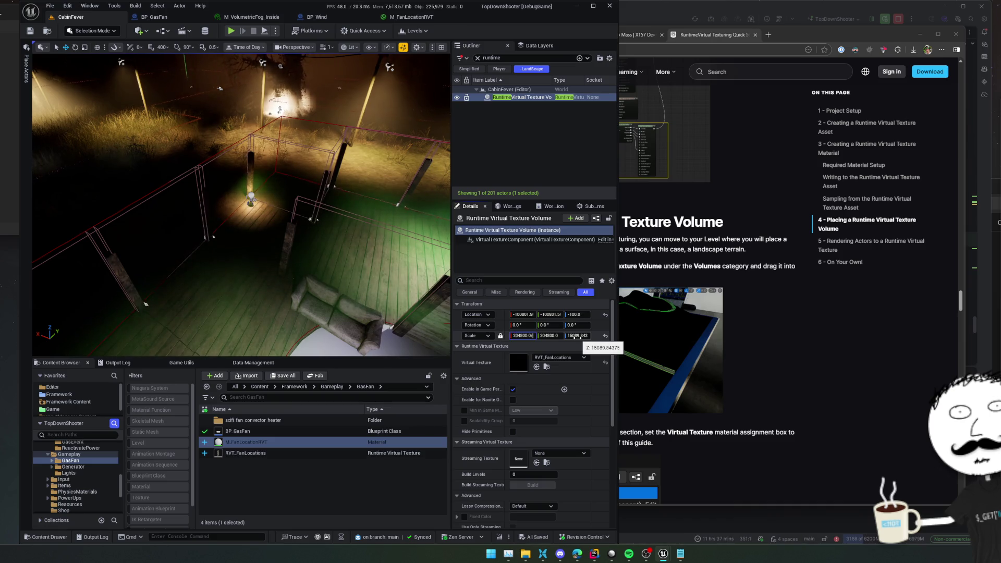
pyautogui.write('2048')
pyautogui.press('Tab')
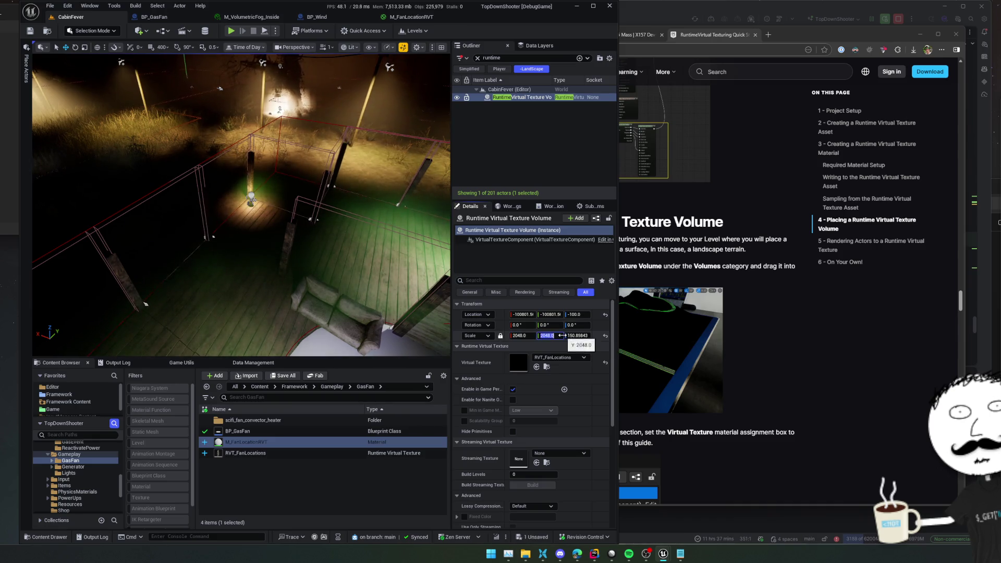
pyautogui.click(501, 336)
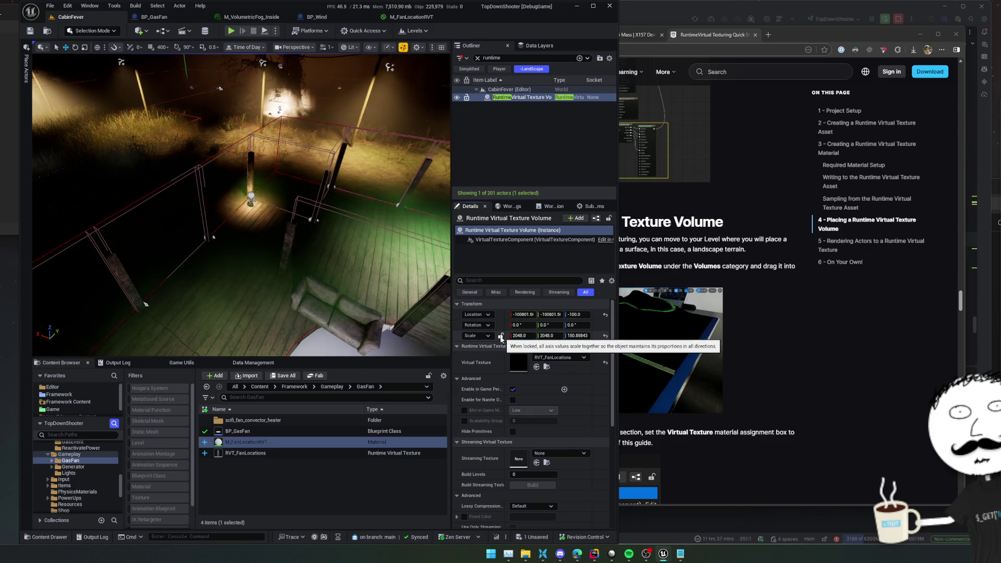
pyautogui.press('f')
pyautogui.moveTo(342, 273); pyautogui.dragTo(342, 273)
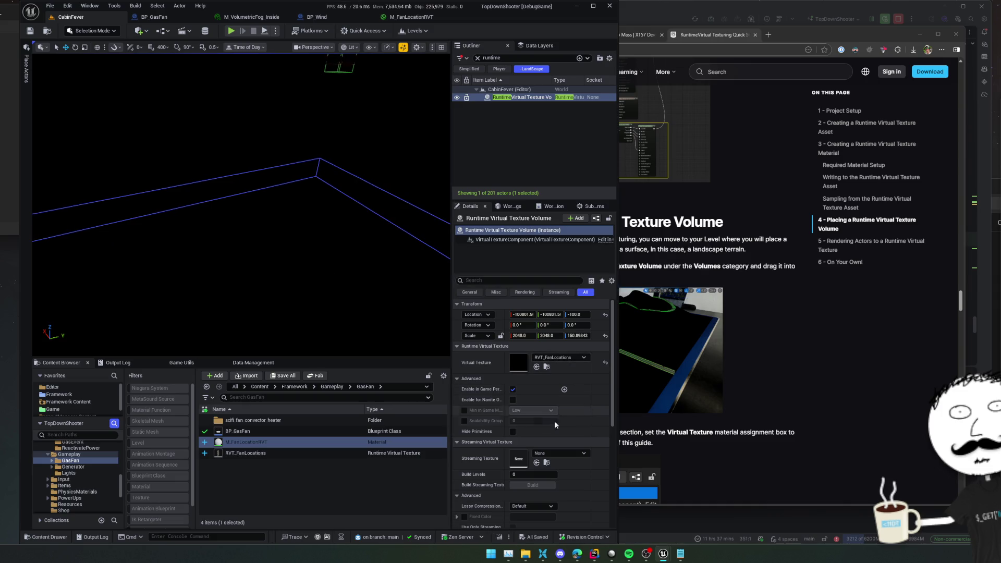
pyautogui.scroll(-5, 554, 421)
pyautogui.scroll(-3, 482, 394)
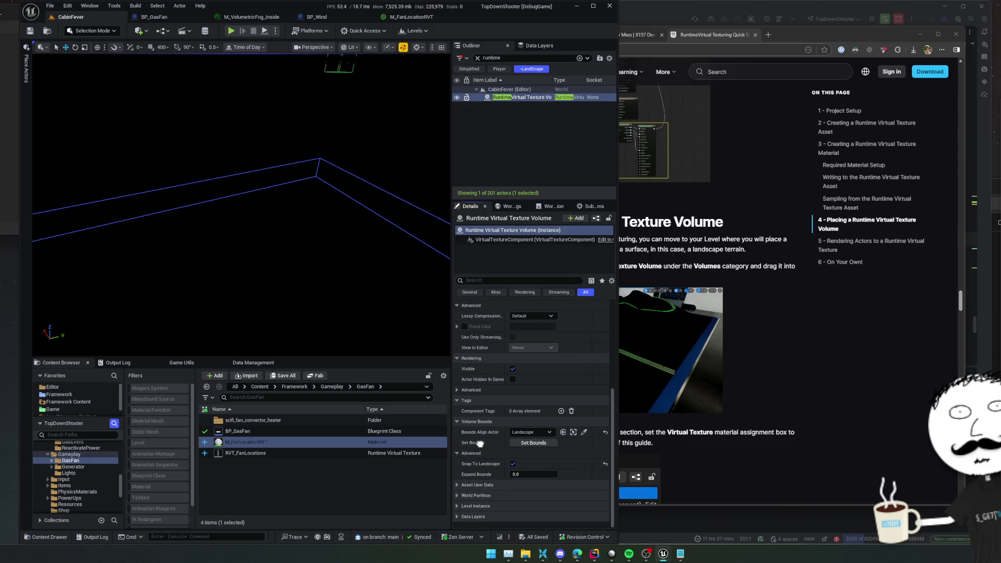
pyautogui.scroll(2, 541, 369)
pyautogui.scroll(2, 587, 344)
pyautogui.scroll(2, 567, 423)
pyautogui.scroll(-1, 556, 398)
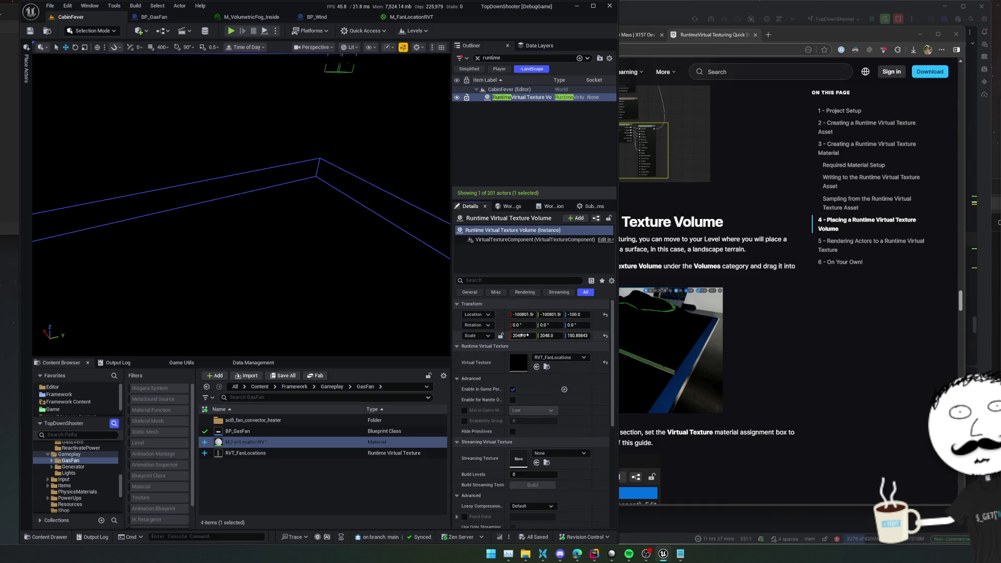
pyautogui.write('20.48')
# Step: Set Scale X and Y to 2048.0/100, shrinking the volume to 20.48 × 20.48
pyautogui.press('Return')
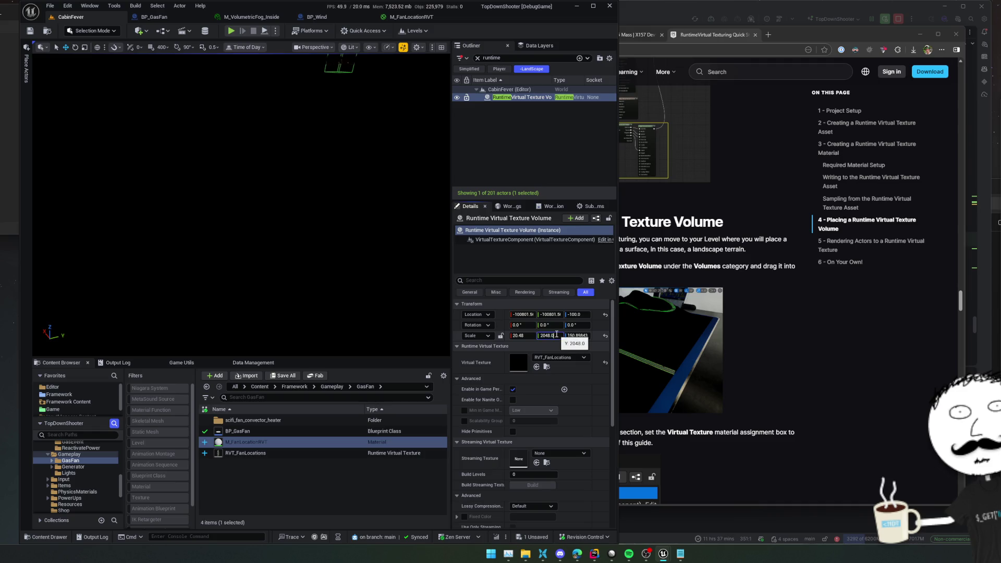
pyautogui.press('Return')
pyautogui.scroll(-5, 293, 290)
pyautogui.press('f')
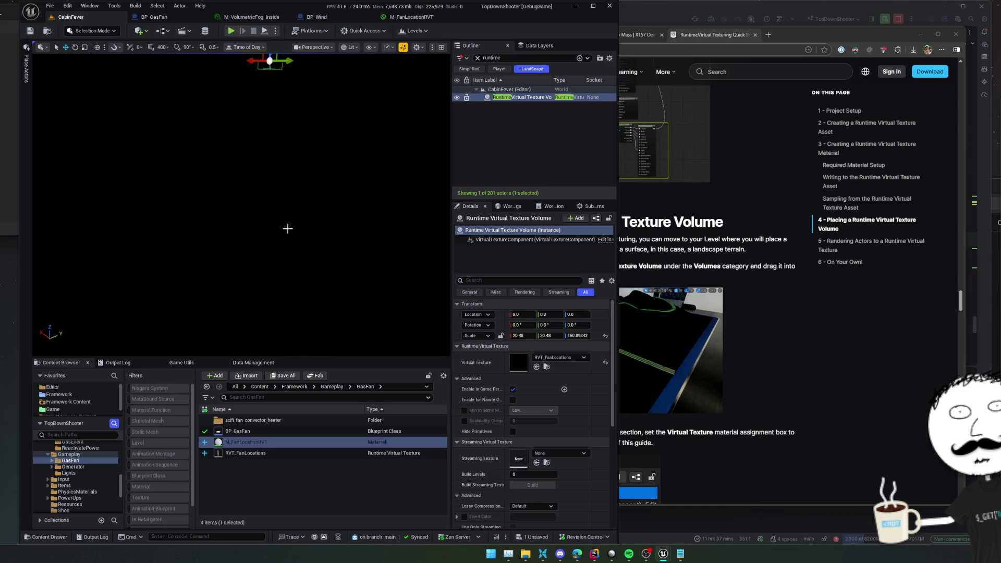
pyautogui.click(333, 232)
# Step: Frame the volume from a top-down angle to check its box encloses the cabin
pyautogui.click(313, 150)
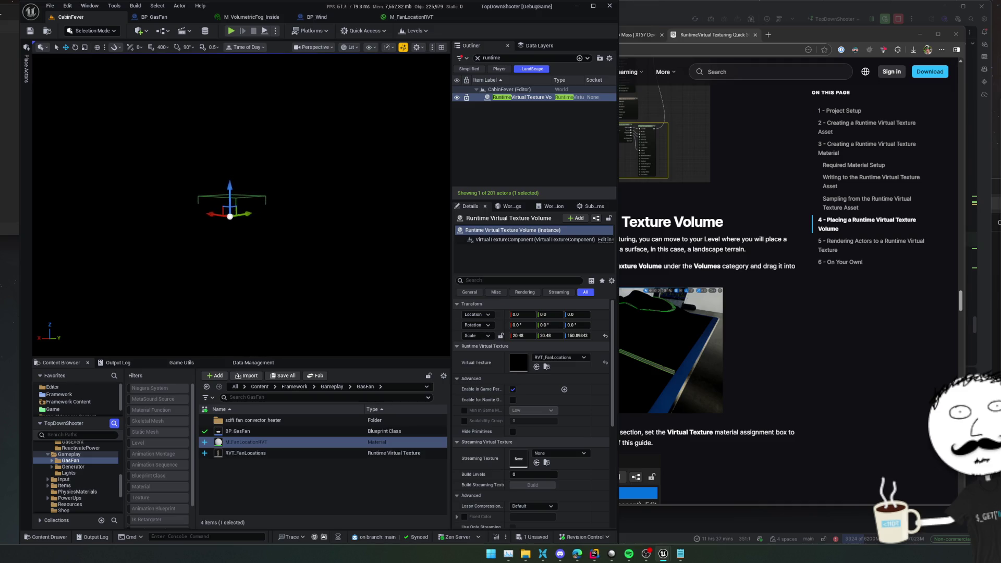
pyautogui.press('f')
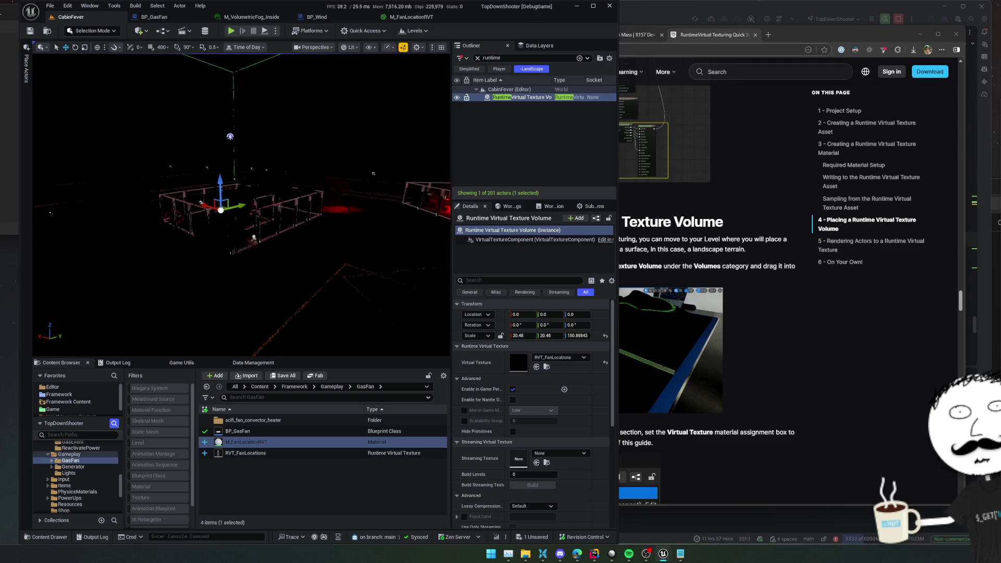
pyautogui.moveTo(242, 203); pyautogui.dragTo(258, 235)
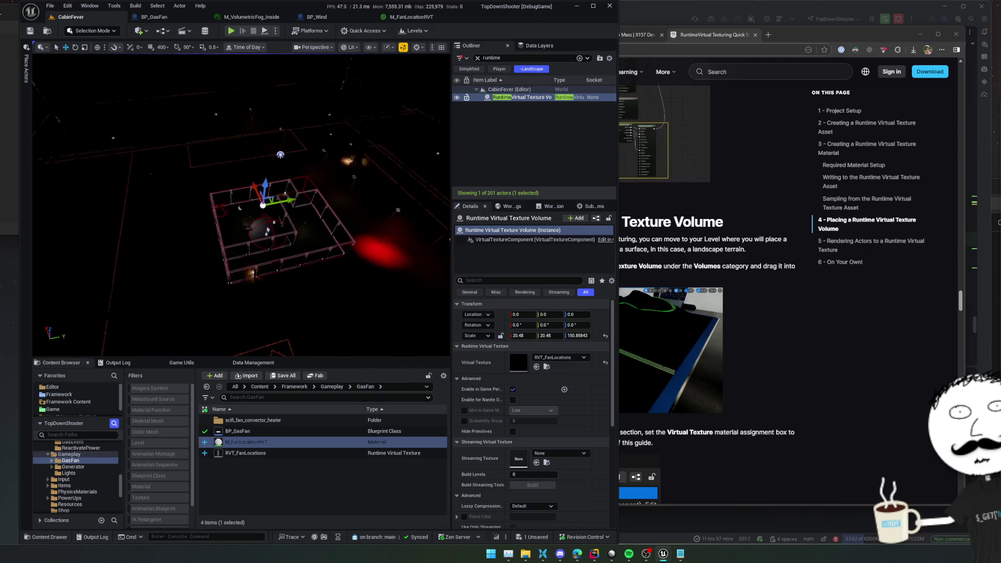
pyautogui.press('f')
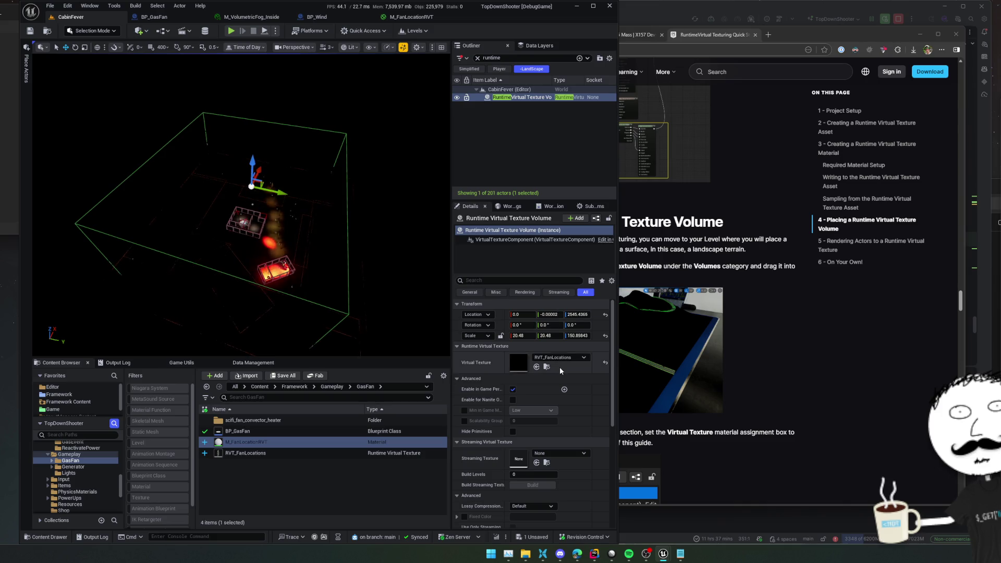
pyautogui.scroll(-2, 559, 366)
pyautogui.scroll(2, 562, 372)
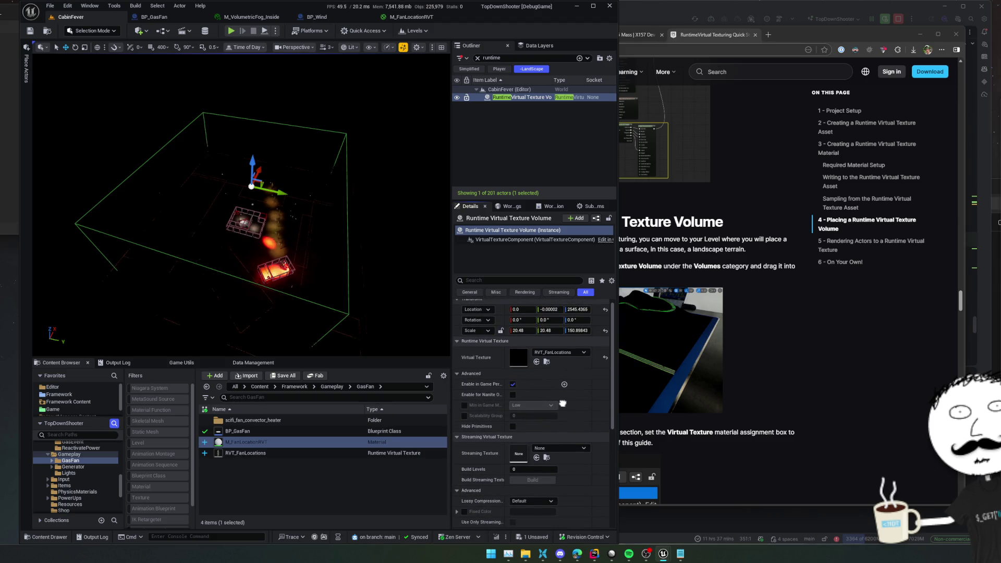
pyautogui.scroll(-2, 561, 403)
pyautogui.scroll(-2, 561, 403)
pyautogui.scroll(-1, 539, 402)
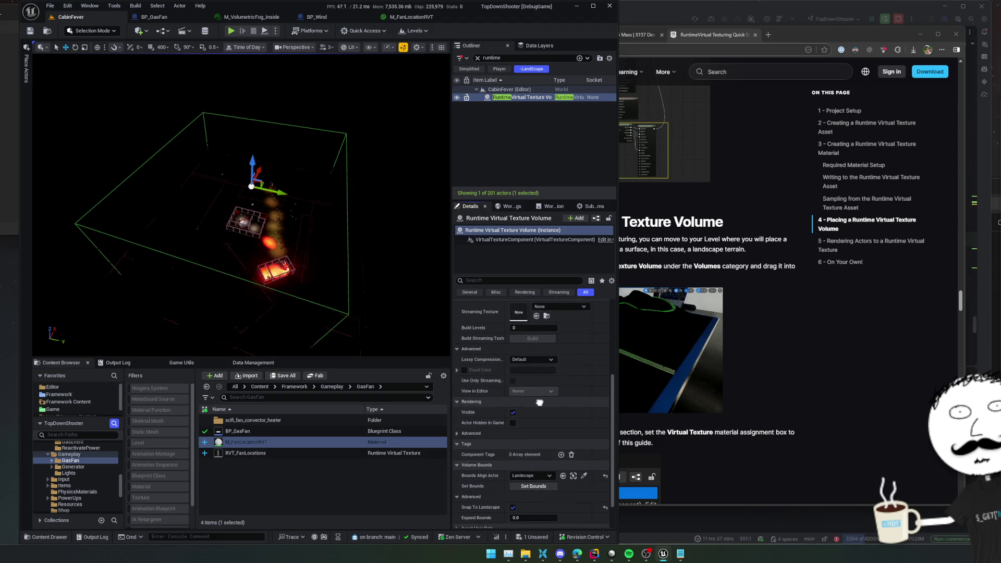
pyautogui.scroll(-2, 539, 401)
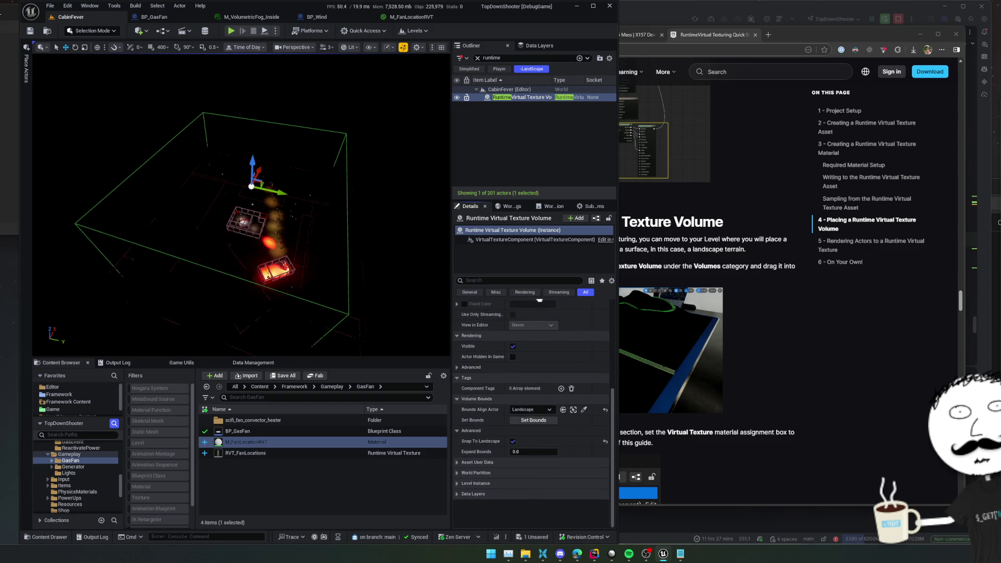
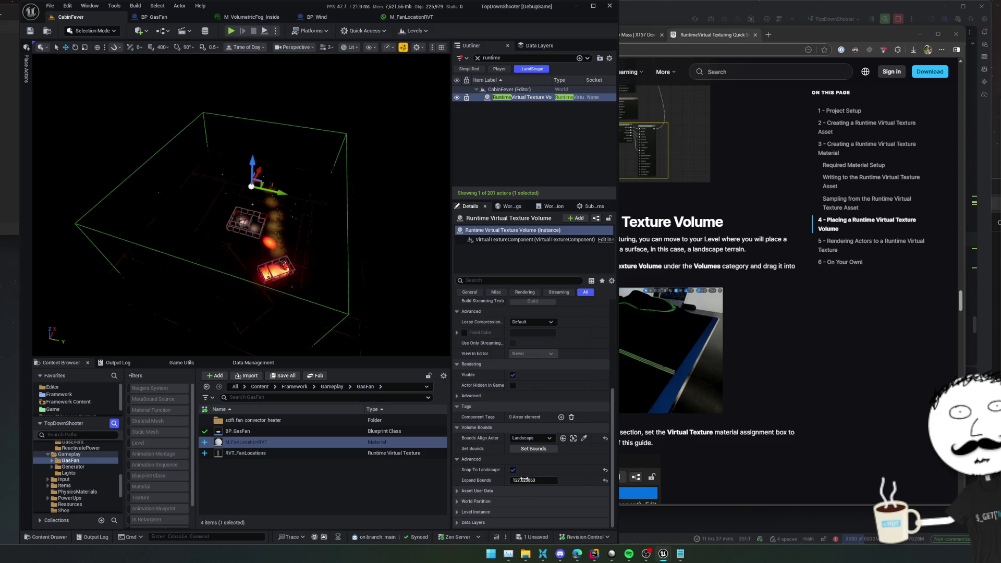
pyautogui.scroll(-1, 489, 479)
pyautogui.scroll(1, 477, 454)
pyautogui.scroll(1, 460, 413)
# Step: Set the VirtualTextureComponent's Location Z to 0 so the volume sits at ground level
pyautogui.click(532, 240)
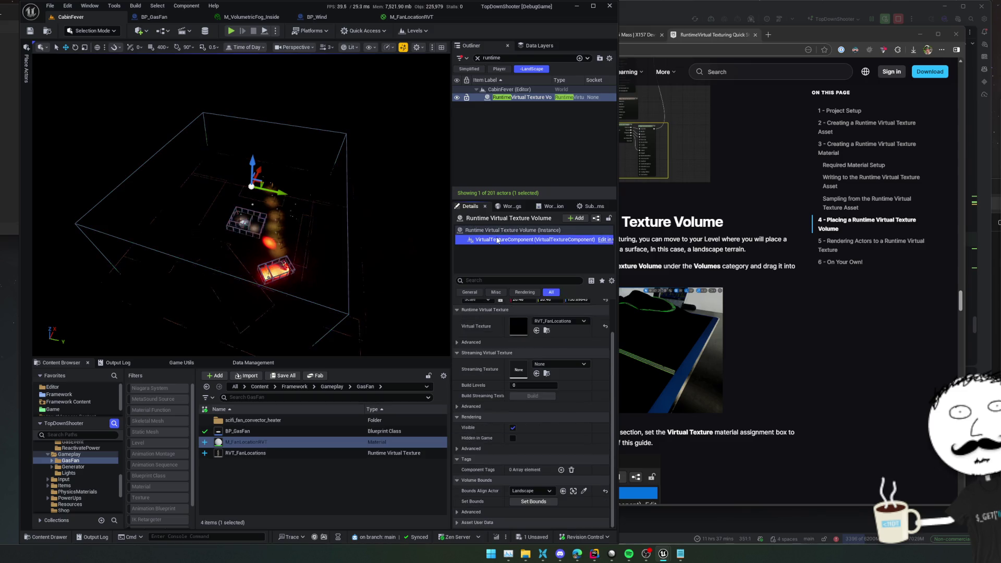
pyautogui.scroll(-2, 478, 394)
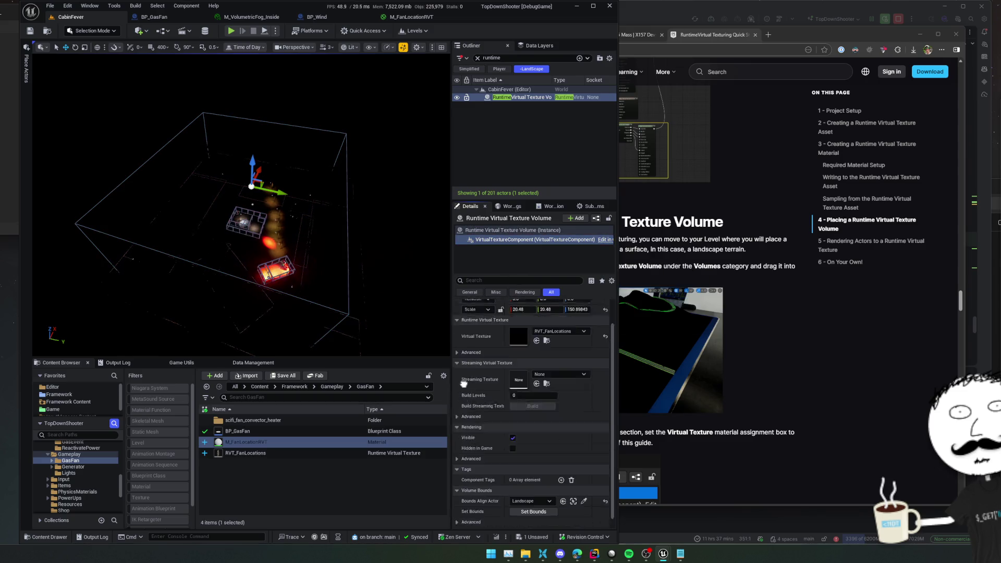
pyautogui.scroll(2, 471, 407)
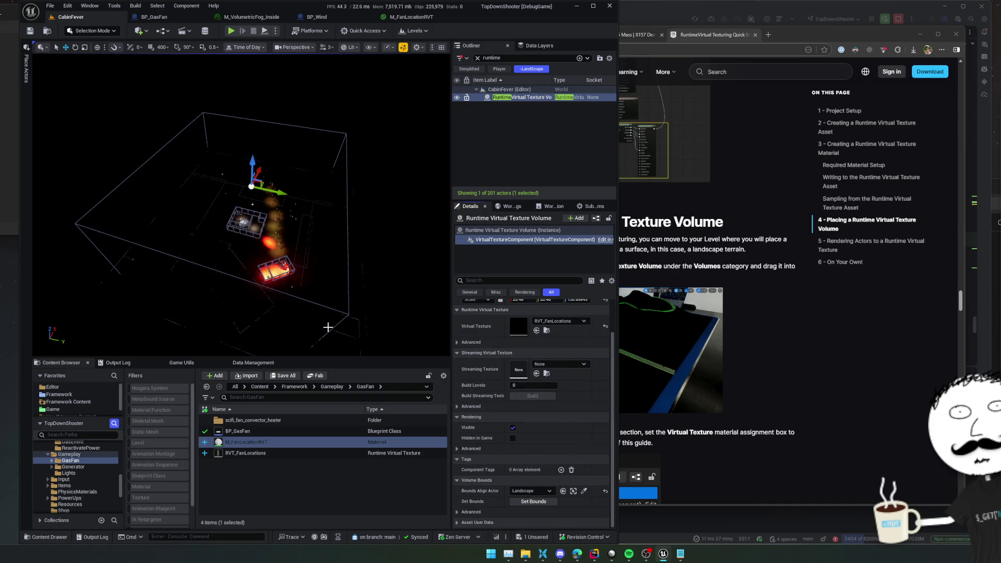
pyautogui.moveTo(327, 327)
pyautogui.mouseDown()
pyautogui.moveTo(320, 292)
pyautogui.moveTo(209, 327)
pyautogui.moveTo(266, 235)
pyautogui.mouseUp()
pyautogui.scroll(2, 577, 381)
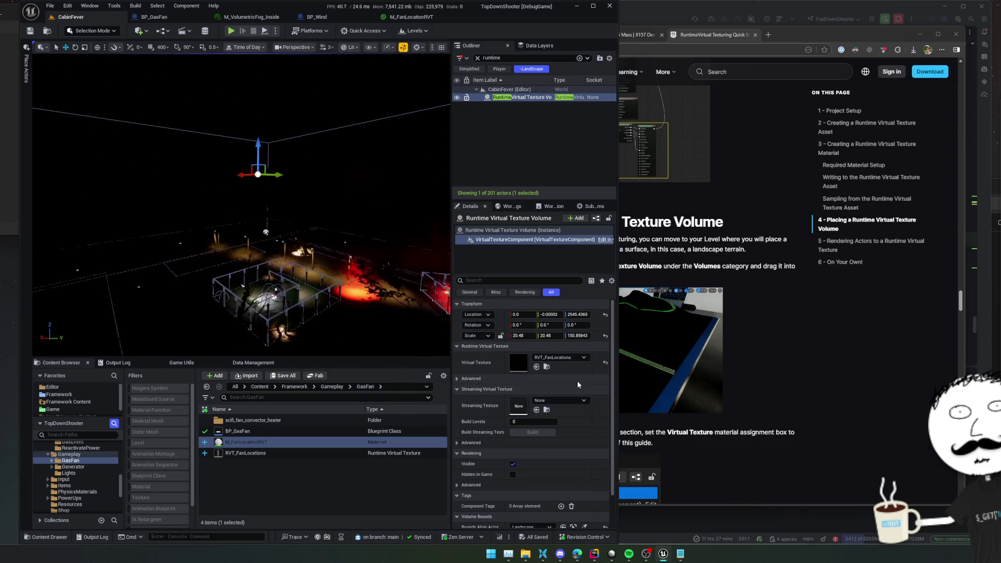
pyautogui.click(577, 313)
pyautogui.write('0')
pyautogui.press('Return')
pyautogui.moveTo(313, 333); pyautogui.dragTo(315, 319)
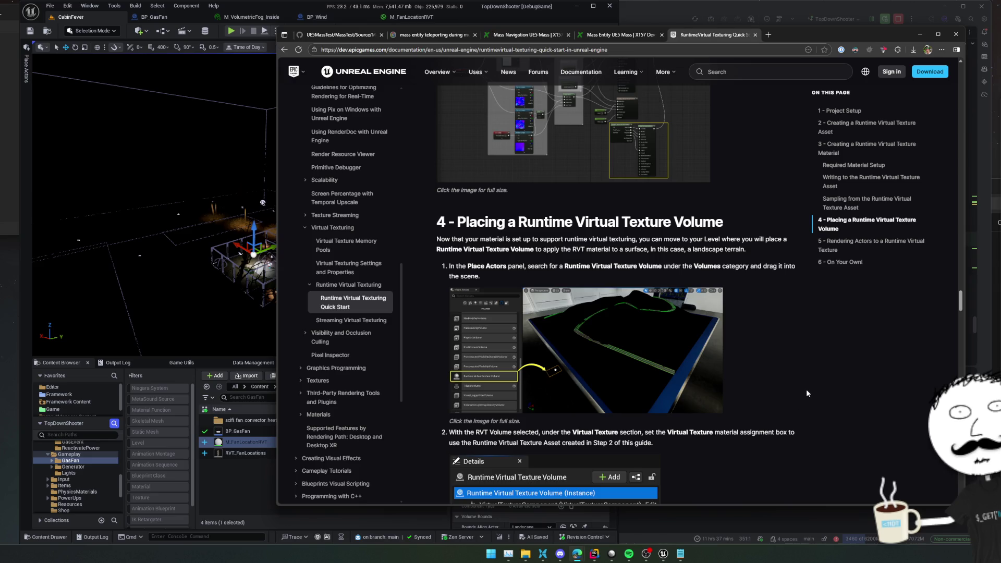
pyautogui.scroll(2, 806, 386)
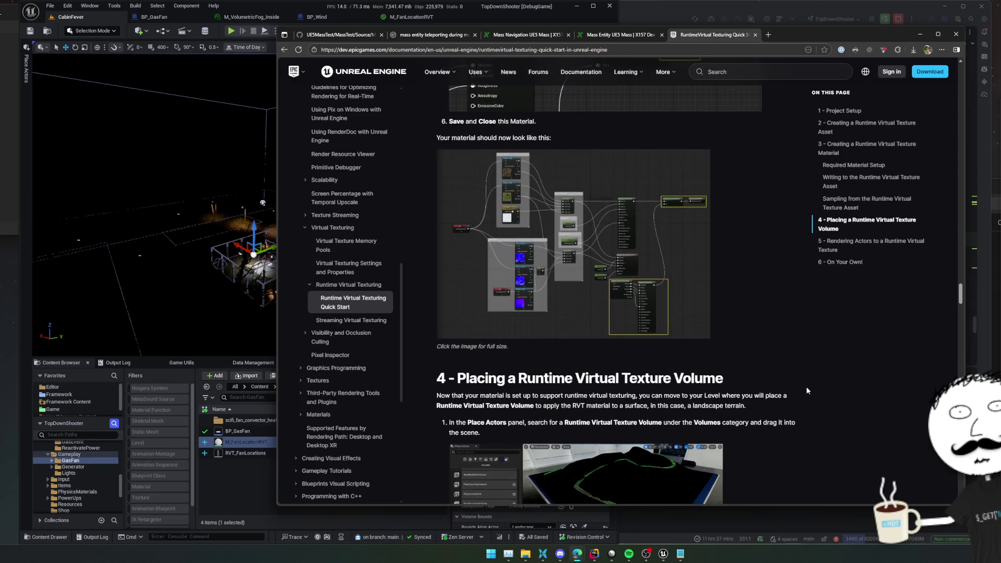
# Step: Jump to the docs' RVT sampling section, then return to the M_VolumetricFog_Inside instance
pyautogui.click(864, 203)
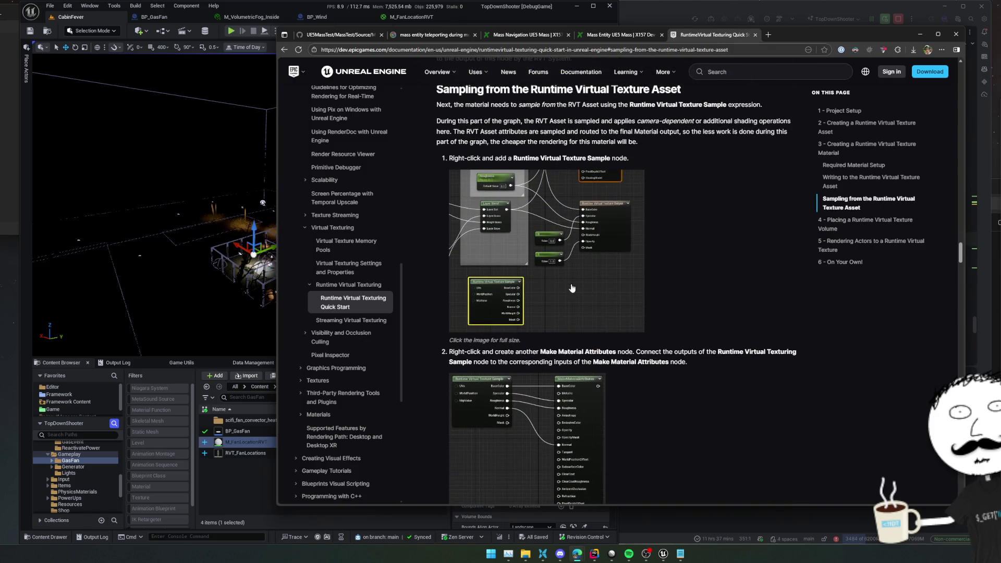
pyautogui.click(256, 17)
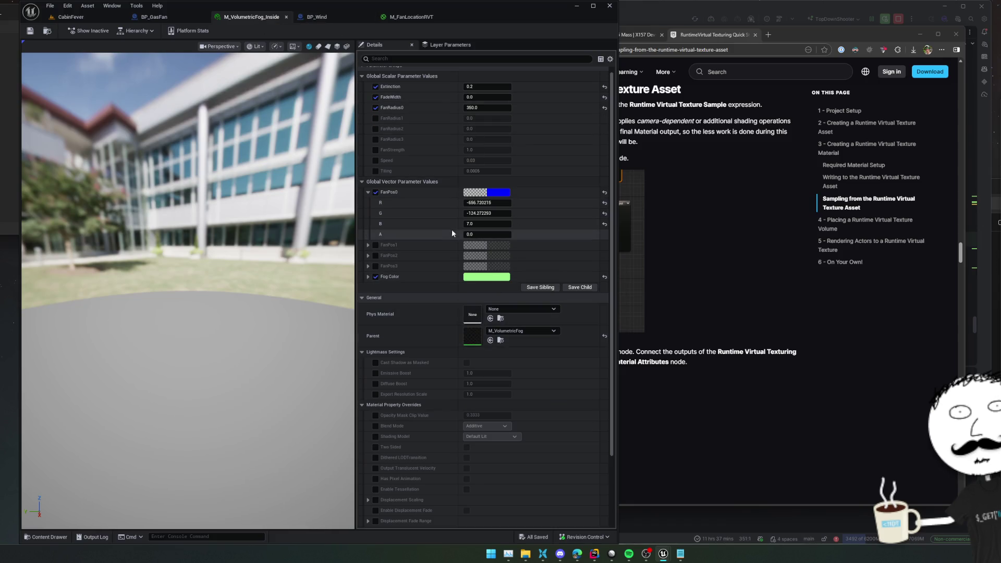
# Step: Turn off the FanPos0 override and reset FanRadius0 to its default
pyautogui.click(375, 191)
pyautogui.click(604, 107)
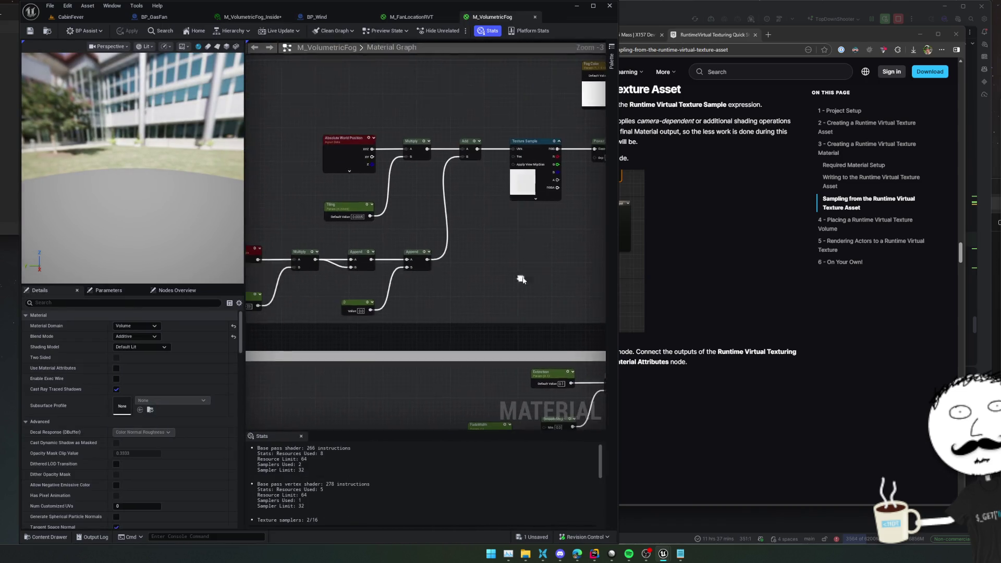
pyautogui.scroll(-3, 521, 280)
# Step: Add a Runtime Virtual Texture Sample node to the M_VolumetricFog graph
pyautogui.moveTo(471, 280); pyautogui.dragTo(429, 220)
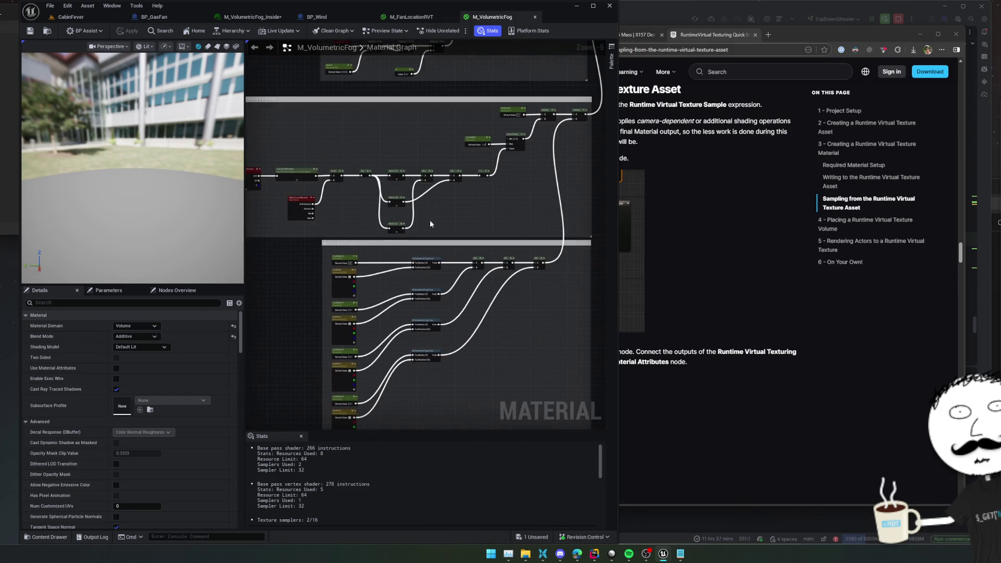
pyautogui.rightClick(477, 305)
pyautogui.write('runtime')
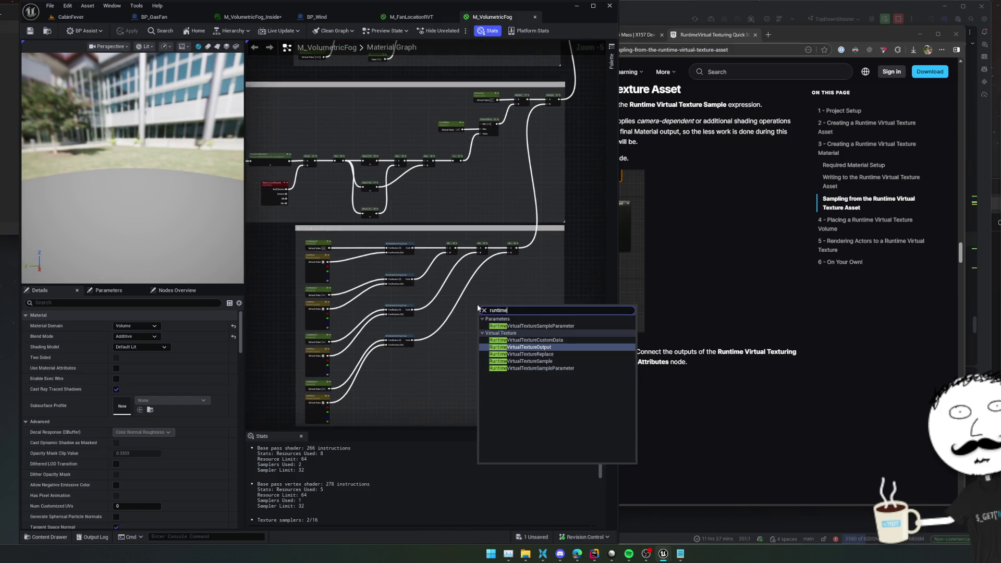
pyautogui.click(546, 362)
pyautogui.scroll(3, 524, 351)
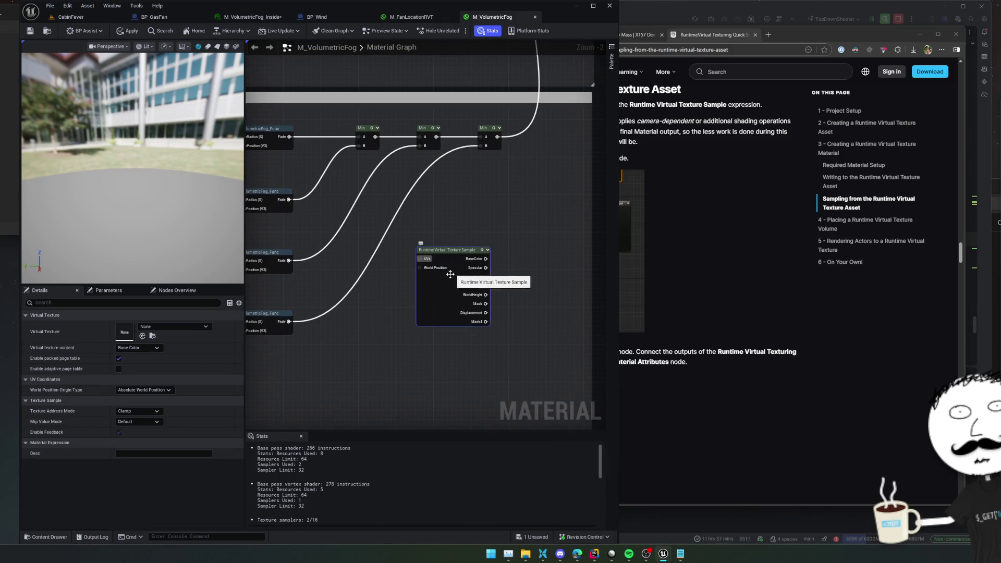
pyautogui.click(735, 298)
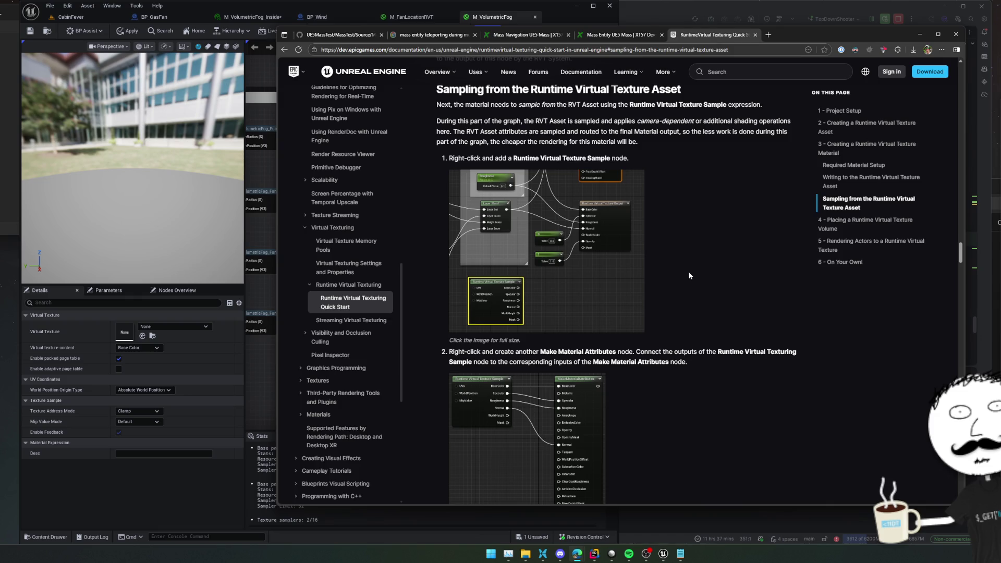
# Step: Review the docs' sampling passage, then assign RVT_FanLocations as the sample node's virtual texture
pyautogui.tripleClick(700, 362)
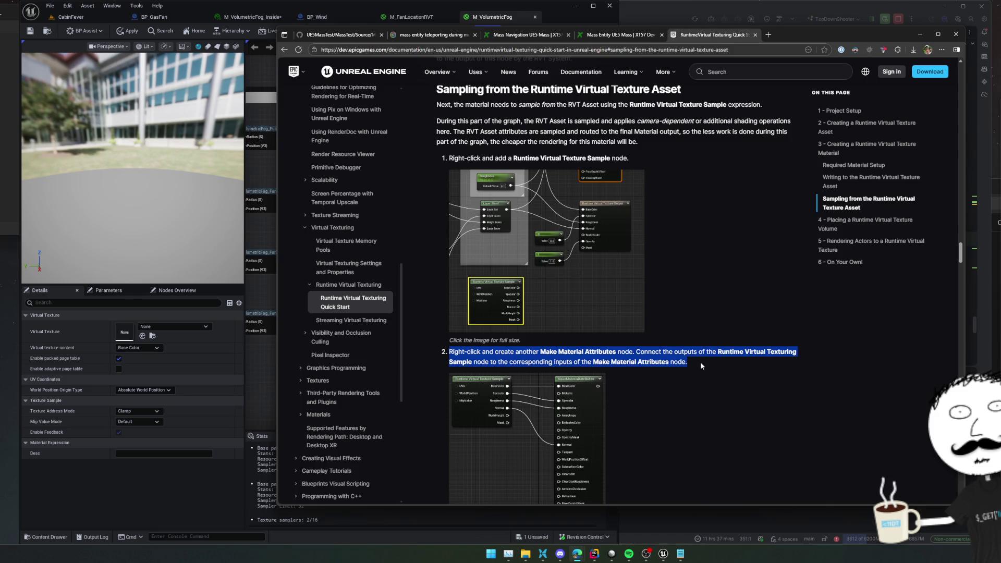
pyautogui.scroll(1, 701, 358)
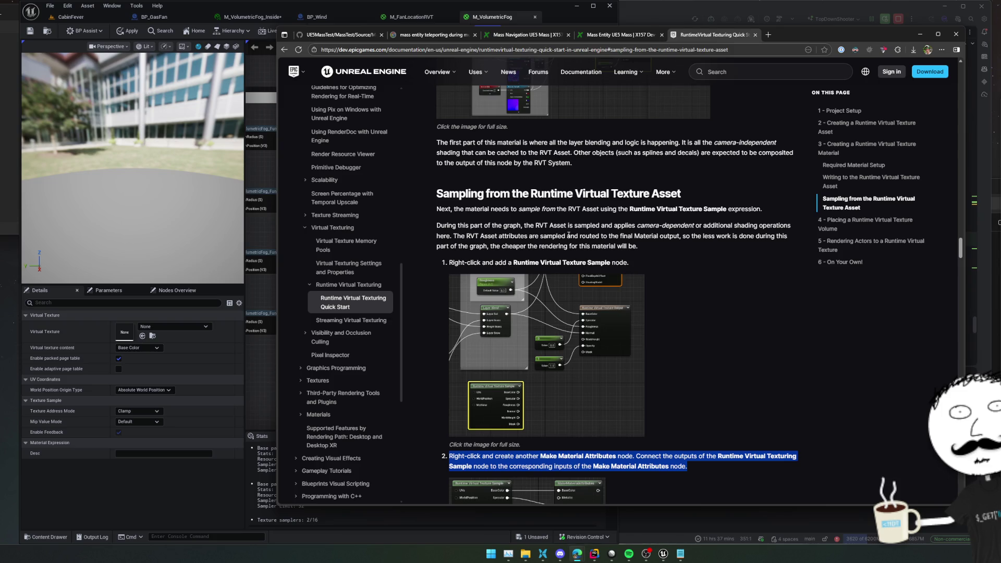
pyautogui.moveTo(513, 227); pyautogui.dragTo(663, 246)
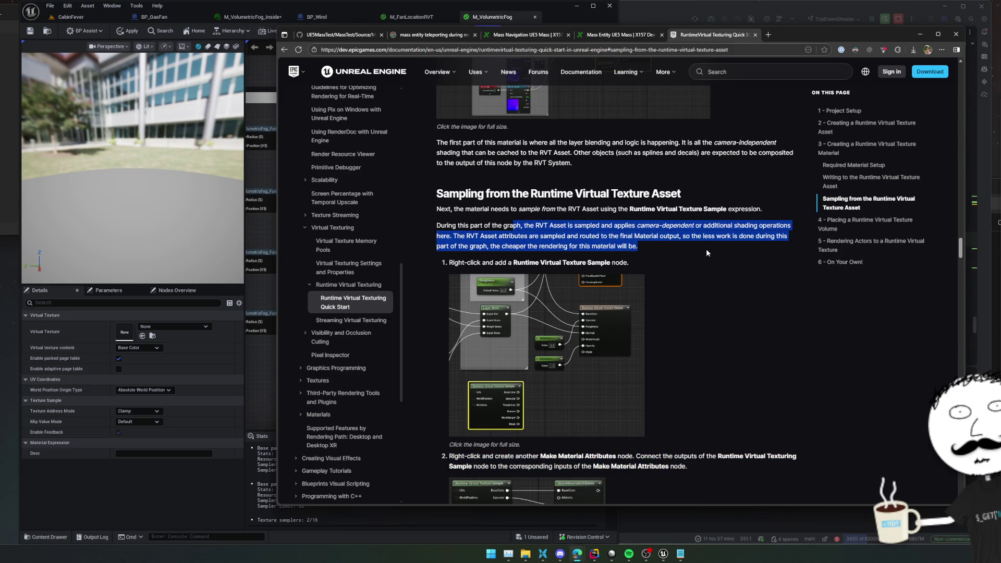
pyautogui.click(175, 326)
pyautogui.click(206, 462)
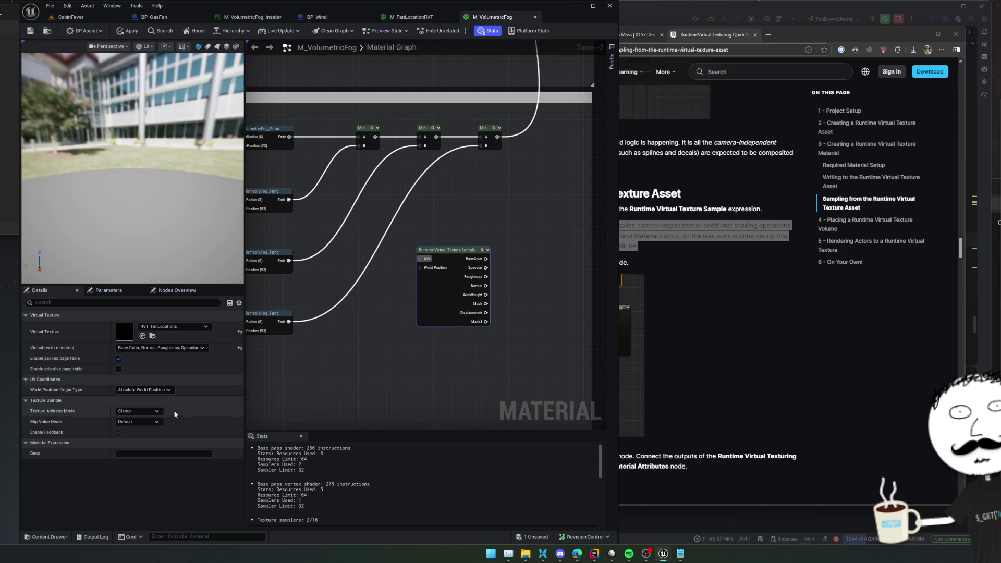
# Step: Nudge the Runtime Virtual Texture Sample node slightly lower and bring the docs back up
pyautogui.moveTo(434, 330); pyautogui.dragTo(423, 359)
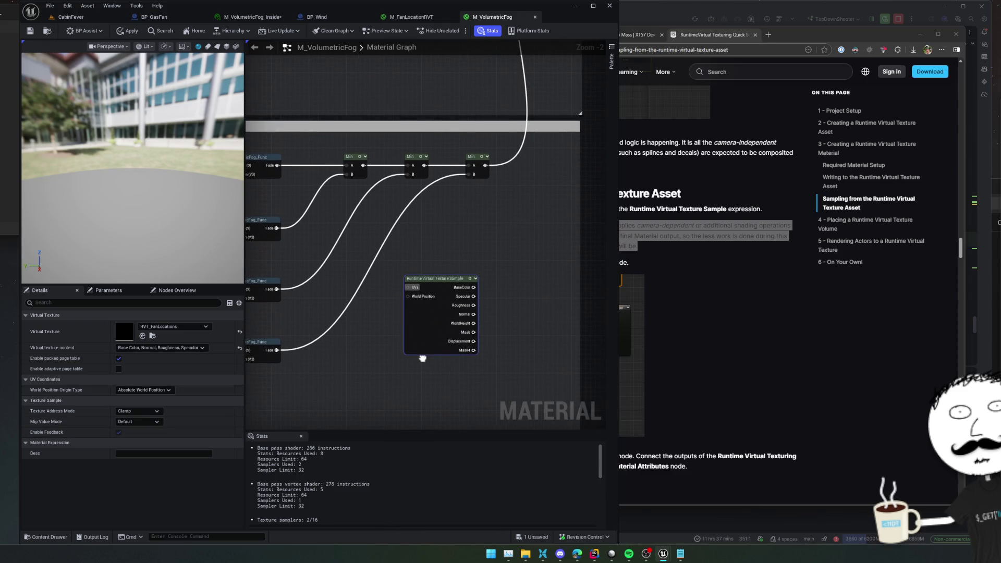
pyautogui.moveTo(413, 288)
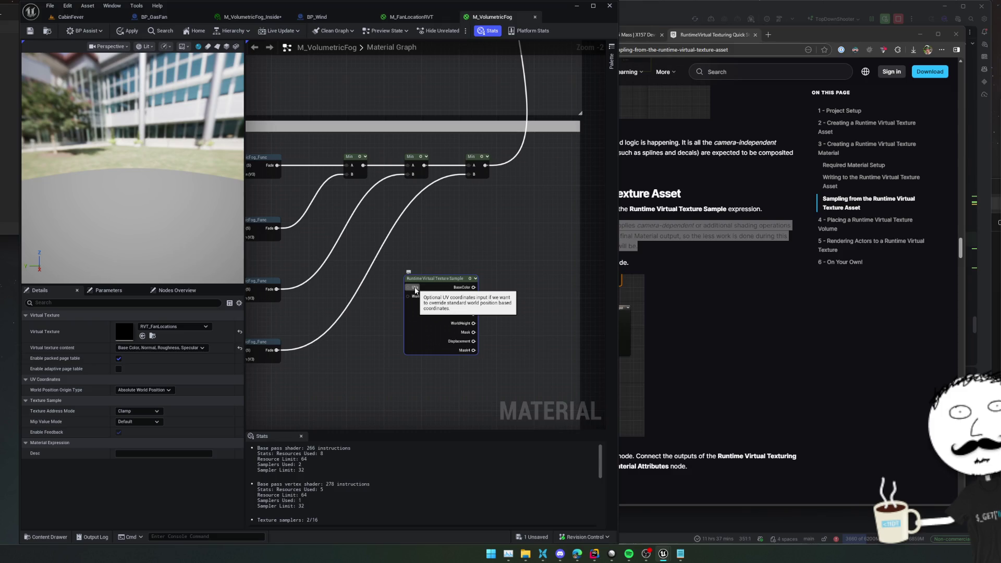
pyautogui.moveTo(425, 321); pyautogui.dragTo(425, 325)
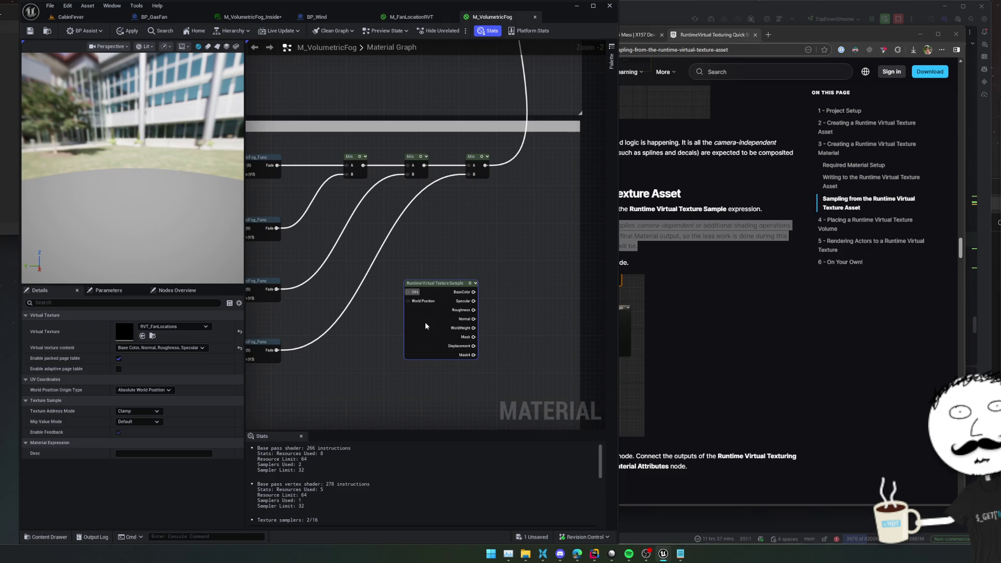
pyautogui.scroll(-1, 501, 318)
pyautogui.moveTo(500, 317); pyautogui.dragTo(449, 315)
pyautogui.click(681, 330)
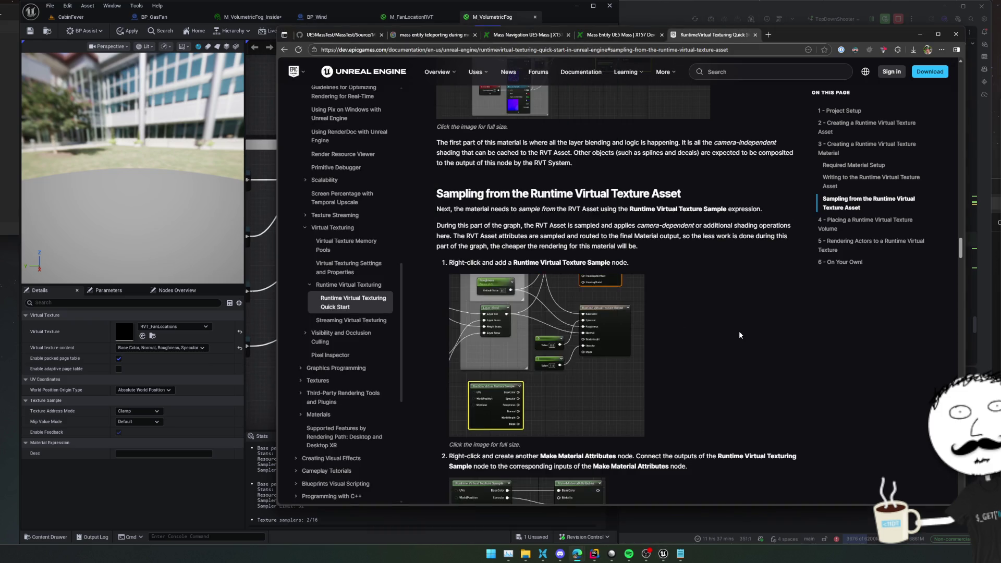
pyautogui.scroll(-2, 739, 331)
pyautogui.scroll(-3, 738, 331)
pyautogui.scroll(-2, 716, 349)
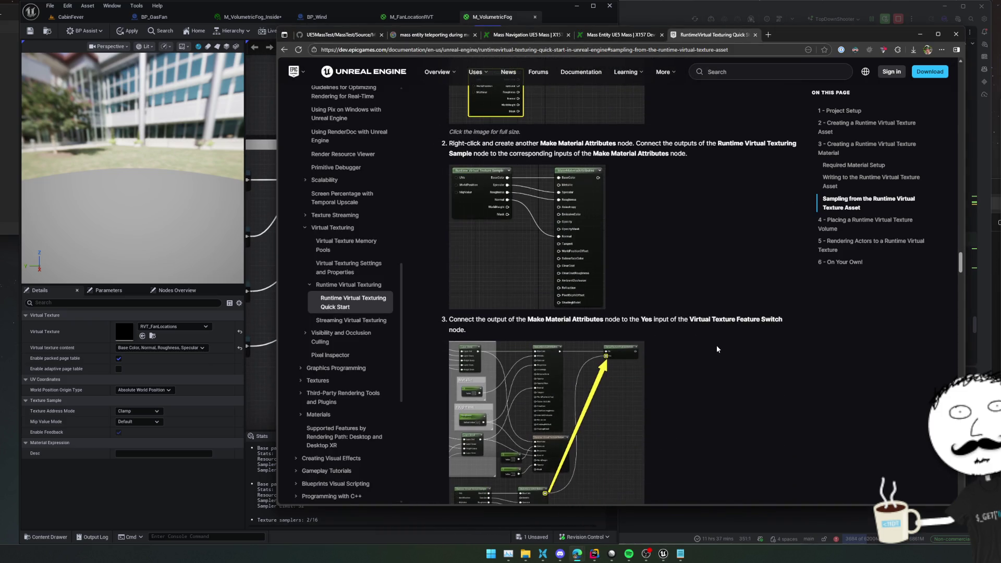
pyautogui.scroll(2, 665, 359)
pyautogui.scroll(-2, 614, 379)
# Step: Add a VirtualTextureFeatureSwitch node to the graph, checking the docs' step 3 reference image
pyautogui.click(629, 376)
pyautogui.hotkey('alt', 'Tab')
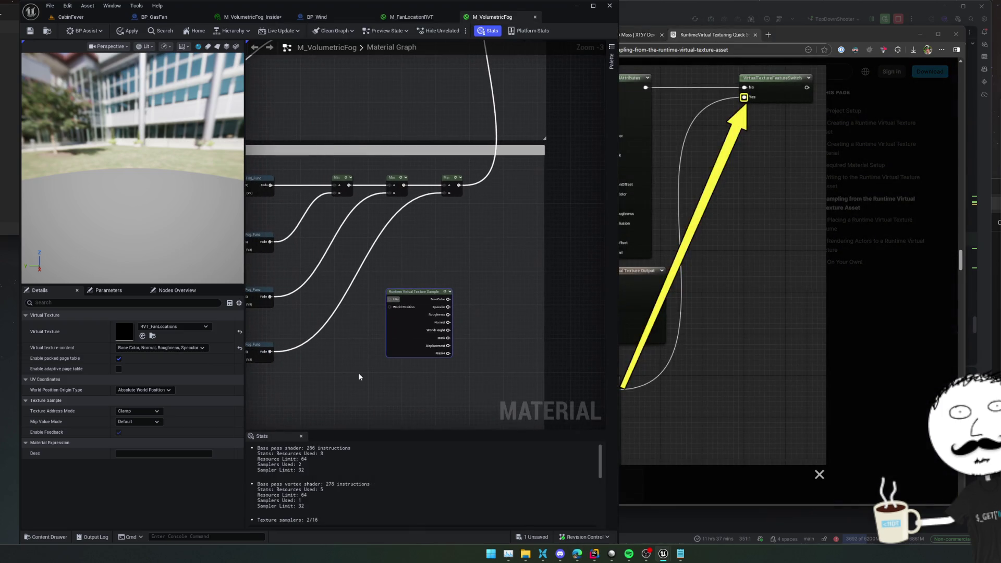
pyautogui.rightClick(360, 378)
pyautogui.write('virtual tex')
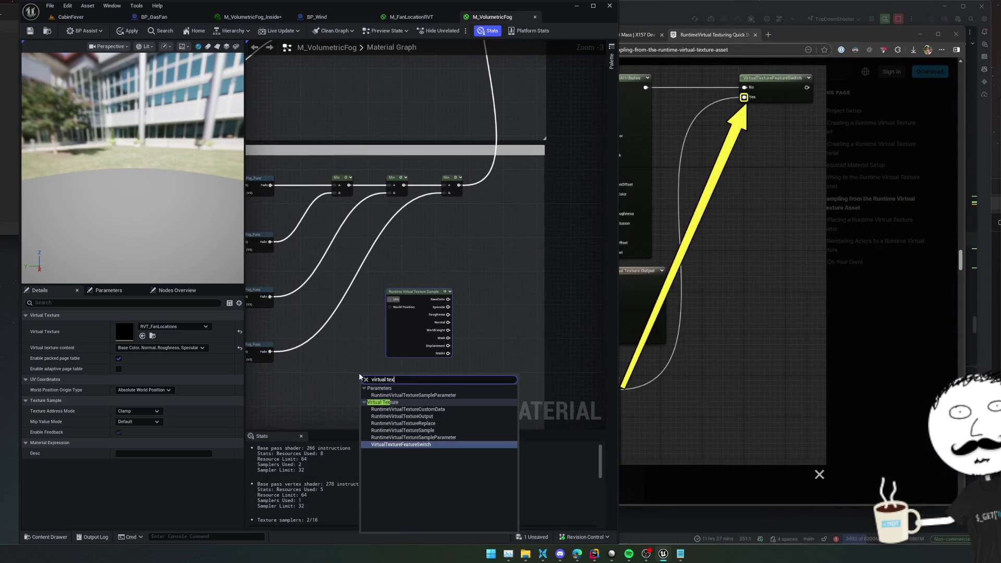
pyautogui.write('e')
pyautogui.press('Return')
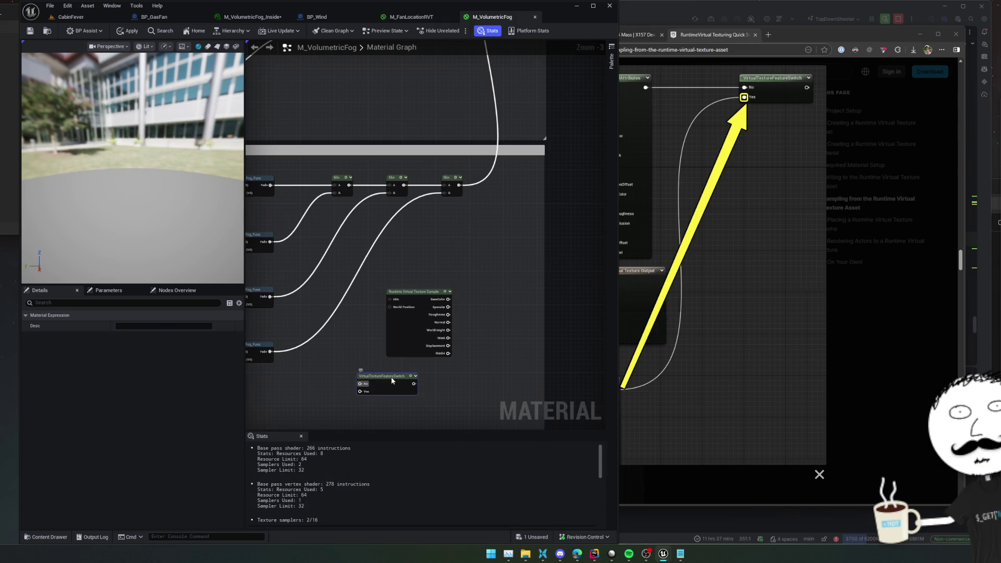
pyautogui.moveTo(412, 328); pyautogui.dragTo(433, 337)
pyautogui.click(731, 305)
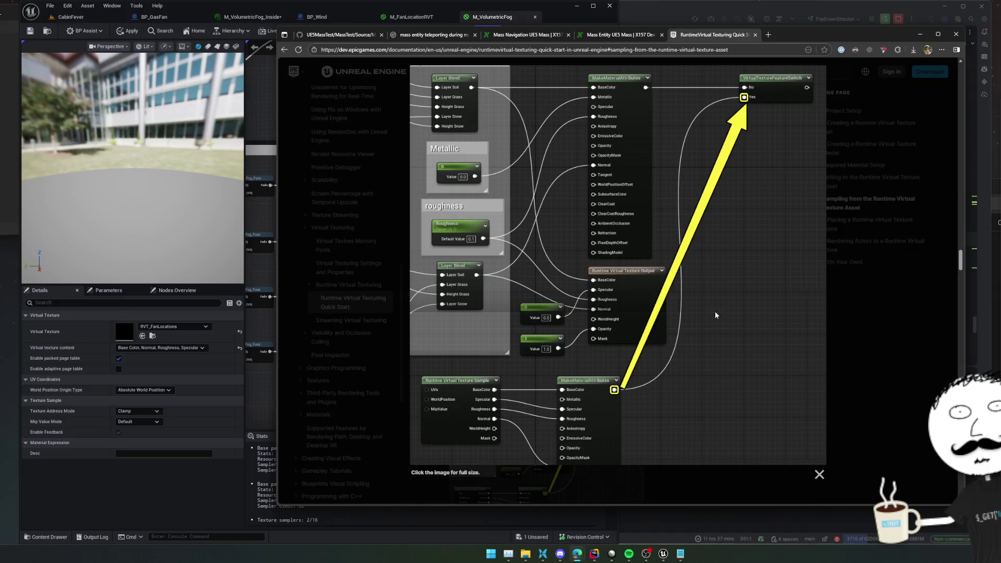
pyautogui.click(271, 392)
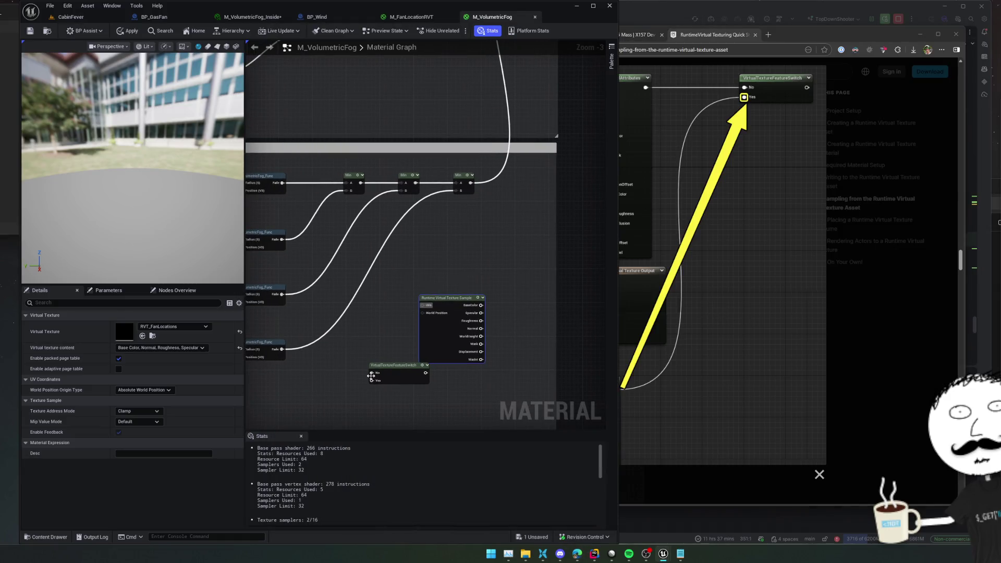
# Step: Position the feature switch under the last Min node with the texture sample node beside it
pyautogui.click(402, 371)
pyautogui.moveTo(396, 373); pyautogui.dragTo(429, 381)
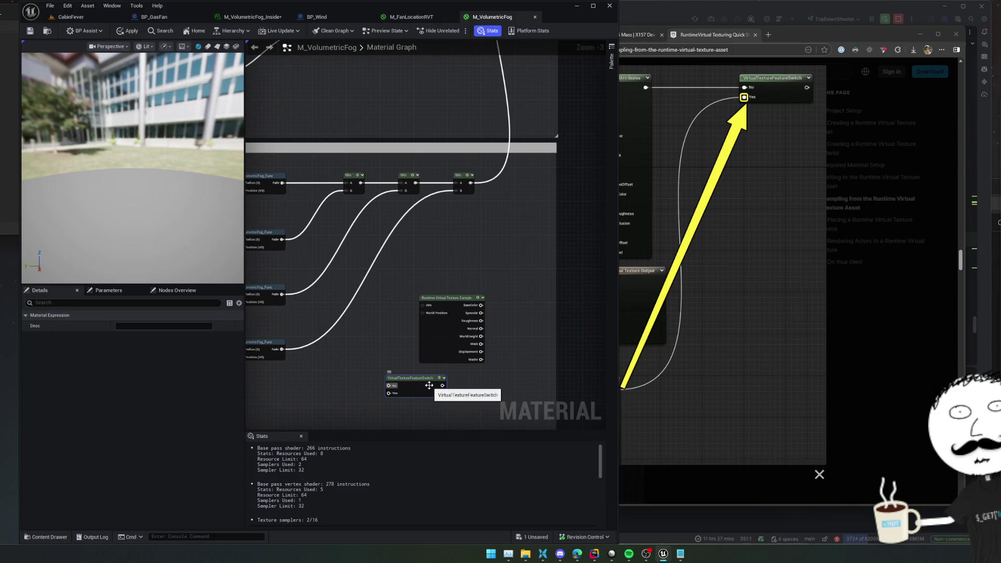
pyautogui.moveTo(492, 331)
pyautogui.mouseDown()
pyautogui.moveTo(543, 315)
pyautogui.moveTo(578, 322)
pyautogui.mouseUp()
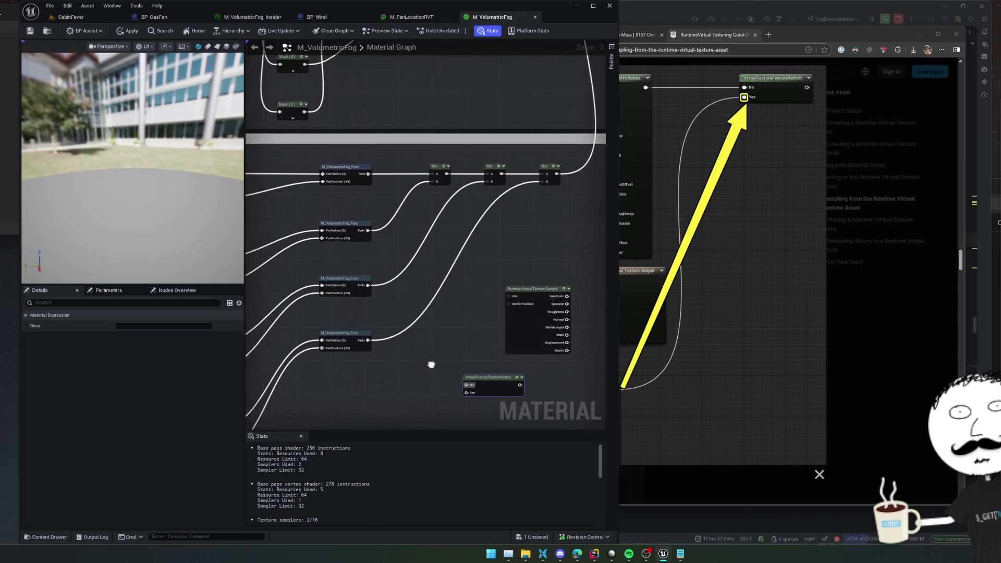
pyautogui.scroll(2, 430, 365)
pyautogui.scroll(-1, 513, 386)
pyautogui.moveTo(469, 387)
pyautogui.mouseDown()
pyautogui.moveTo(577, 375)
pyautogui.moveTo(447, 365)
pyautogui.moveTo(405, 375)
pyautogui.mouseUp()
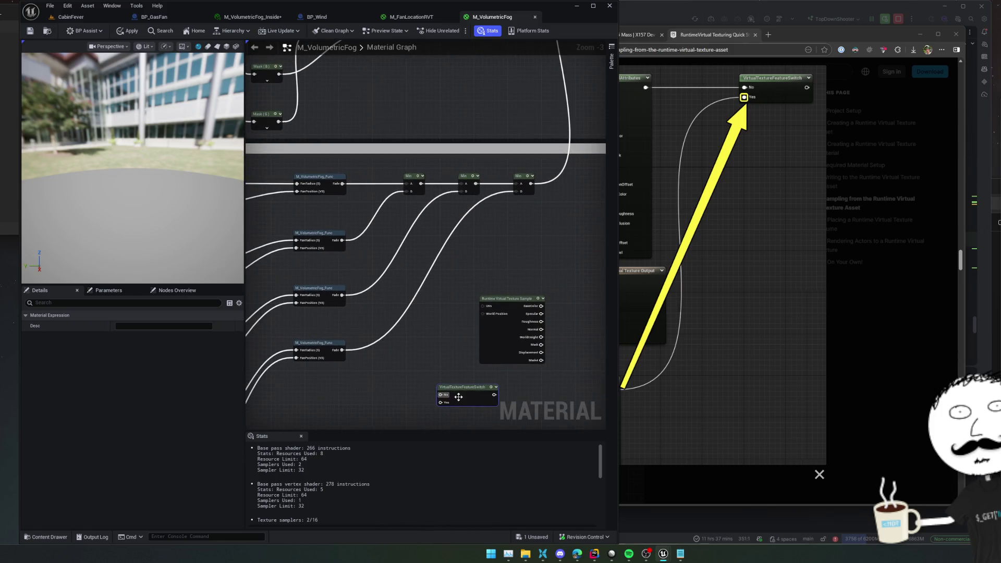
pyautogui.moveTo(458, 397); pyautogui.dragTo(521, 216)
pyautogui.scroll(-1, 521, 217)
pyautogui.moveTo(446, 342); pyautogui.dragTo(439, 354)
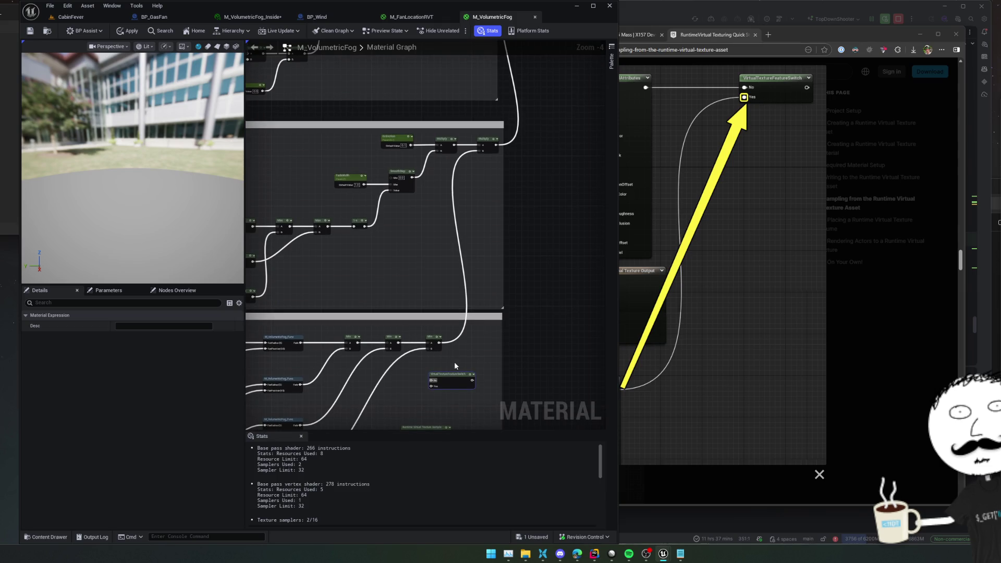
pyautogui.scroll(3, 456, 208)
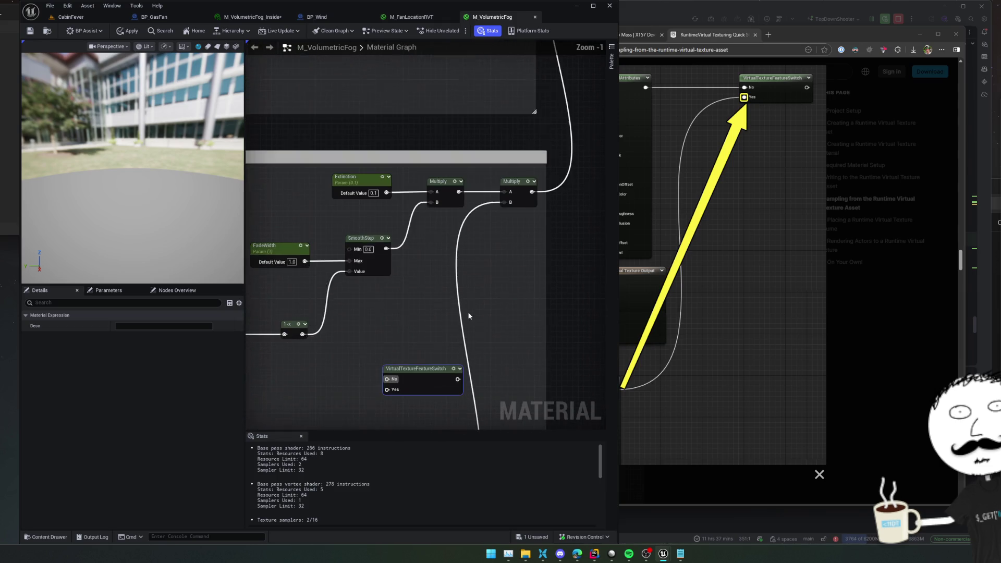
pyautogui.moveTo(422, 408)
pyautogui.mouseDown()
pyautogui.moveTo(419, 27)
pyautogui.moveTo(321, 329)
pyautogui.mouseUp()
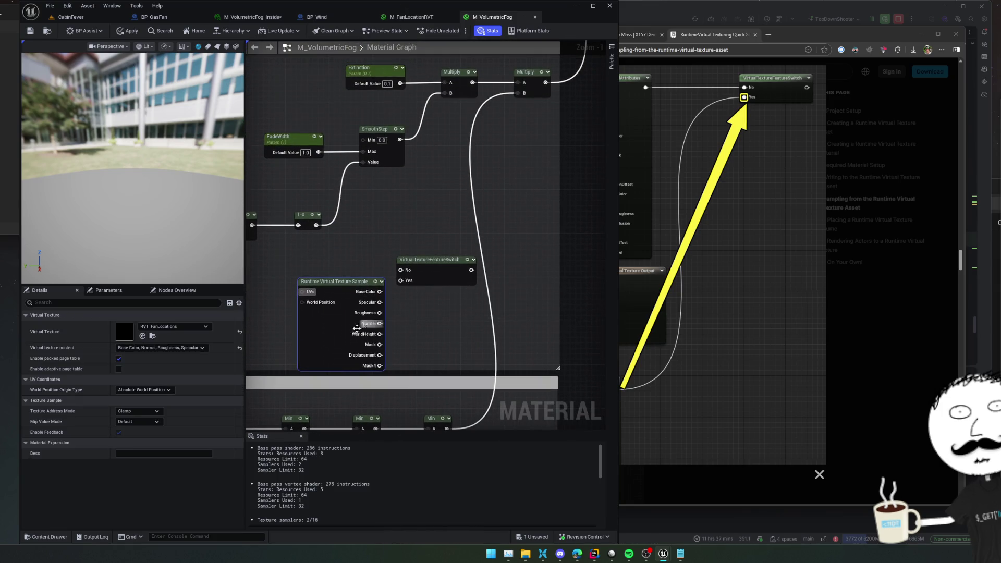
# Step: Wire the sample's BaseColor into the switch's Yes input, comparing with the docs' example graph
pyautogui.moveTo(380, 281); pyautogui.dragTo(402, 280)
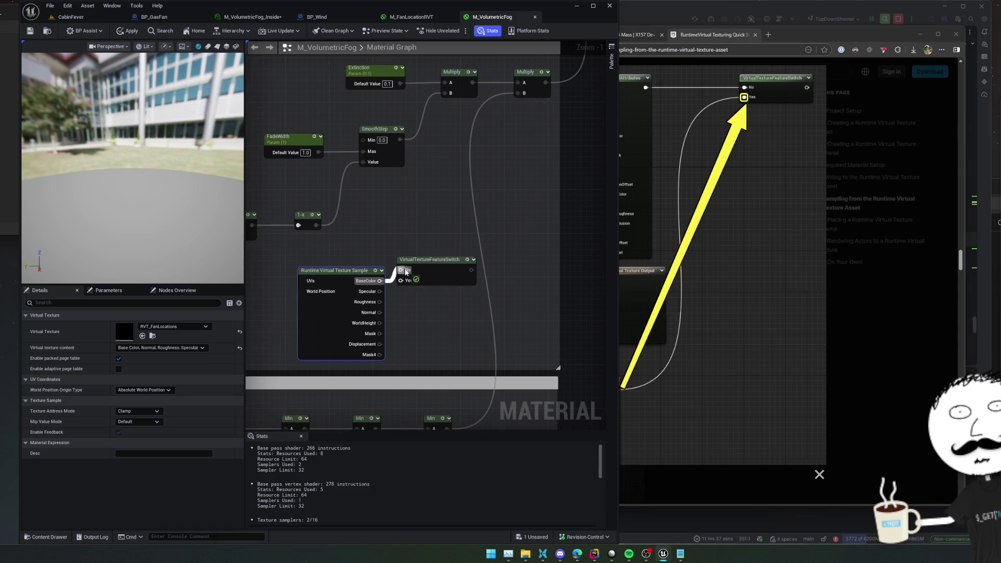
pyautogui.click(698, 225)
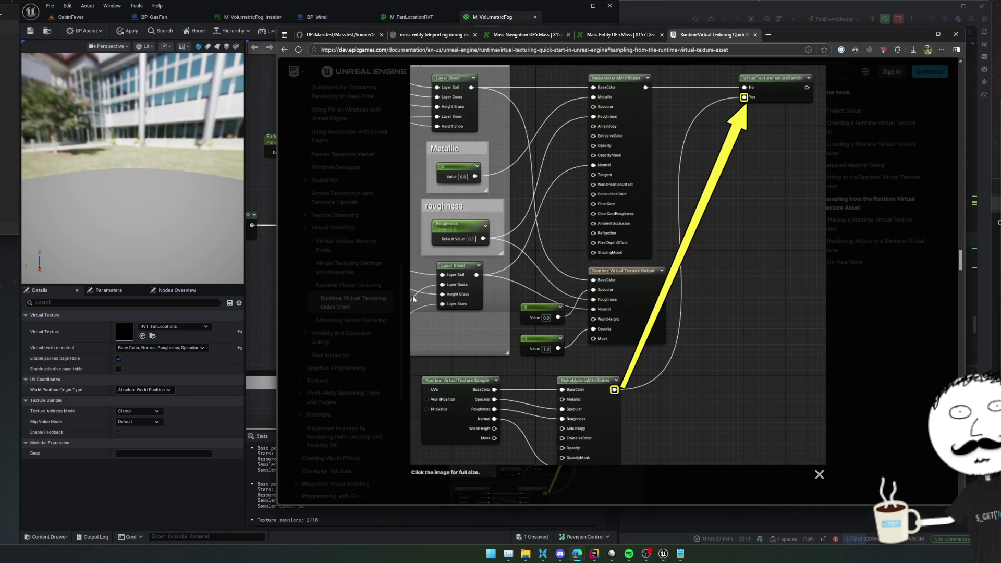
pyautogui.click(261, 333)
pyautogui.scroll(-1, 380, 287)
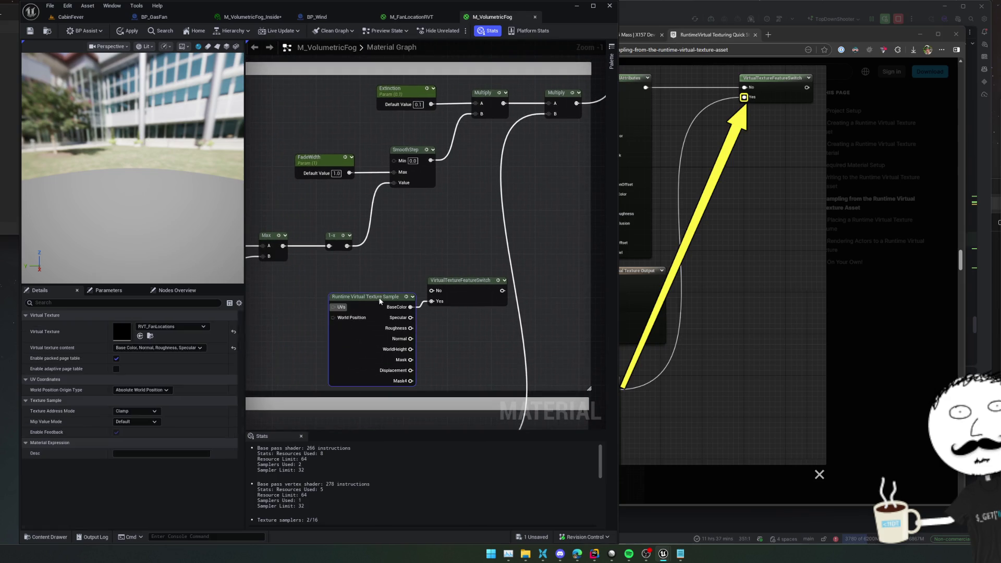
pyautogui.scroll(-2, 393, 280)
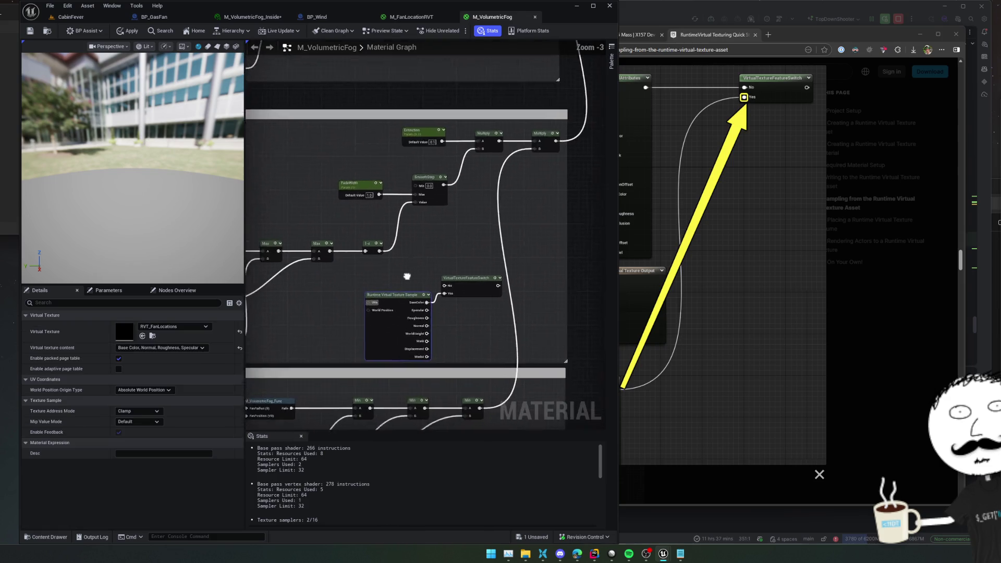
pyautogui.moveTo(402, 287); pyautogui.dragTo(425, 178)
pyautogui.scroll(-2, 425, 178)
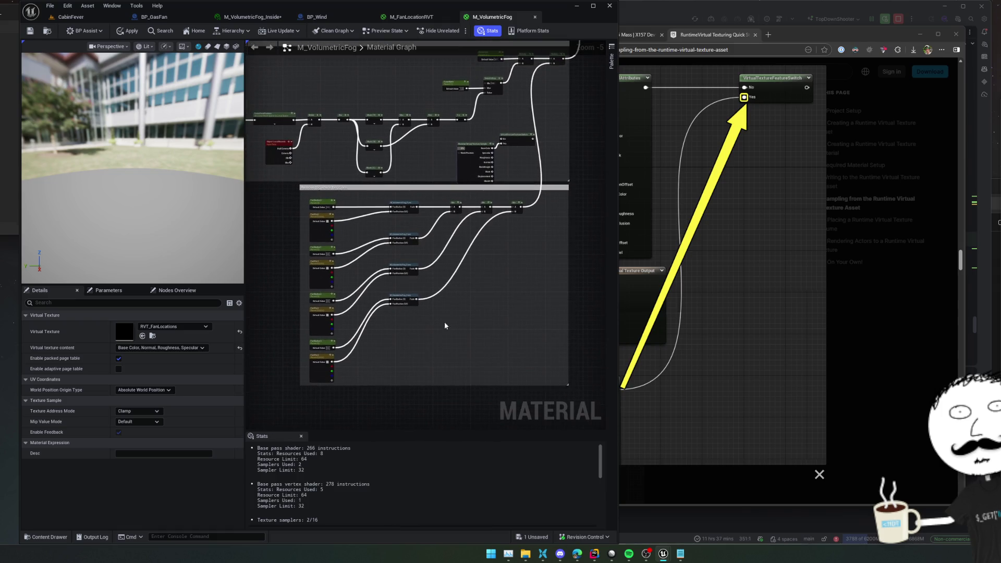
pyautogui.scroll(4, 462, 308)
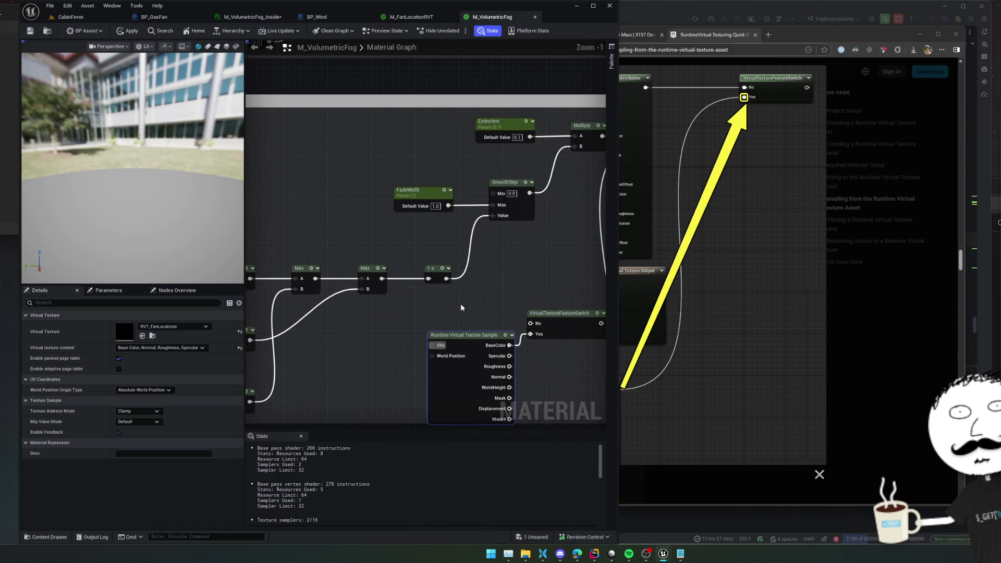
# Step: Feed a Constant 0 into the switch's No input, wire the switch into Multiply B, and save
pyautogui.click(462, 307)
pyautogui.scroll(1, 461, 308)
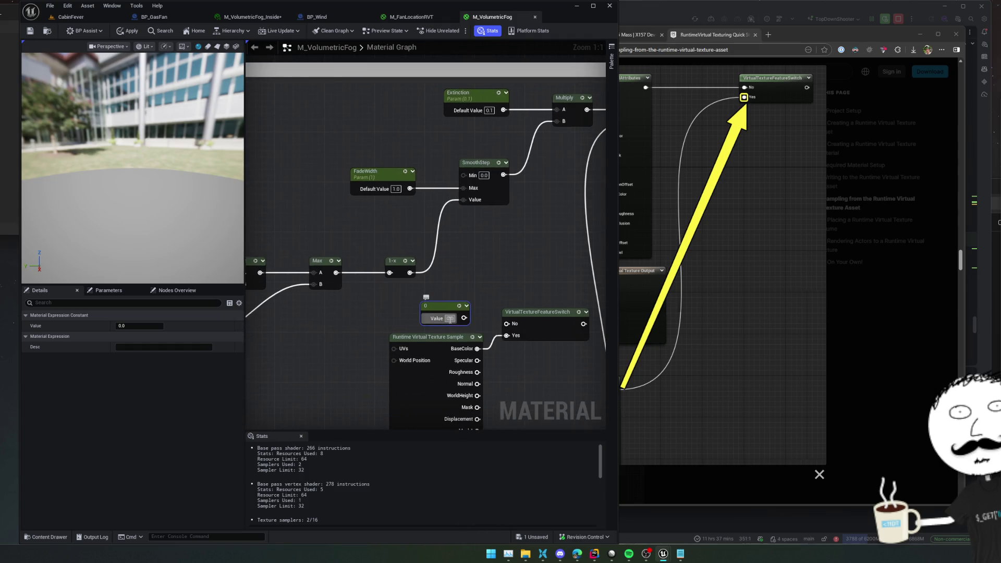
pyautogui.moveTo(464, 317); pyautogui.dragTo(507, 323)
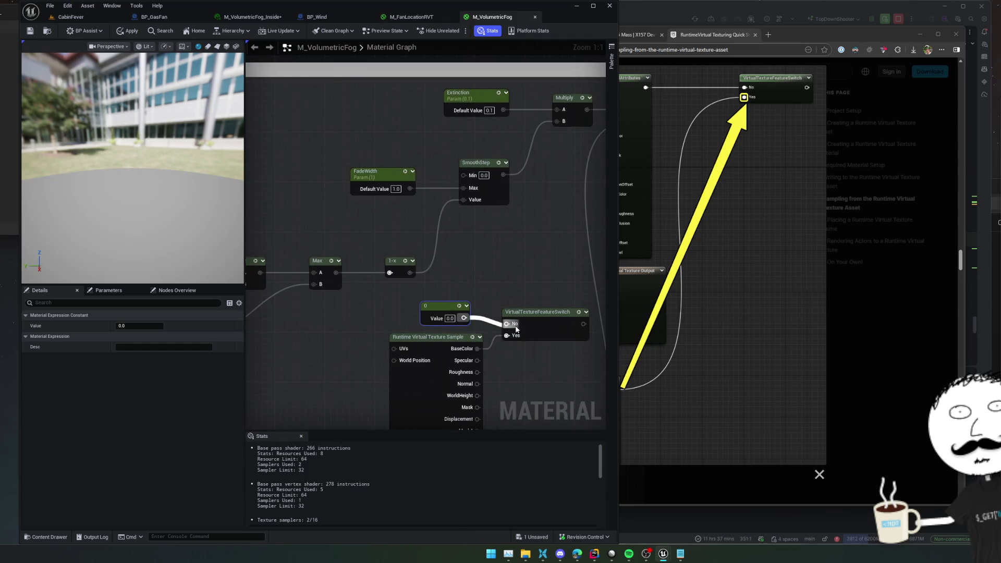
pyautogui.scroll(-2, 462, 293)
pyautogui.scroll(-2, 462, 293)
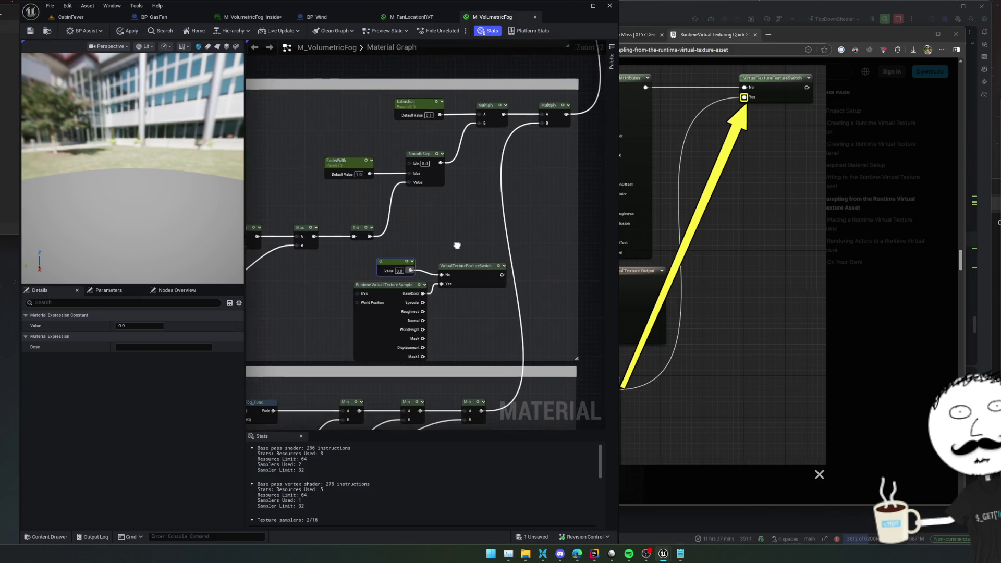
pyautogui.scroll(2, 500, 301)
pyautogui.click(449, 310)
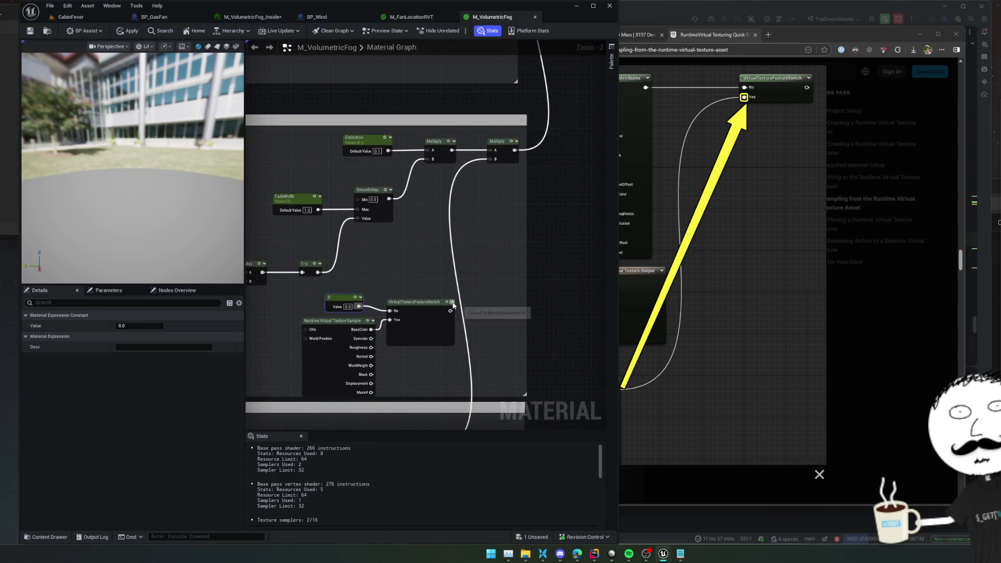
pyautogui.moveTo(450, 311)
pyautogui.mouseDown()
pyautogui.moveTo(439, 317)
pyautogui.moveTo(485, 157)
pyautogui.mouseUp()
pyautogui.moveTo(443, 278); pyautogui.dragTo(476, 244)
pyautogui.hotkey('ctrl', 's')
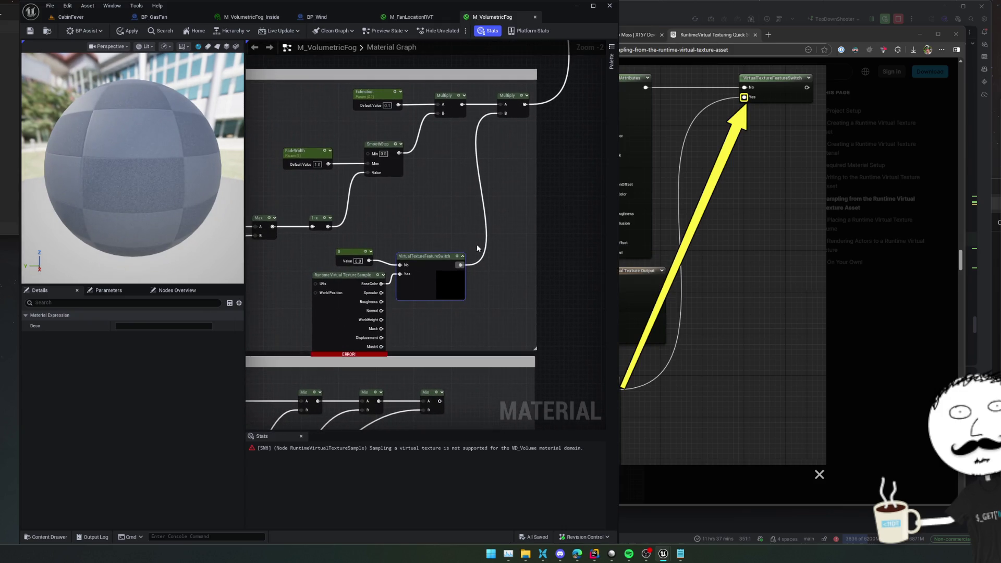
# Step: Apply the material, dismiss the compilation warning, and reconnect Multiply B to the Min output
pyautogui.click(123, 31)
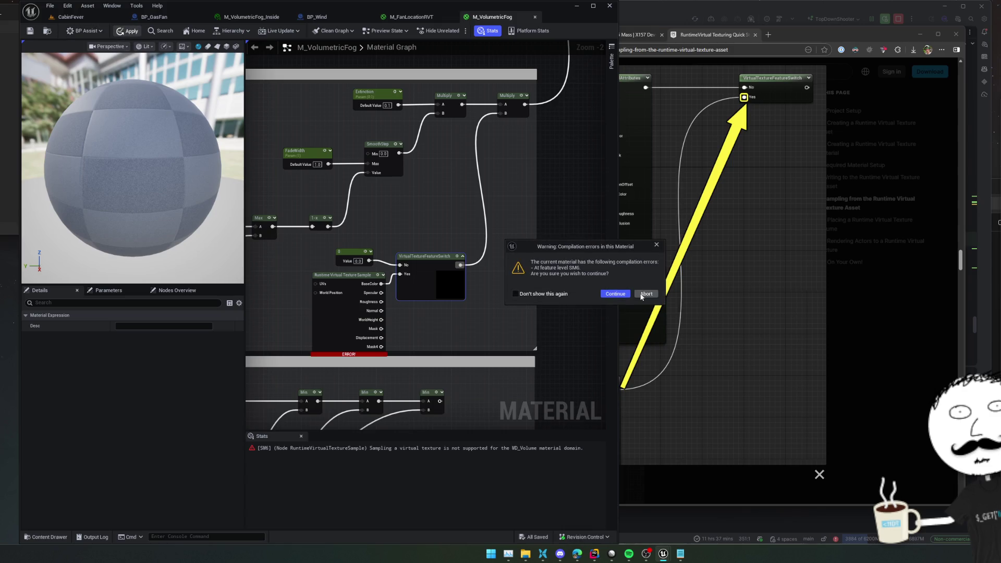
pyautogui.click(616, 294)
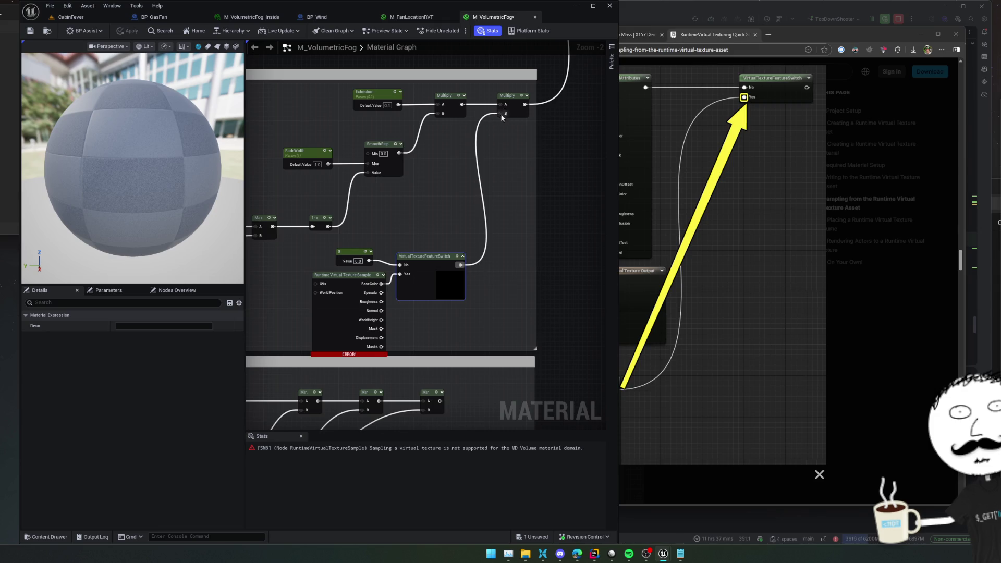
pyautogui.moveTo(501, 117); pyautogui.dragTo(440, 392)
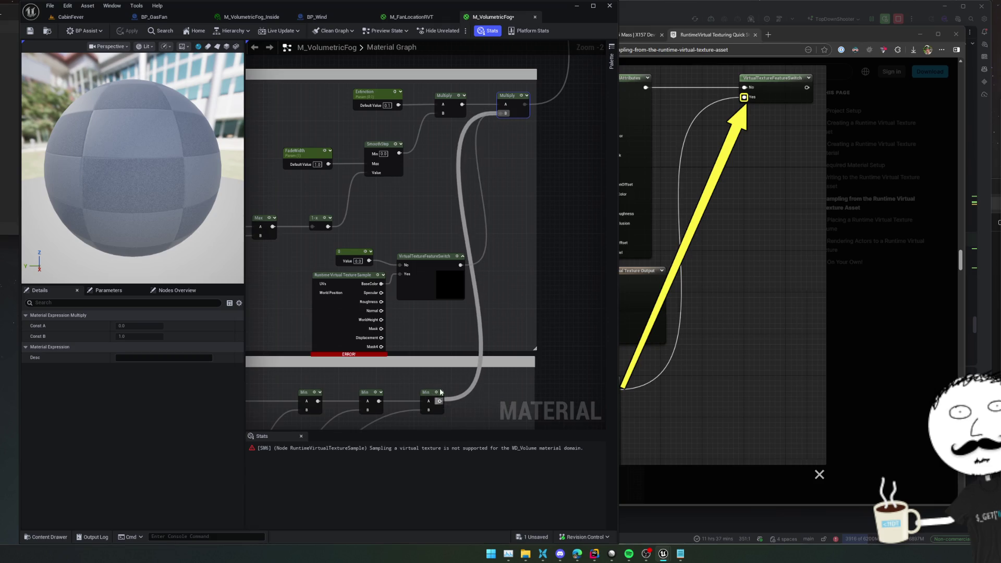
# Step: Delete the feature switch and texture sample nodes and save M_VolumetricFog
pyautogui.moveTo(313, 249); pyautogui.dragTo(461, 314)
pyautogui.press('Delete')
pyautogui.hotkey('ctrl', 's')
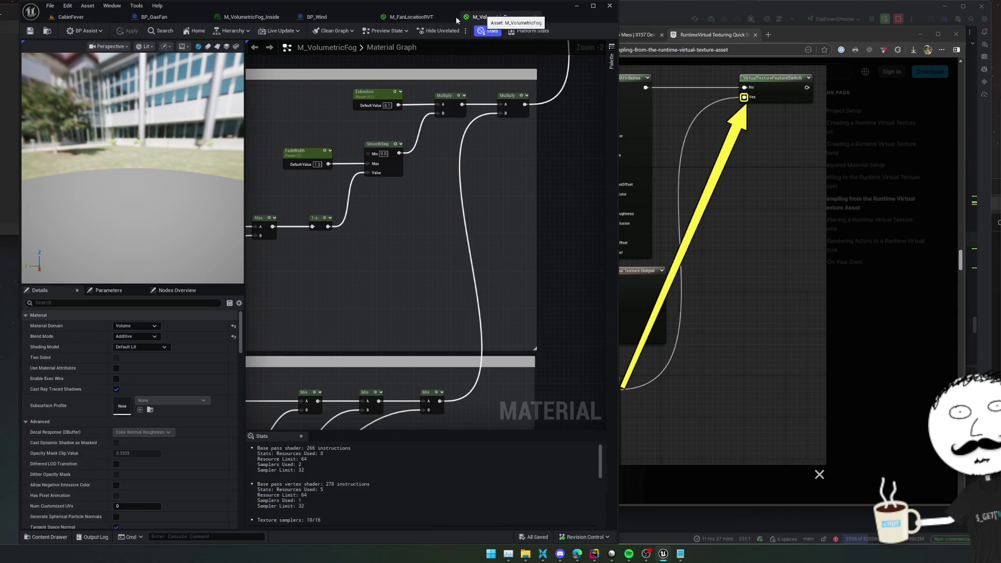
# Step: Step through the open asset tabs back to the CabinFever level and select the Runtime Virtual Texture Volume
pyautogui.click(421, 18)
pyautogui.click(325, 18)
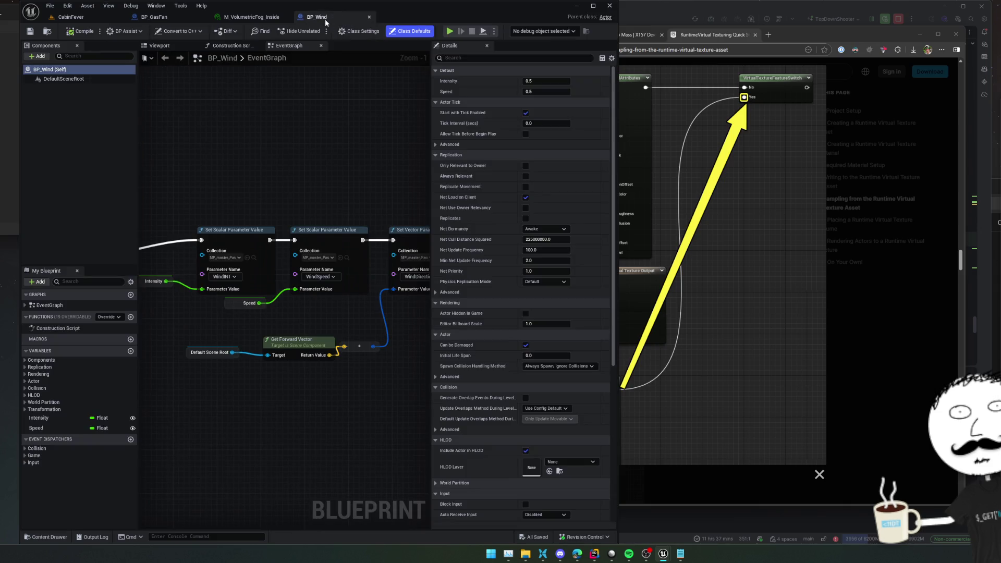
pyautogui.click(253, 17)
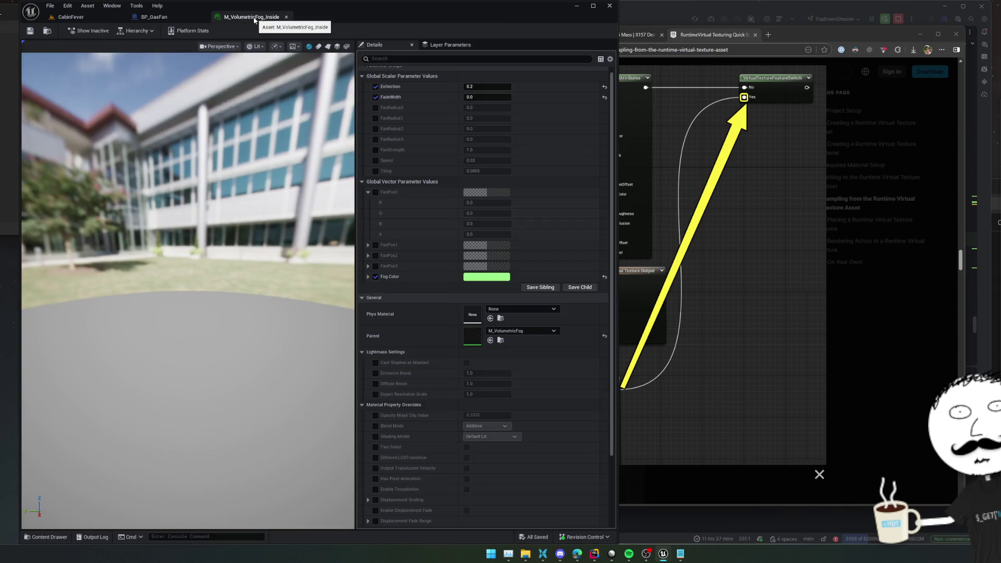
pyautogui.click(154, 17)
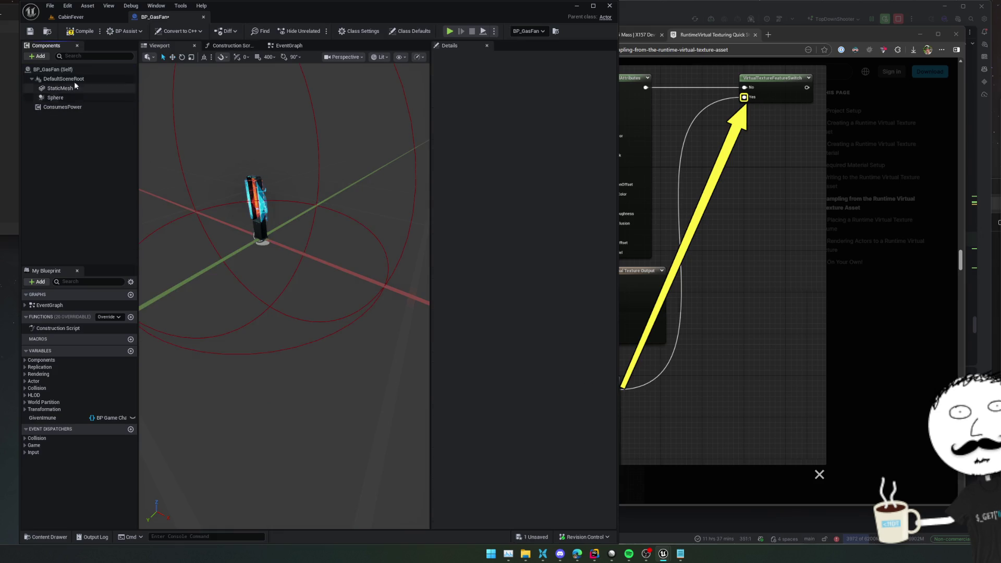
pyautogui.click(71, 17)
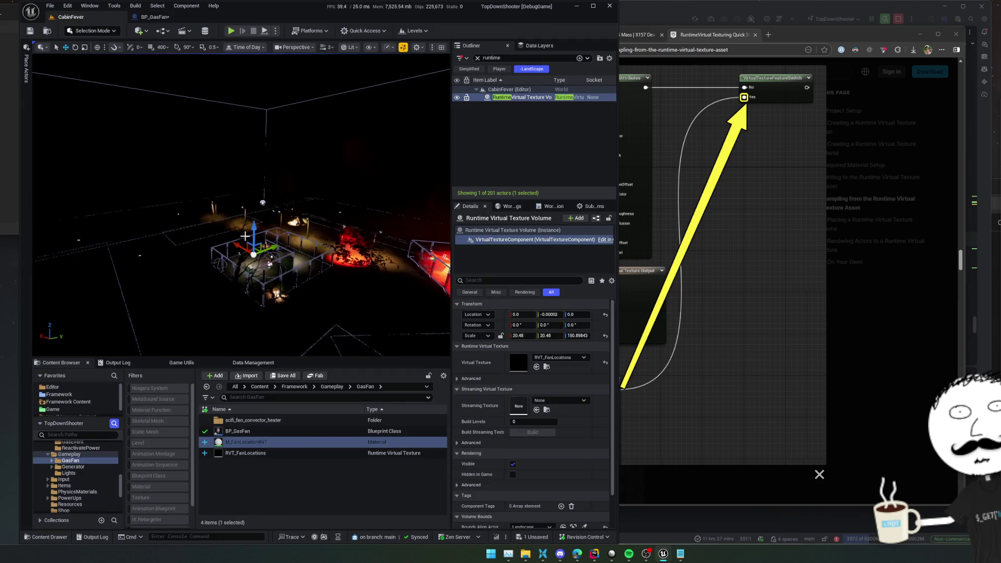
pyautogui.click(535, 98)
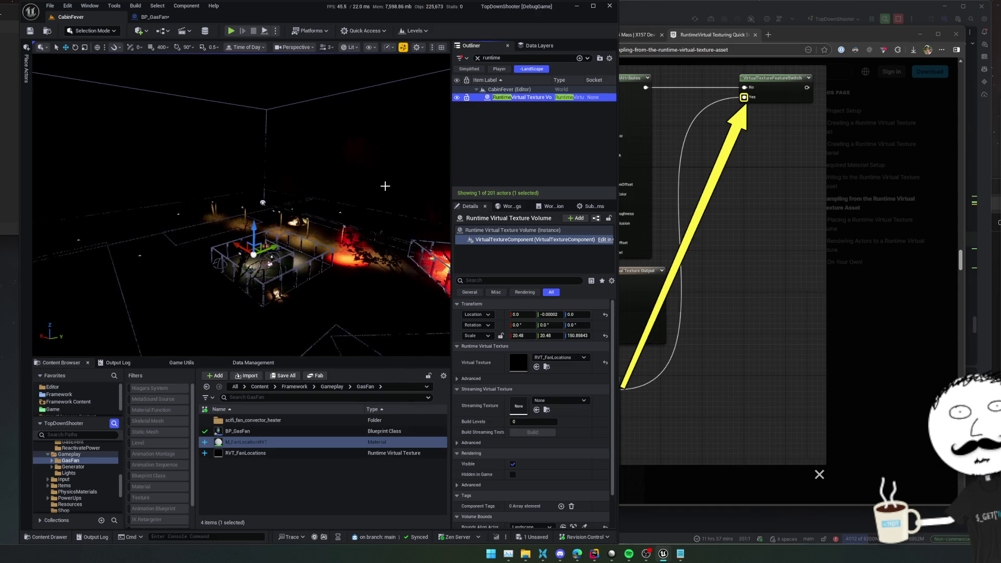
pyautogui.click(513, 104)
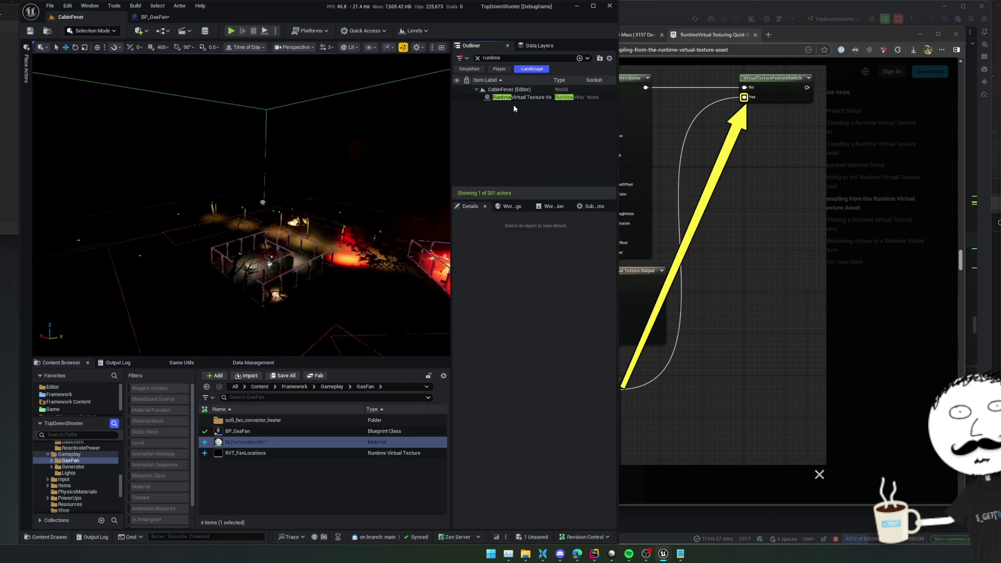
# Step: Delete the Runtime Virtual Texture Volume and force-delete the RVT_FanLocations and M_FanLocationRVT assets
pyautogui.press('Delete')
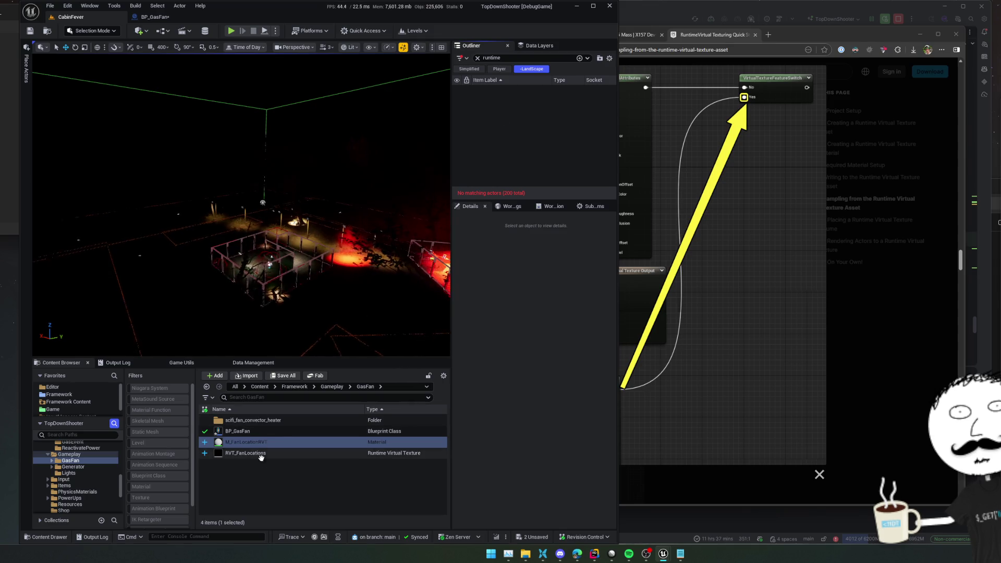
pyautogui.click(261, 453)
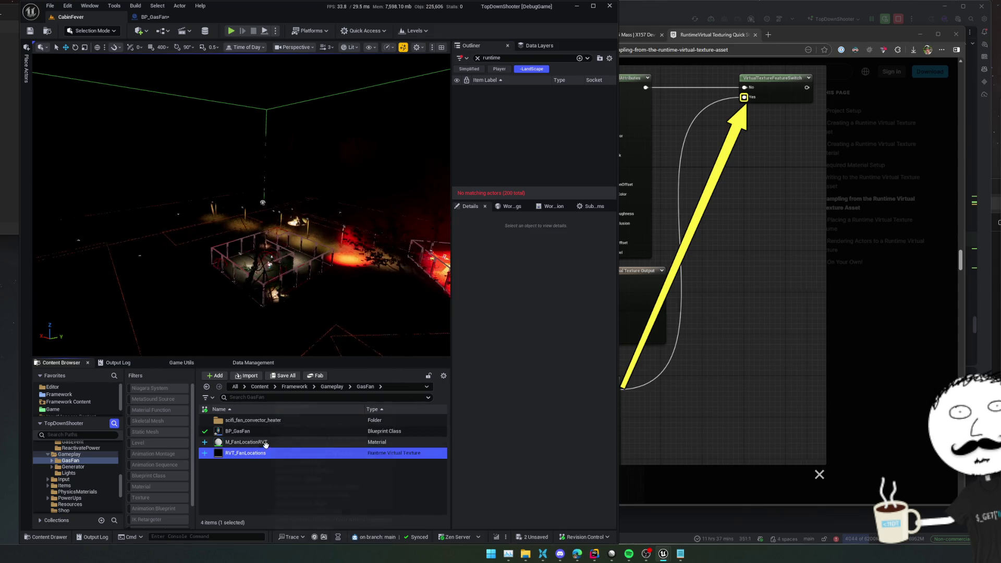
pyautogui.keyDown('ctrl'); pyautogui.click(270, 441); pyautogui.keyUp('ctrl')
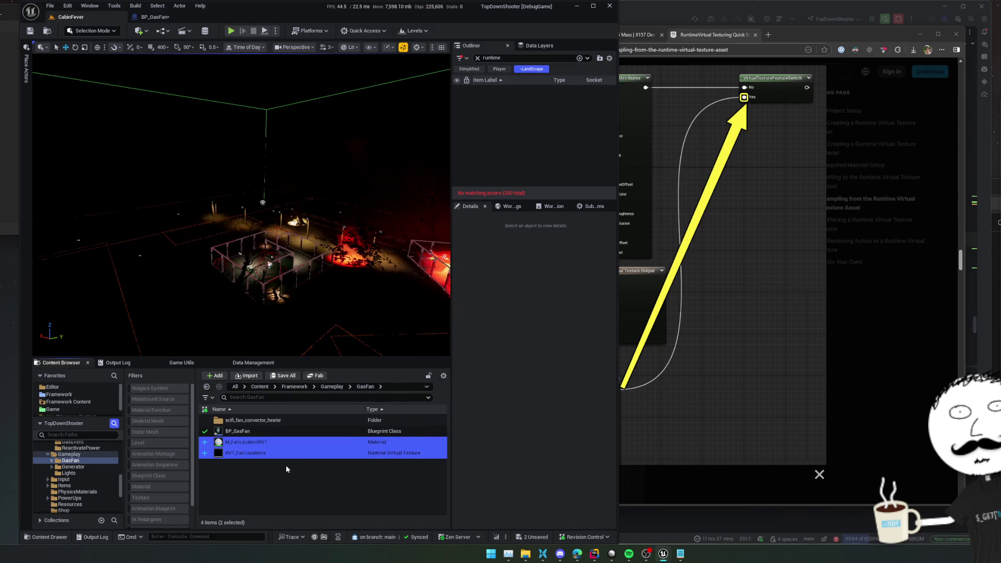
pyautogui.press('Delete')
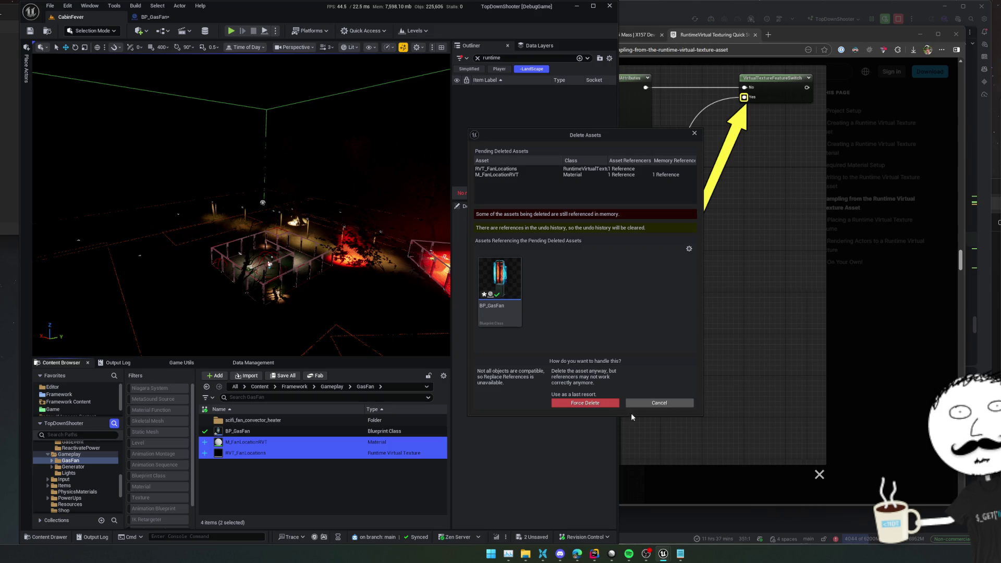
pyautogui.click(565, 402)
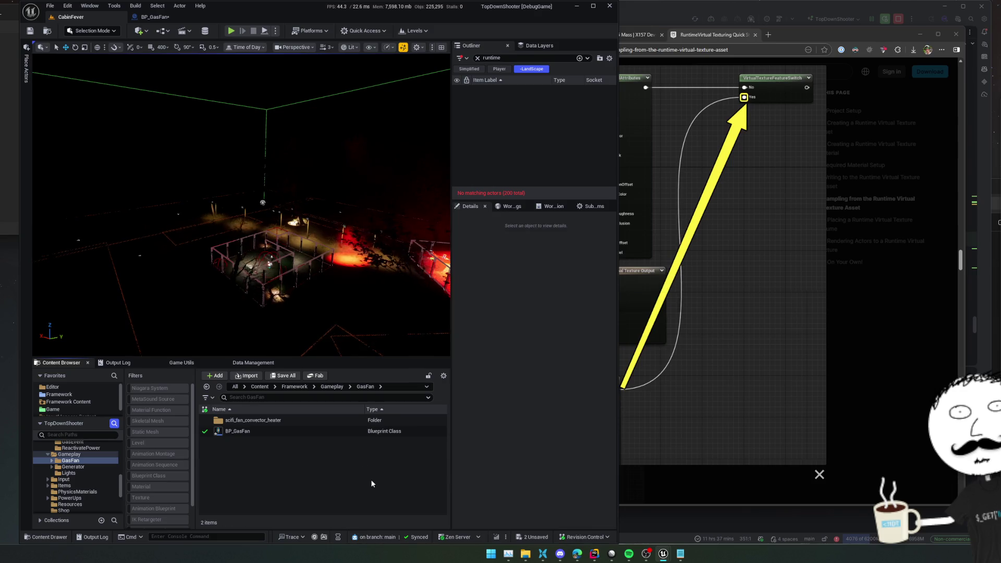
# Step: Open the BP_Wind blueprint via the Ctrl+P asset search and return to the level editor
pyautogui.click(272, 434)
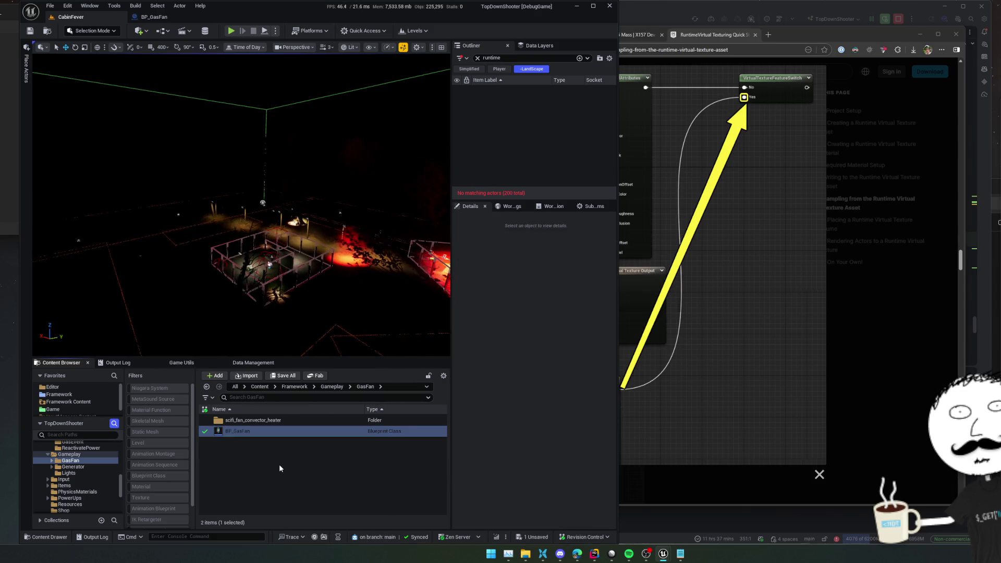
pyautogui.hotkey('ctrl', 'p')
pyautogui.write('BP_Arrow')
pyautogui.press('Escape')
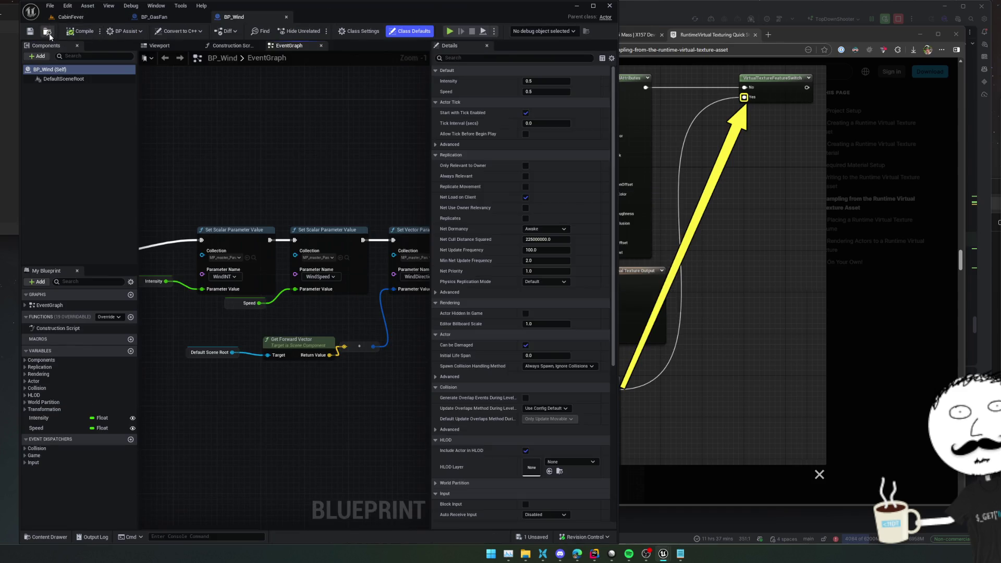
pyautogui.click(46, 32)
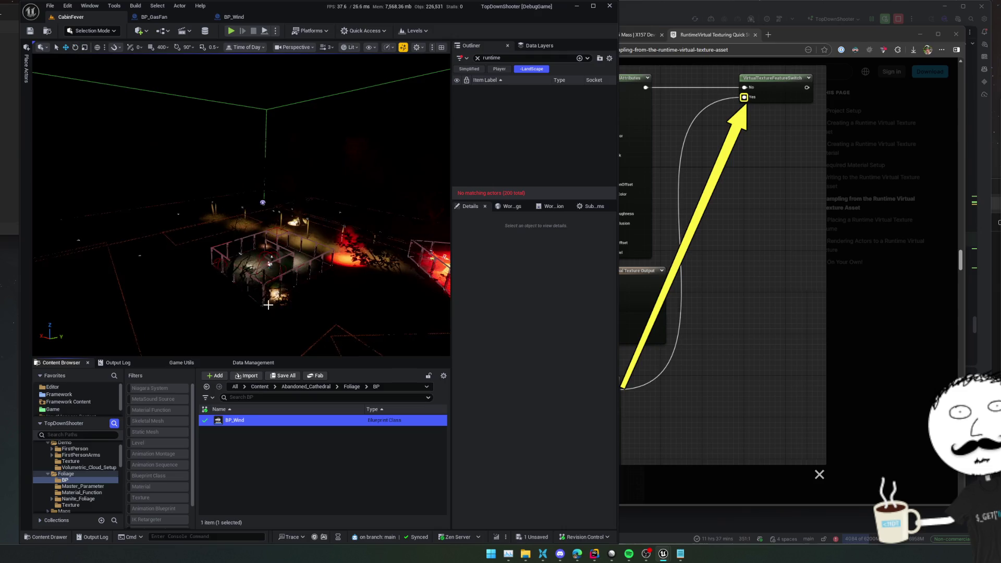
# Step: Delete the placed BP_Wind2 actor from the level and save it
pyautogui.moveTo(257, 234)
pyautogui.mouseDown()
pyautogui.moveTo(258, 267)
pyautogui.moveTo(203, 281)
pyautogui.mouseUp()
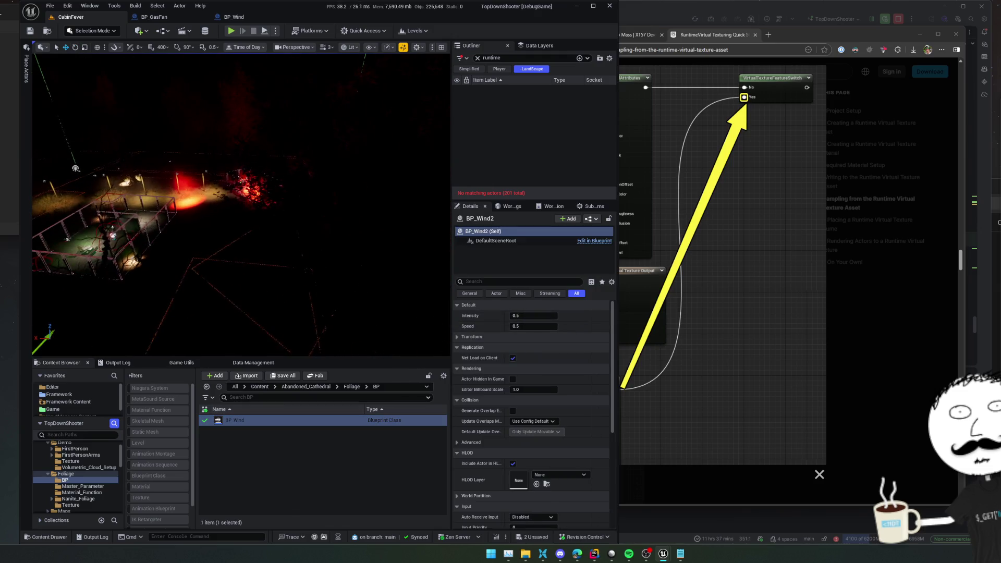
pyautogui.press('Delete')
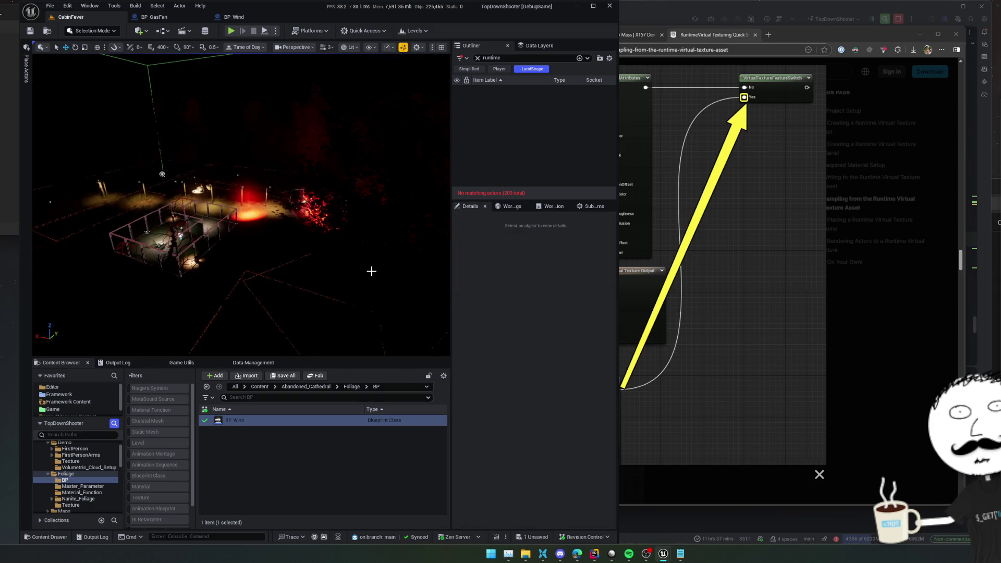
pyautogui.hotkey('ctrl', 's')
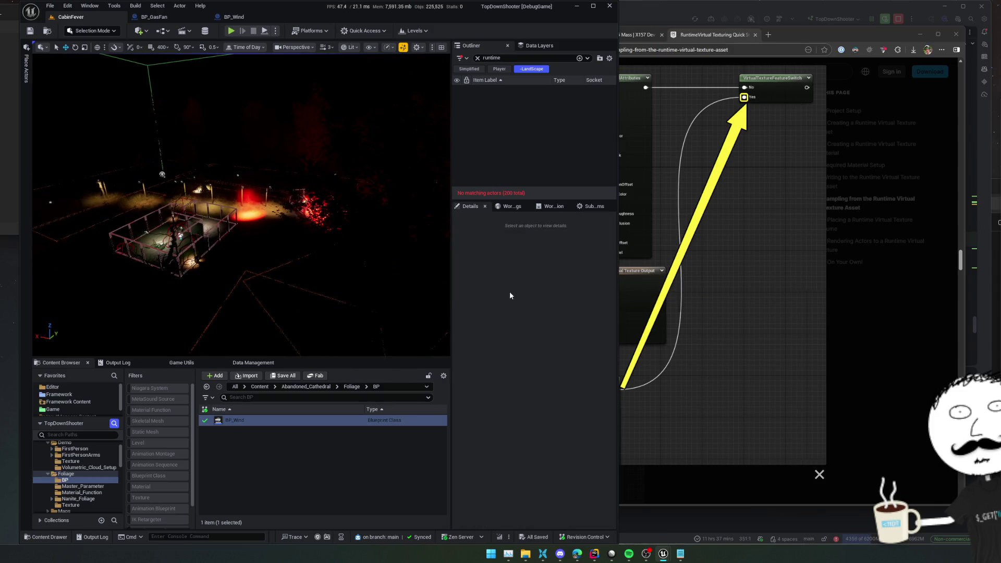
# Step: Inspect the fan actor and outside area volume inside the cabin, then save again
pyautogui.click(262, 453)
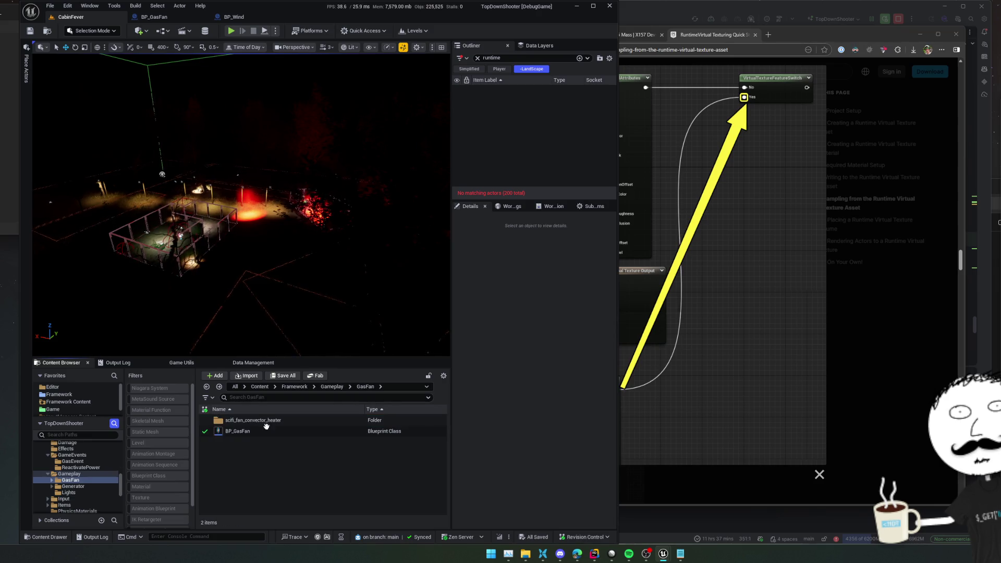
pyautogui.moveTo(235, 234)
pyautogui.mouseDown()
pyautogui.moveTo(362, 299)
pyautogui.moveTo(443, 303)
pyautogui.moveTo(435, 296)
pyautogui.mouseUp()
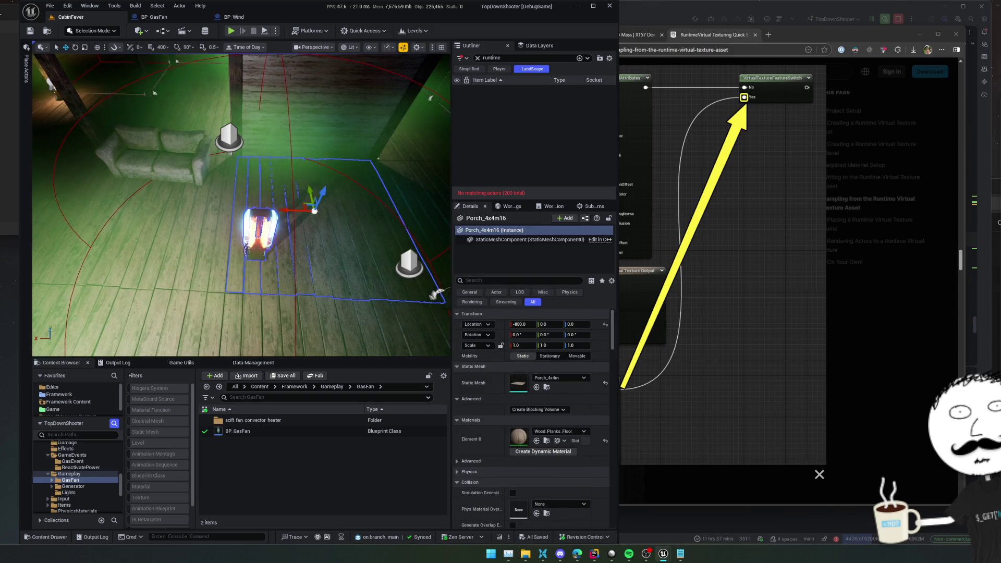
pyautogui.click(258, 235)
pyautogui.press('Escape')
pyautogui.moveTo(258, 235)
pyautogui.mouseDown()
pyautogui.moveTo(259, 203)
pyautogui.moveTo(257, 245)
pyautogui.moveTo(283, 225)
pyautogui.mouseUp()
pyautogui.click(241, 205)
pyautogui.hotkey('ctrl', 's')
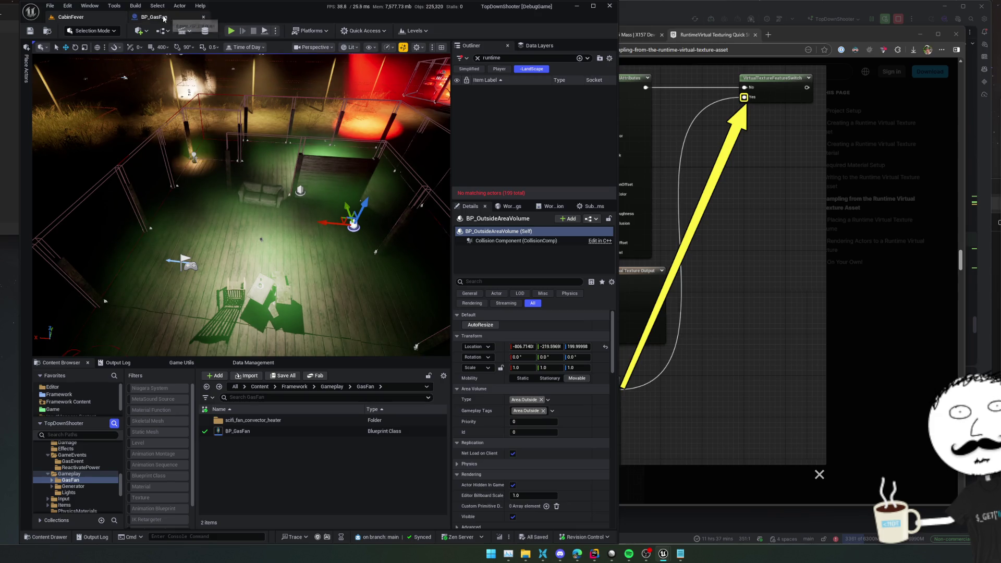
# Step: Close the small text-editor window and bring up the Linear ZombieShooter issue list
pyautogui.click(72, 12)
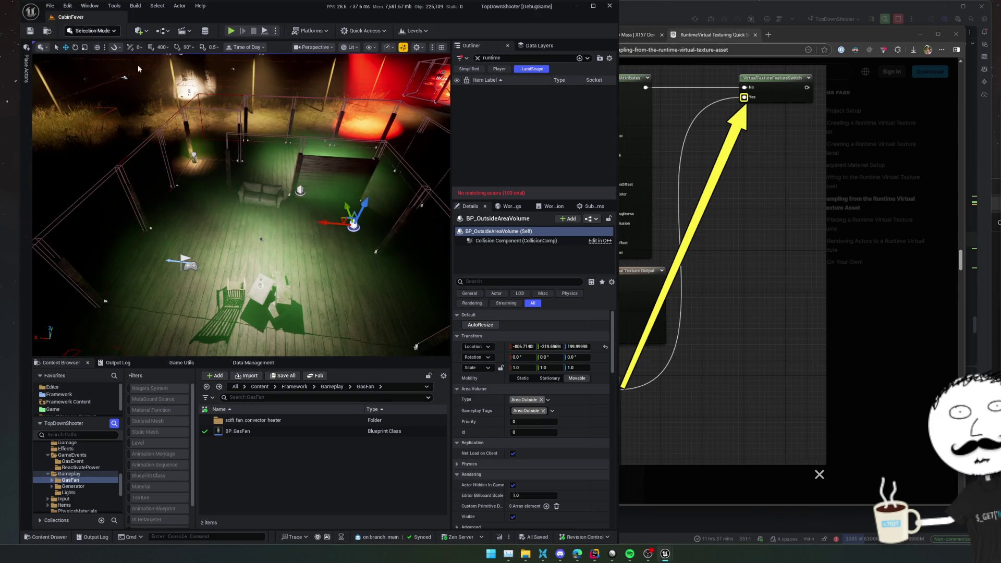
pyautogui.click(620, 554)
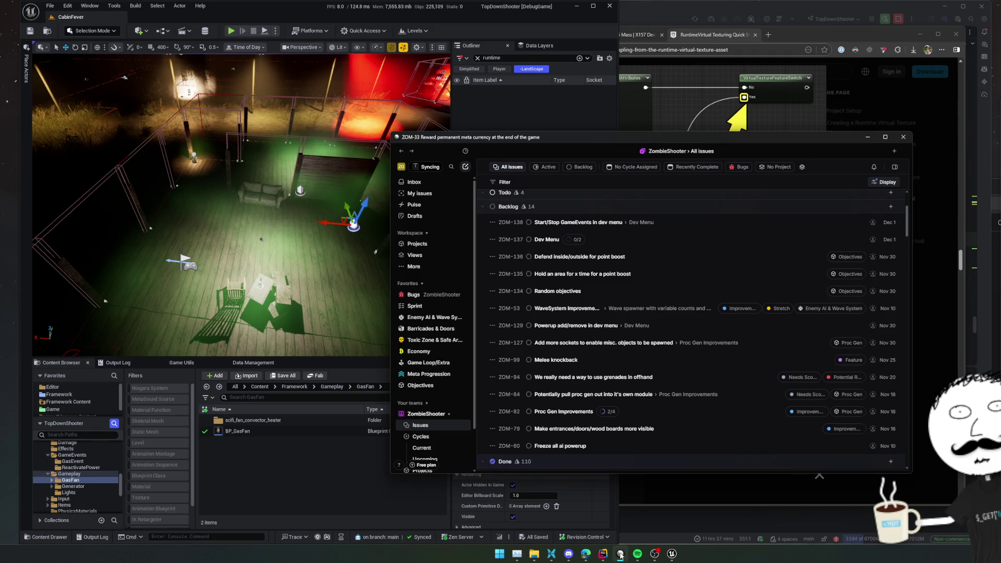
# Step: Package the project for Windows into the E:\TDShooterDist output folder
pyautogui.click(237, 430)
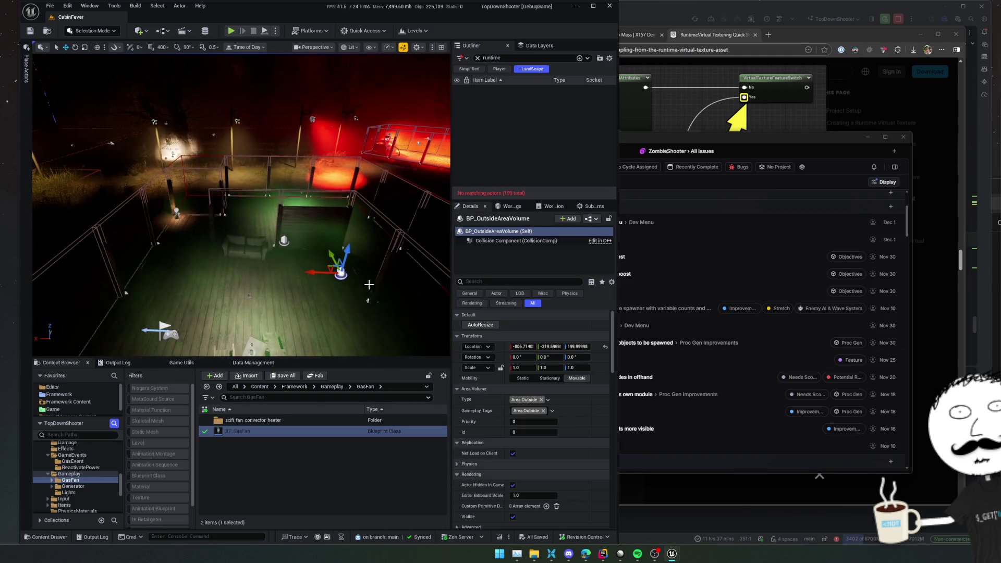
pyautogui.click(312, 31)
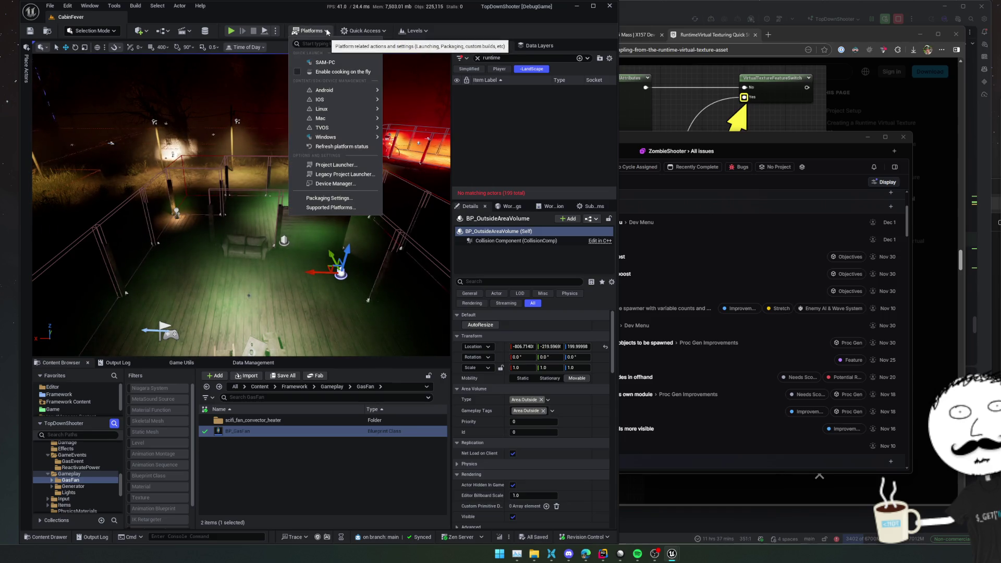
pyautogui.click(359, 31)
pyautogui.click(313, 31)
pyautogui.moveTo(325, 137)
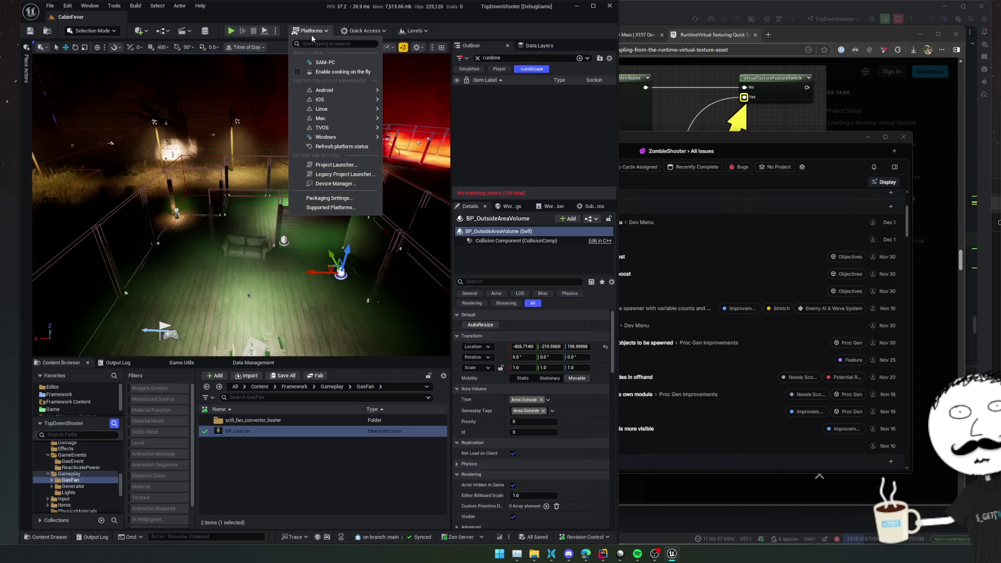
pyautogui.click(414, 158)
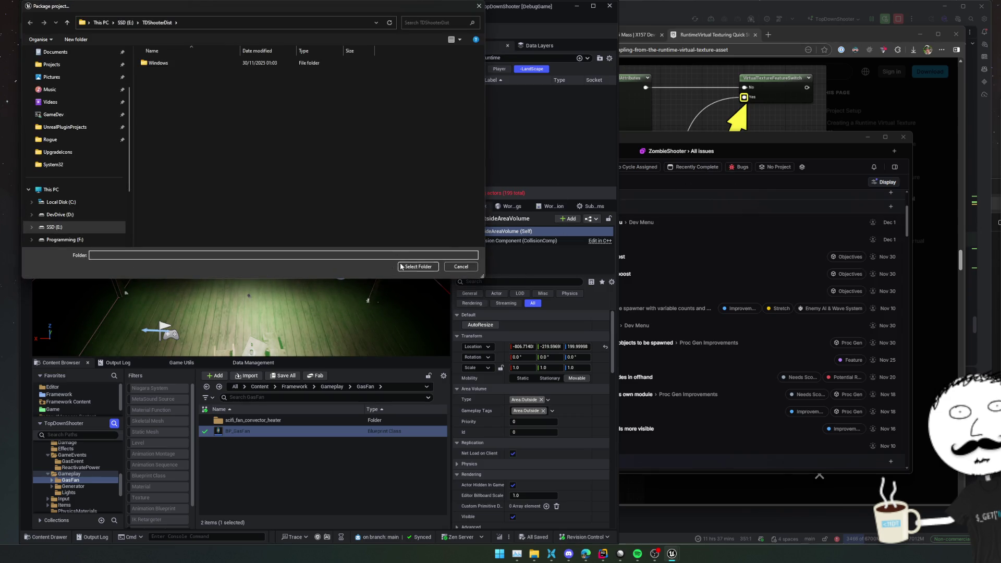
pyautogui.click(412, 267)
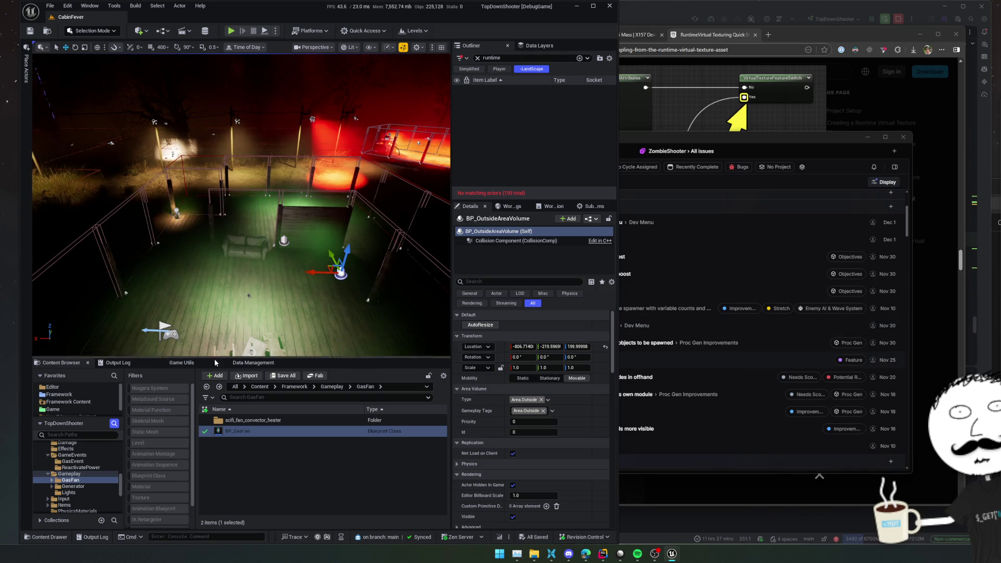
# Step: Show the Output Log with the packaging progress
pyautogui.click(256, 363)
pyautogui.click(150, 363)
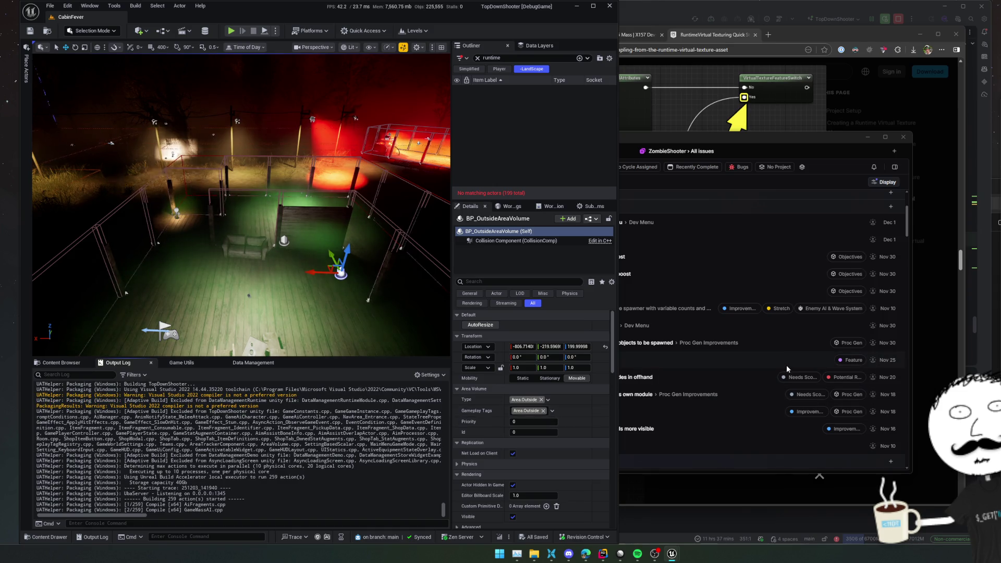
# Step: Widen the Linear window and review the ZOM-134 Random objectives issue
pyautogui.moveTo(619, 169); pyautogui.dragTo(392, 168)
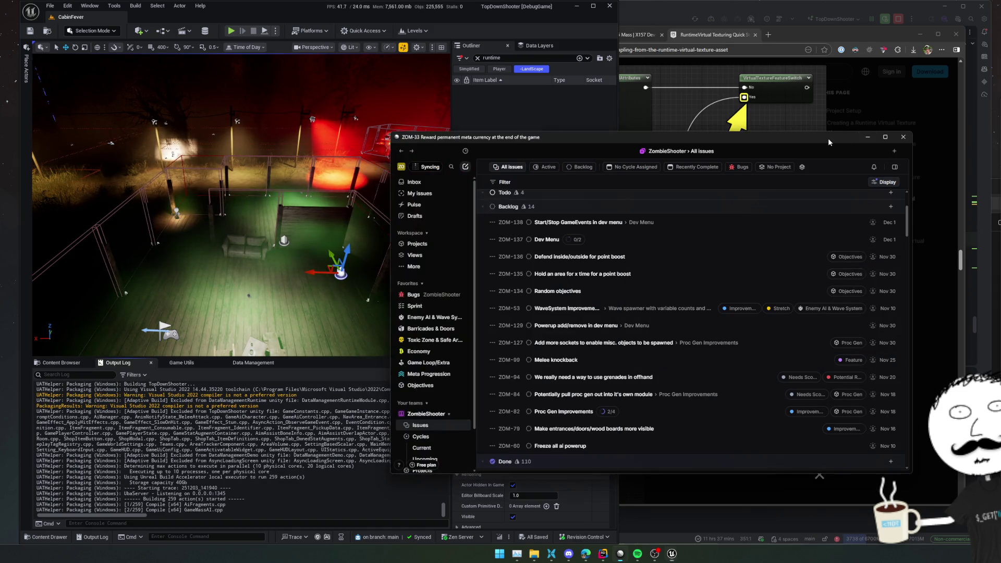
pyautogui.click(706, 34)
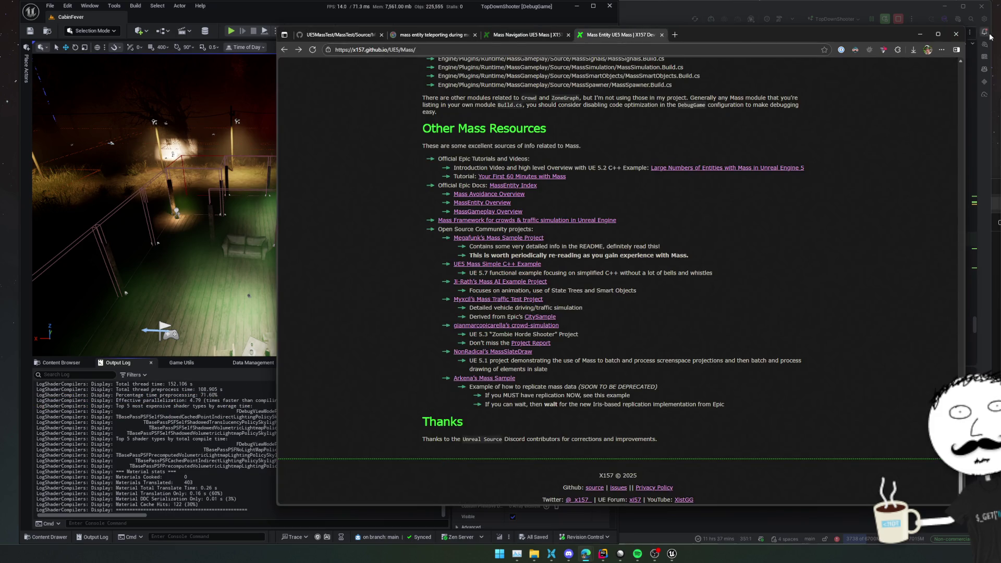
pyautogui.hotkey('alt', 'Tab')
pyautogui.click(703, 287)
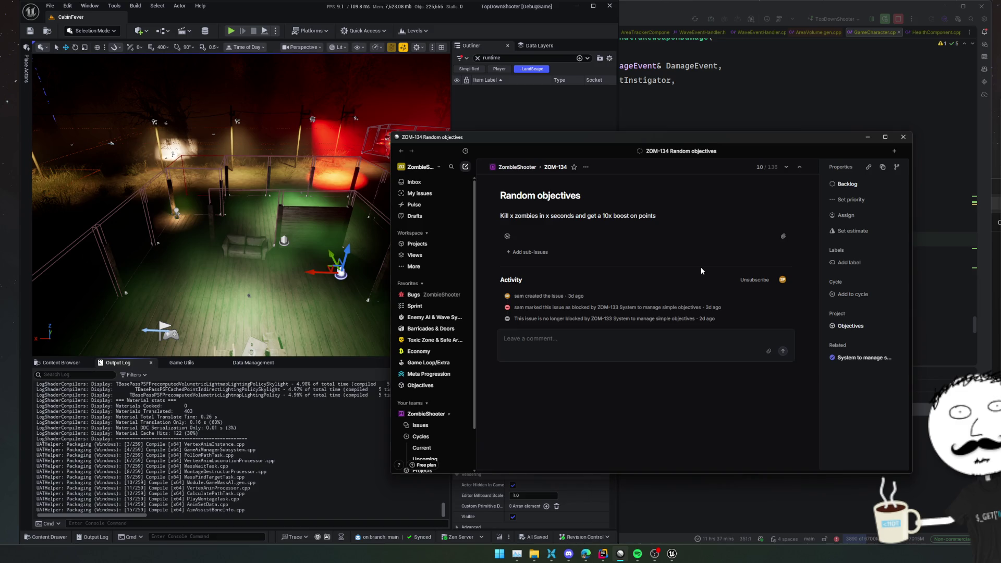
pyautogui.press('Escape')
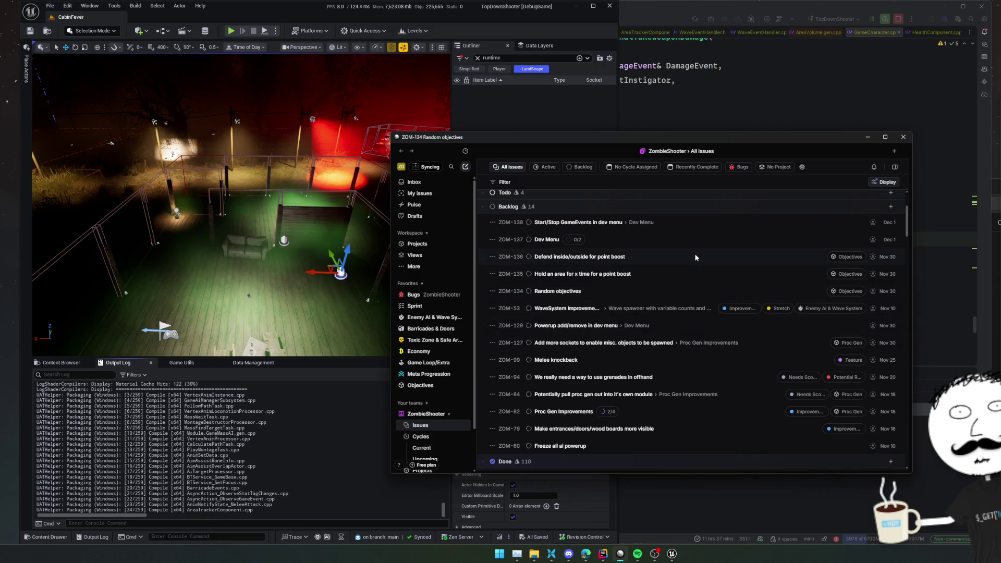
# Step: Review the ZOM-135 and ZOM-136 issues, glance at the Objectives project, and return to all issues
pyautogui.click(721, 273)
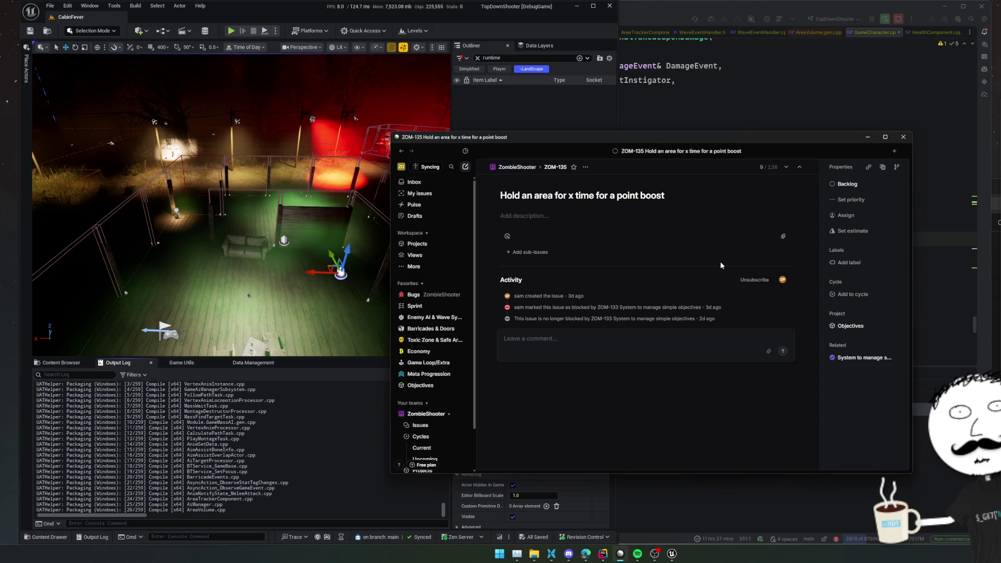
pyautogui.press('Escape')
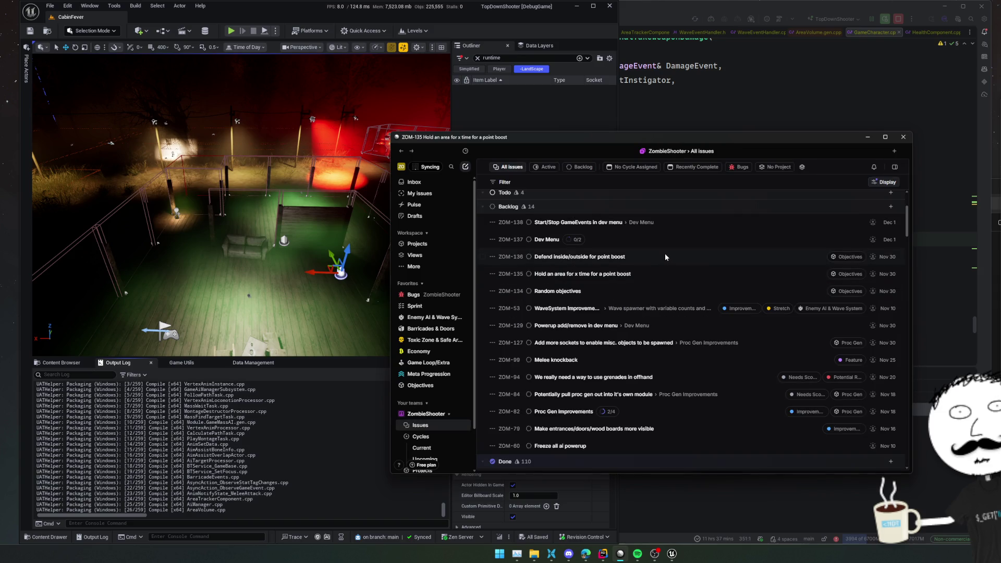
pyautogui.click(665, 255)
pyautogui.press('Escape')
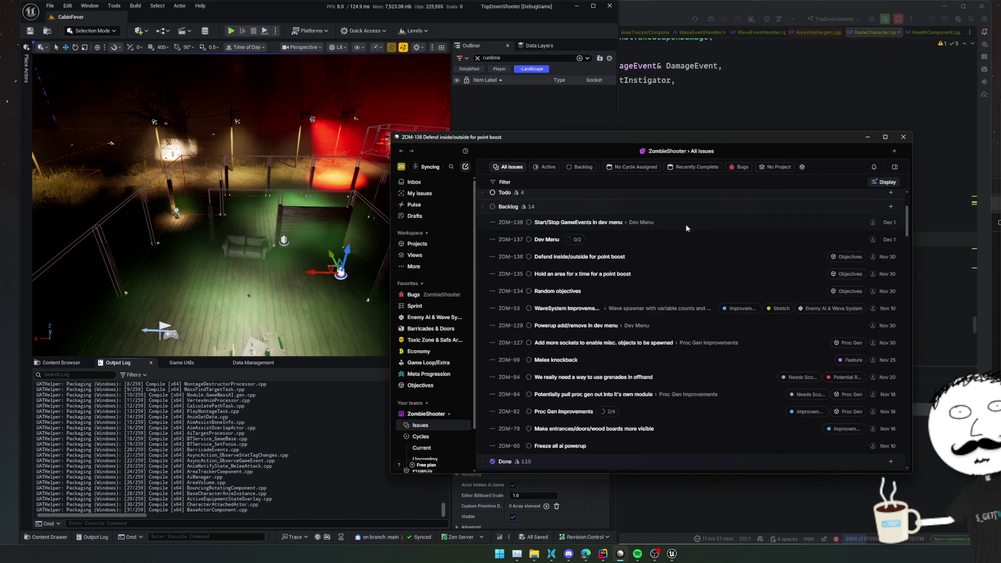
pyautogui.click(434, 385)
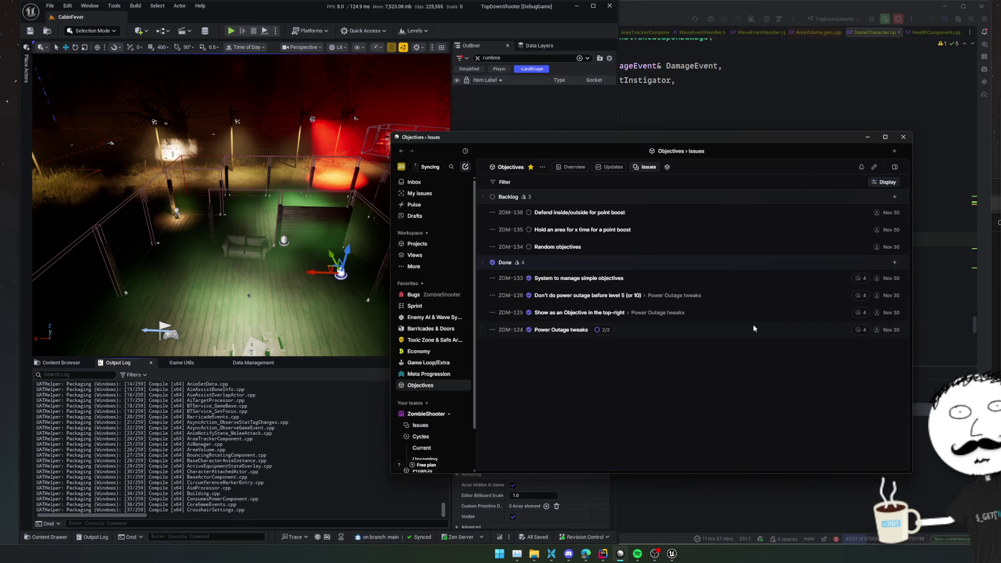
pyautogui.hotkey('ctrl', '[')
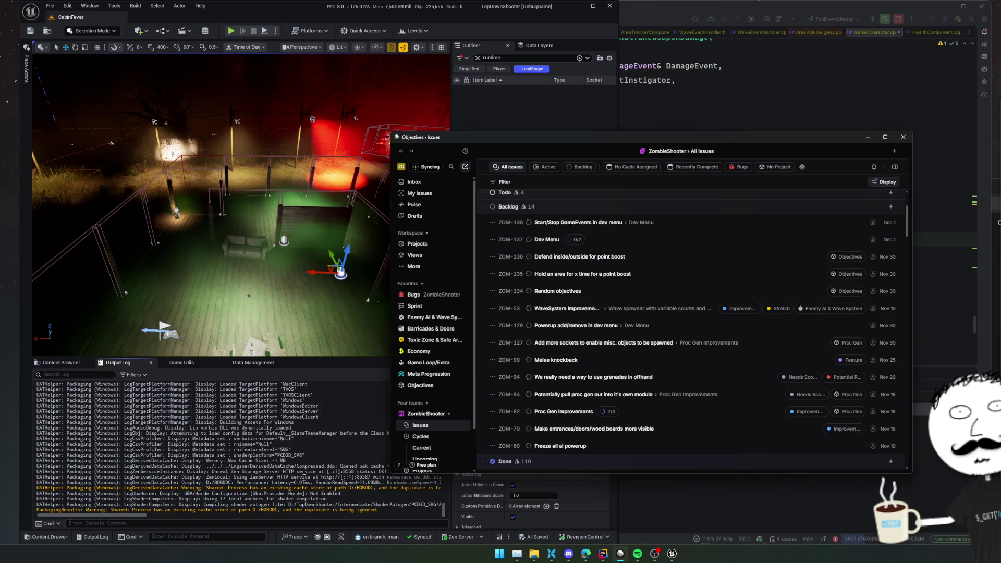
# Step: Return to the editor while packaging finishes, then bring up a File Explorer window
pyautogui.hotkey('alt', 'Tab')
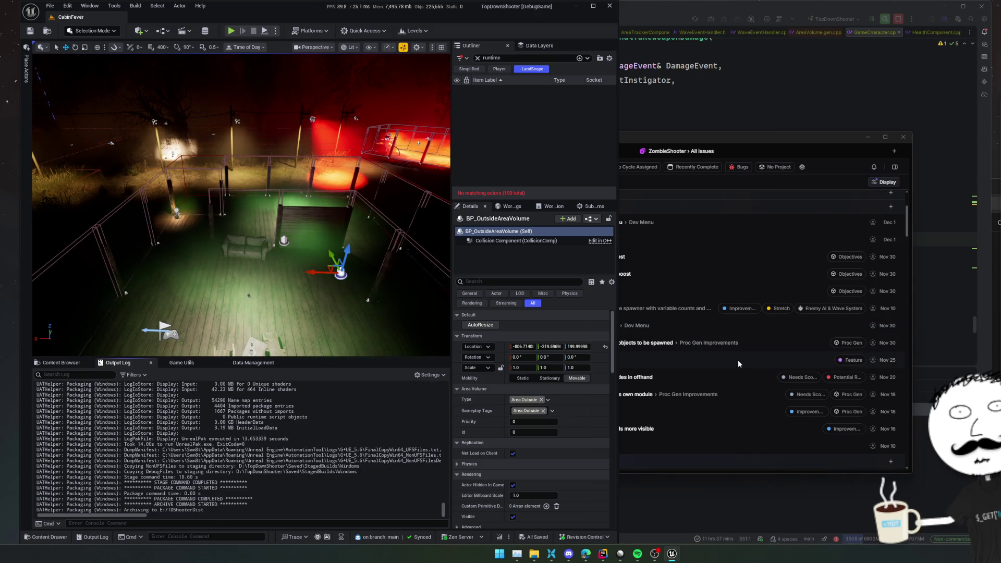
pyautogui.click(551, 553)
# Step: Browse the G:, H:, J: drives and settle on the SSD (E:) drive
pyautogui.click(331, 264)
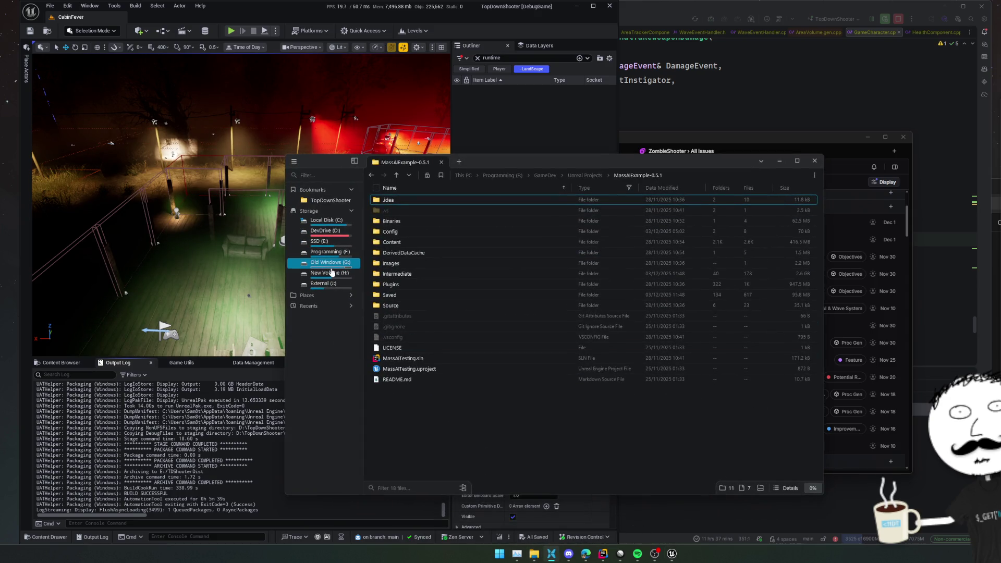
pyautogui.click(331, 272)
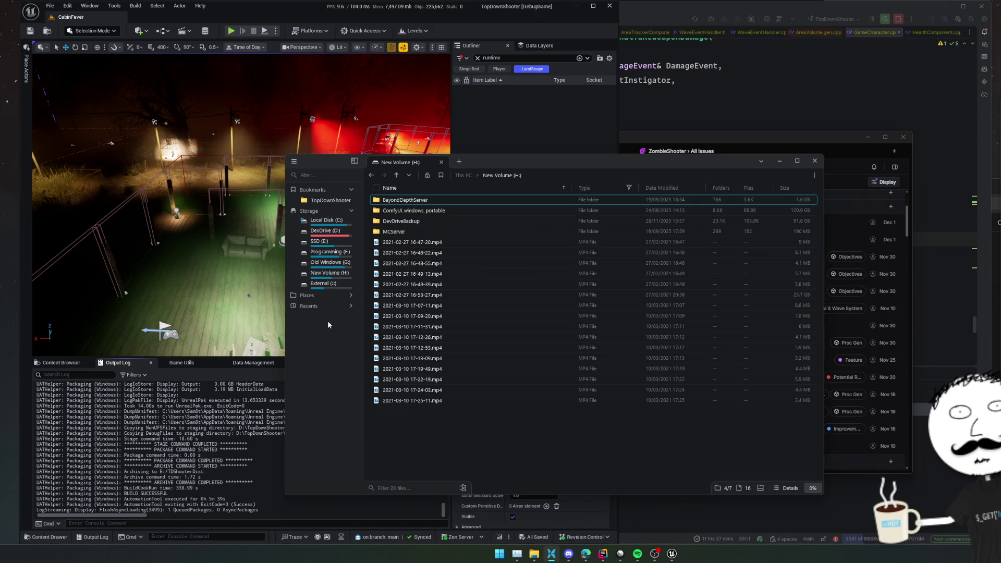
pyautogui.click(328, 285)
pyautogui.click(330, 275)
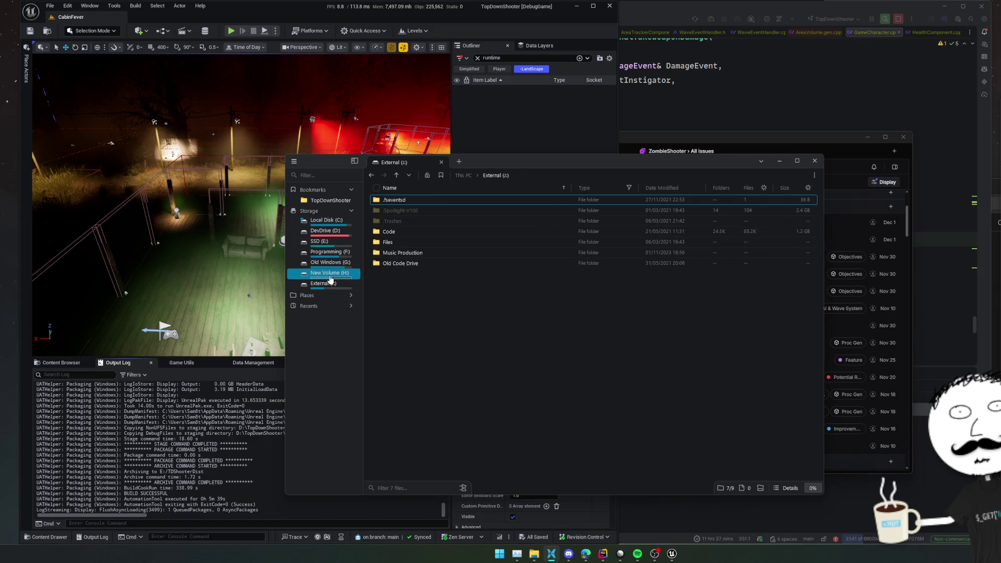
pyautogui.click(320, 241)
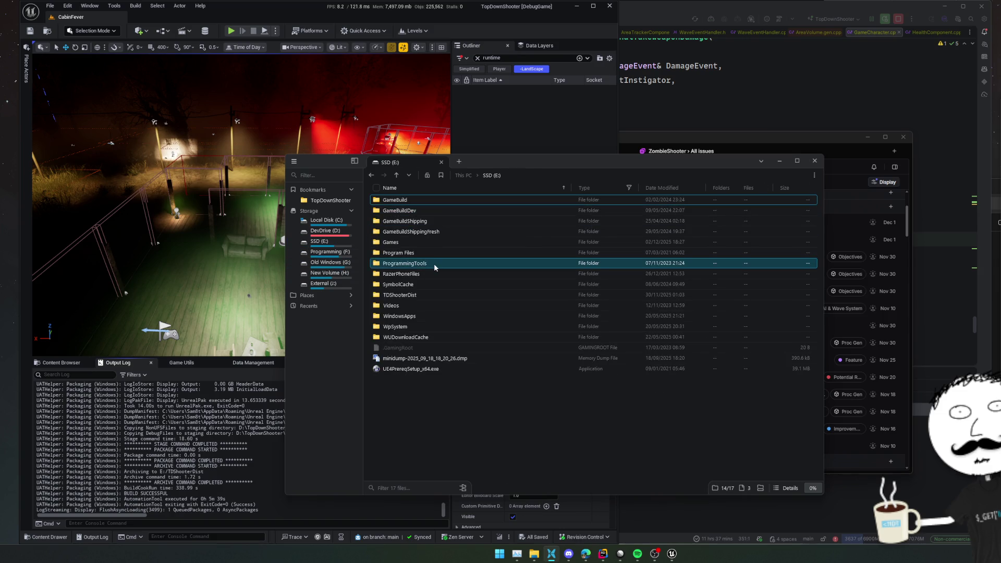
# Step: Launch TopDownShooter.exe from the TDShooterDist Windows build folder
pyautogui.doubleClick(434, 295)
pyautogui.doubleClick(422, 200)
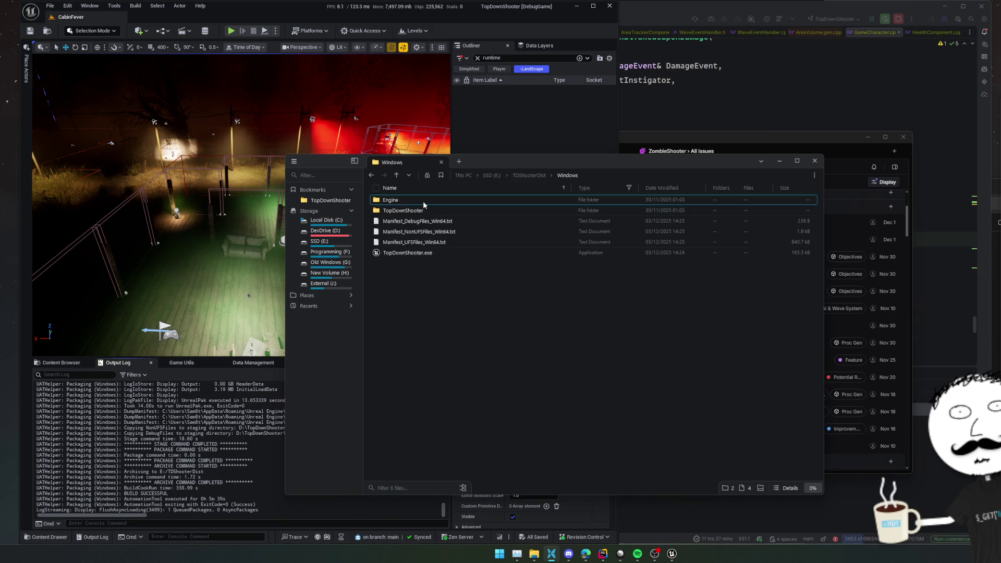
pyautogui.click(446, 252)
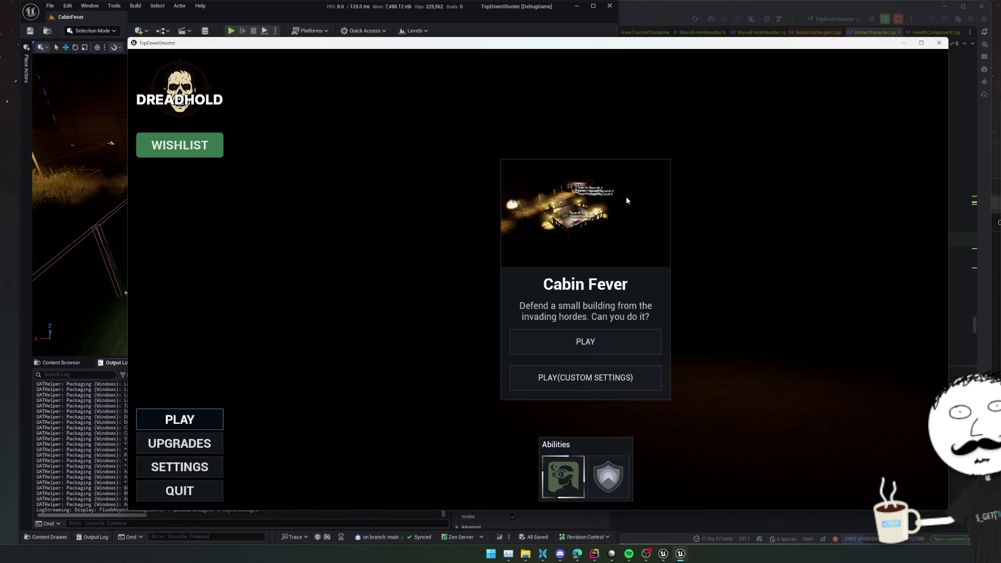
# Step: Enter the game settings and browse the Gameplay, Mouse & Keyboard and Video pages
pyautogui.press('Down')
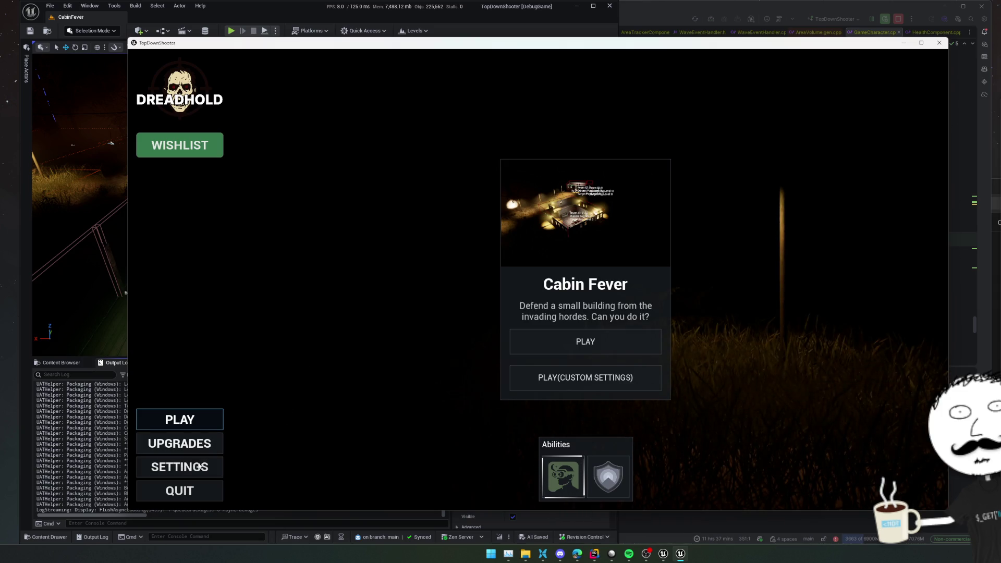
pyautogui.press('Down')
pyautogui.press('Return')
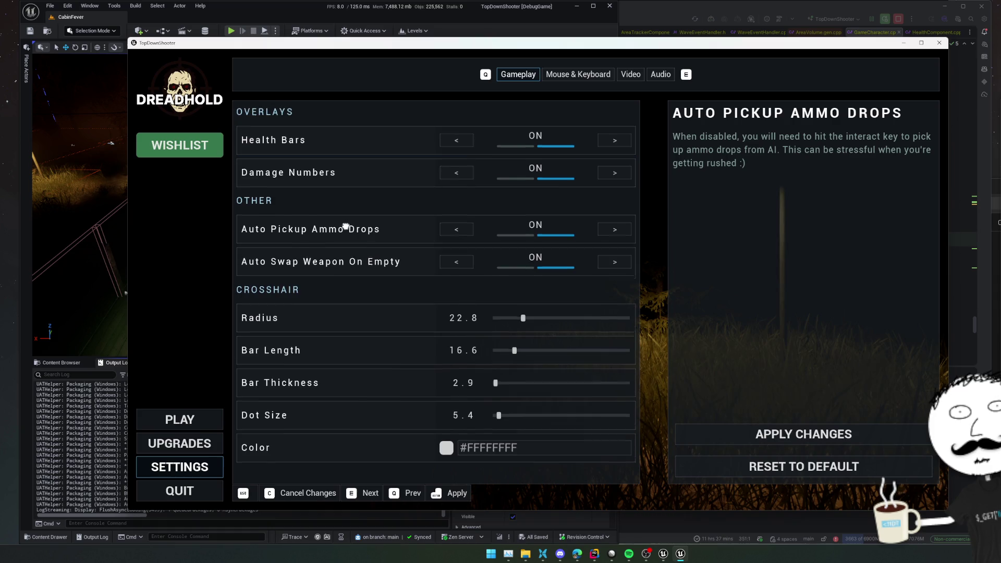
pyautogui.scroll(-1, 346, 214)
pyautogui.scroll(-2, 347, 215)
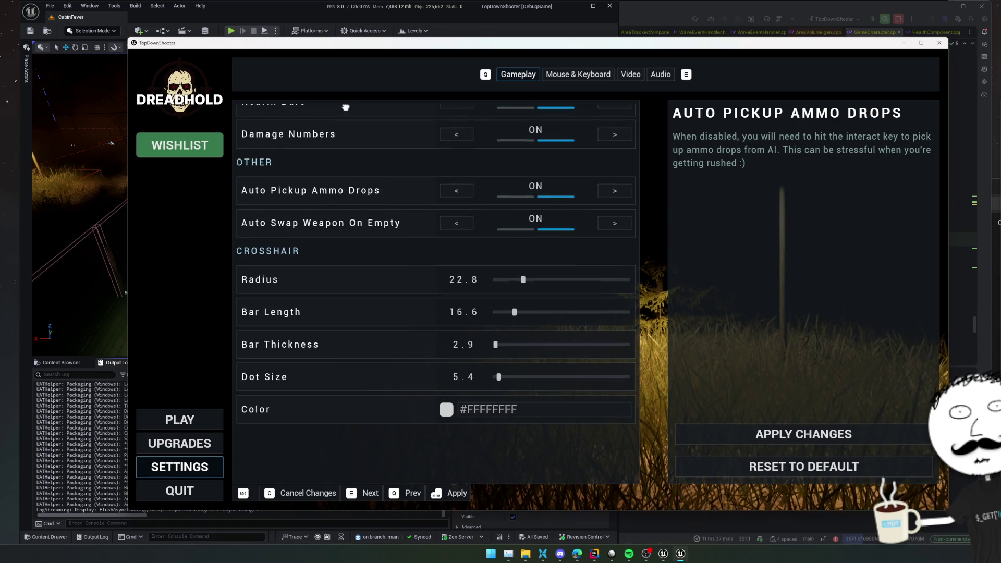
pyautogui.scroll(3, 358, 285)
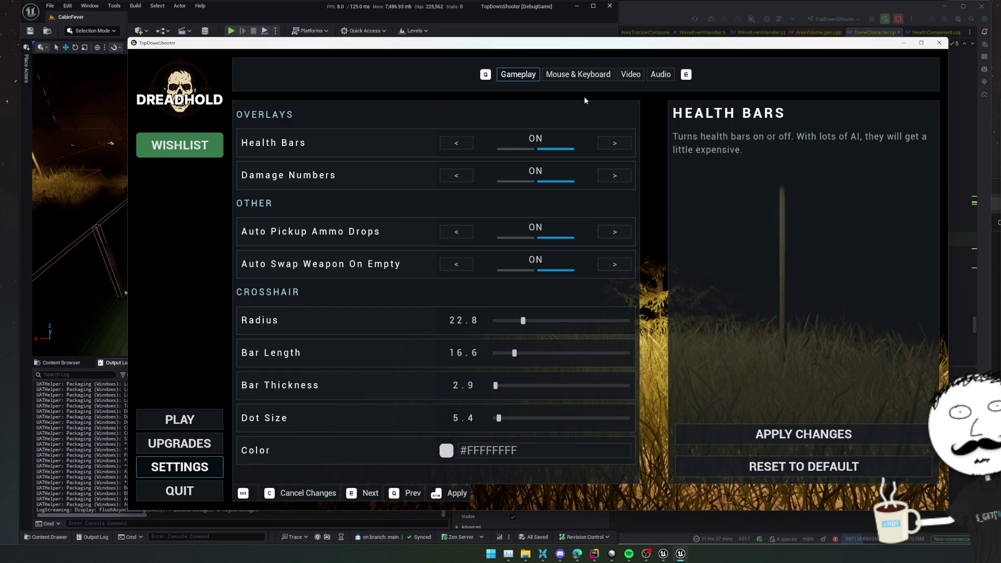
pyautogui.click(578, 74)
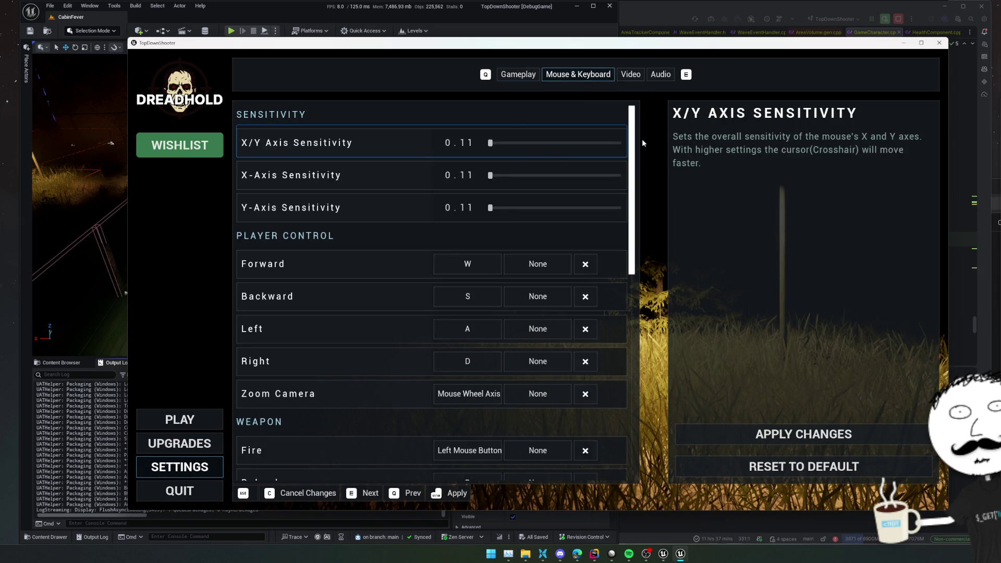
pyautogui.scroll(-2, 597, 257)
pyautogui.scroll(-3, 602, 253)
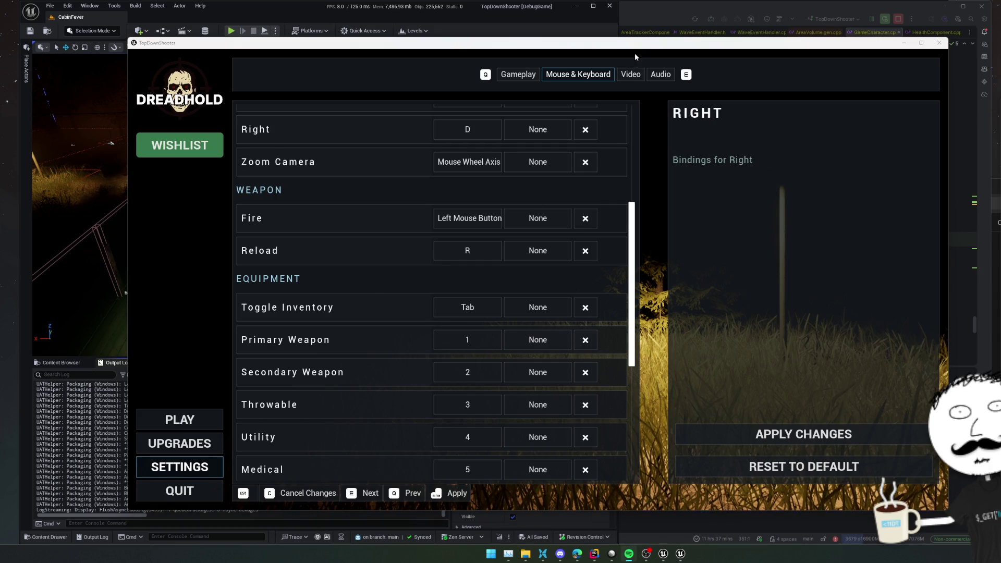
pyautogui.click(630, 74)
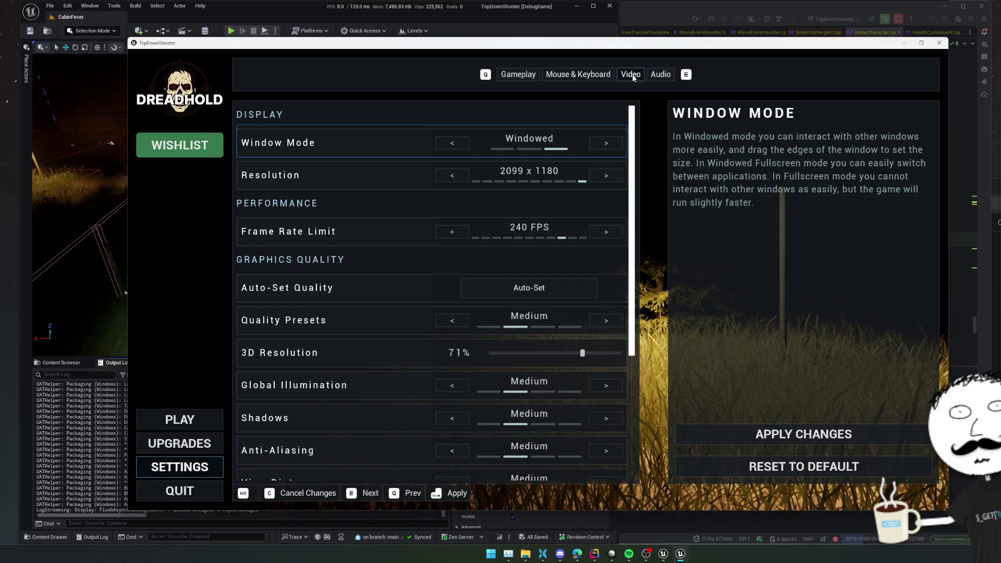
# Step: Lower resolution to 2048 x 1152 and frame rate limit to 120 FPS, review Audio, and apply
pyautogui.click(453, 177)
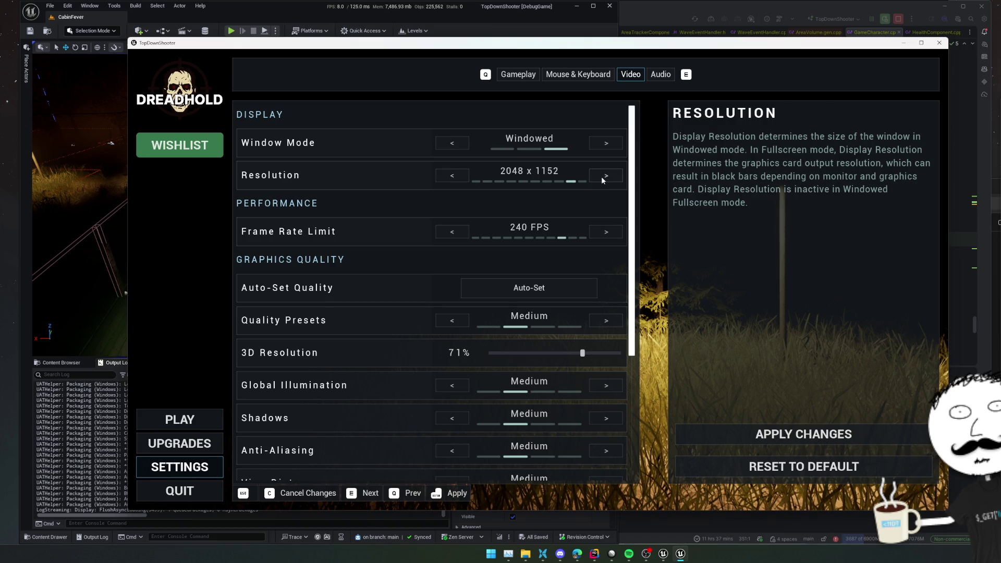
pyautogui.click(445, 237)
pyautogui.click(445, 237)
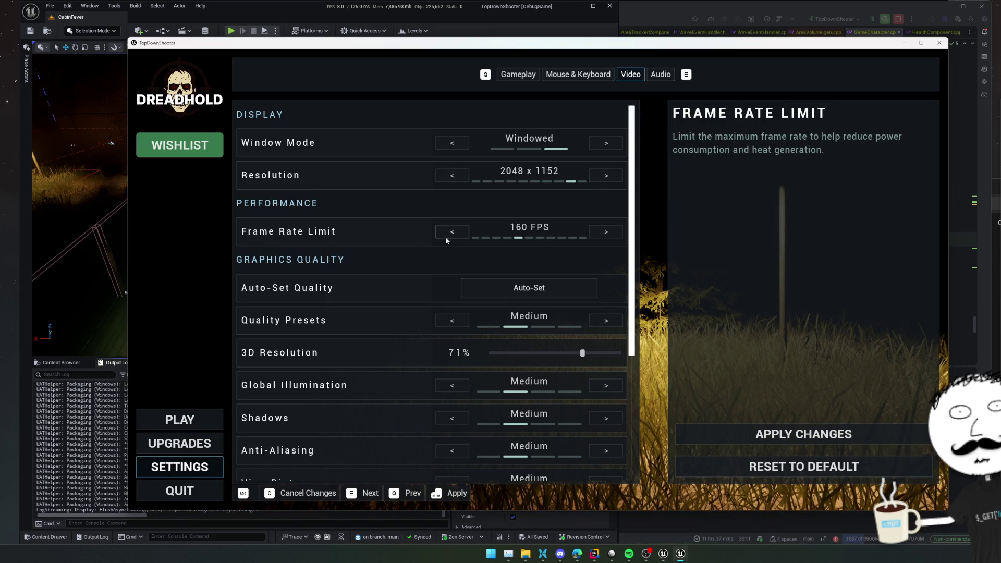
pyautogui.click(445, 236)
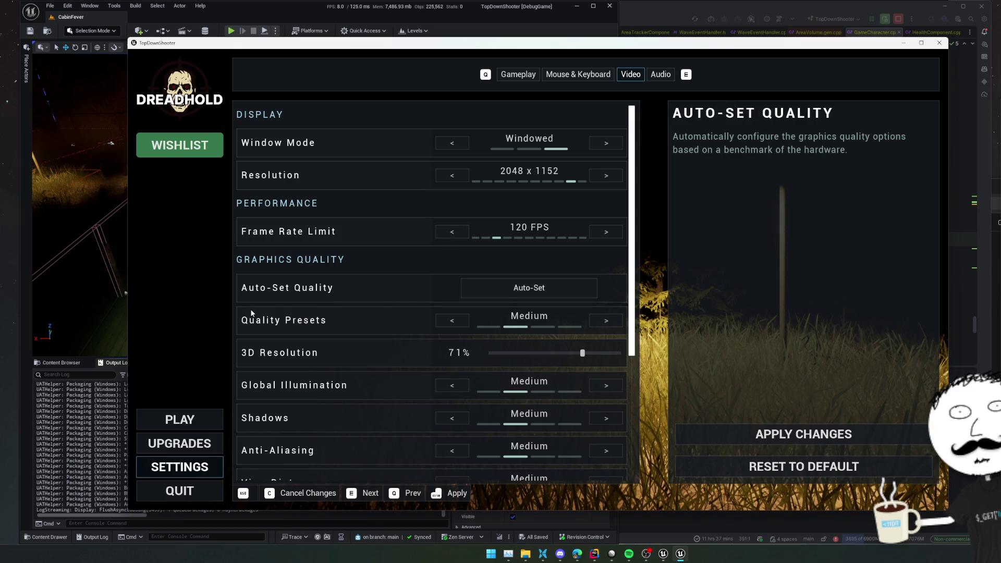
pyautogui.scroll(-3, 306, 303)
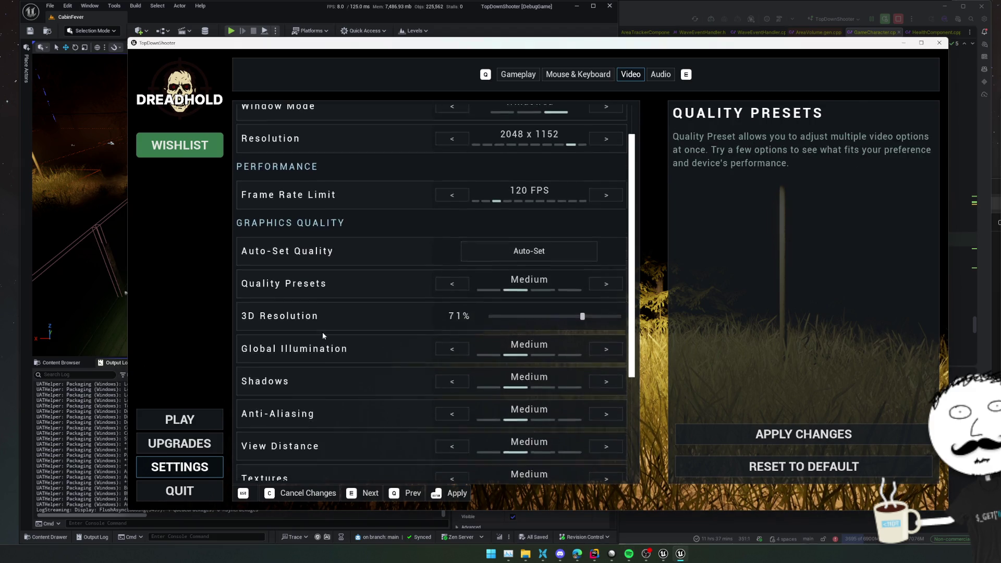
pyautogui.scroll(-4, 312, 266)
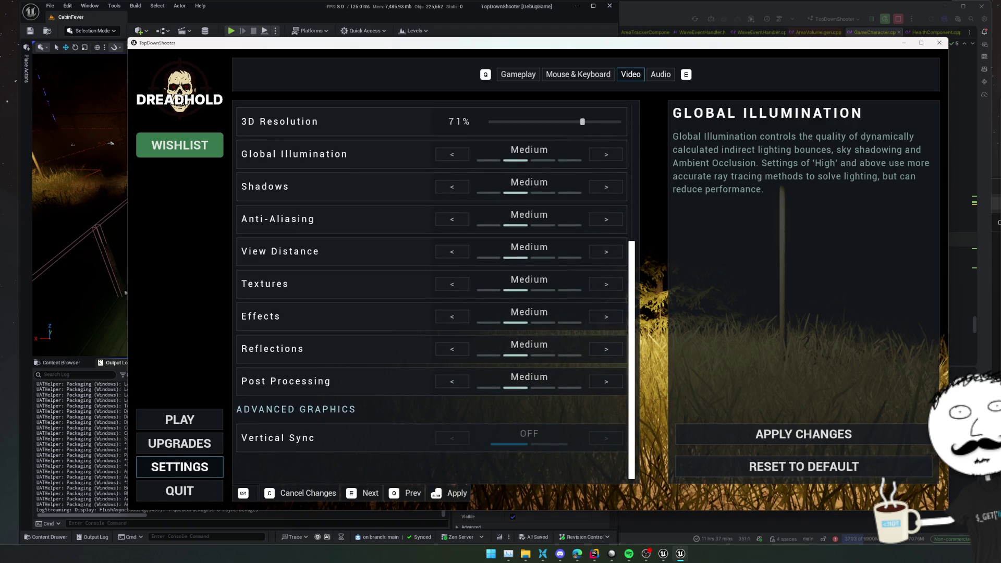
pyautogui.scroll(7, 343, 352)
pyautogui.click(660, 74)
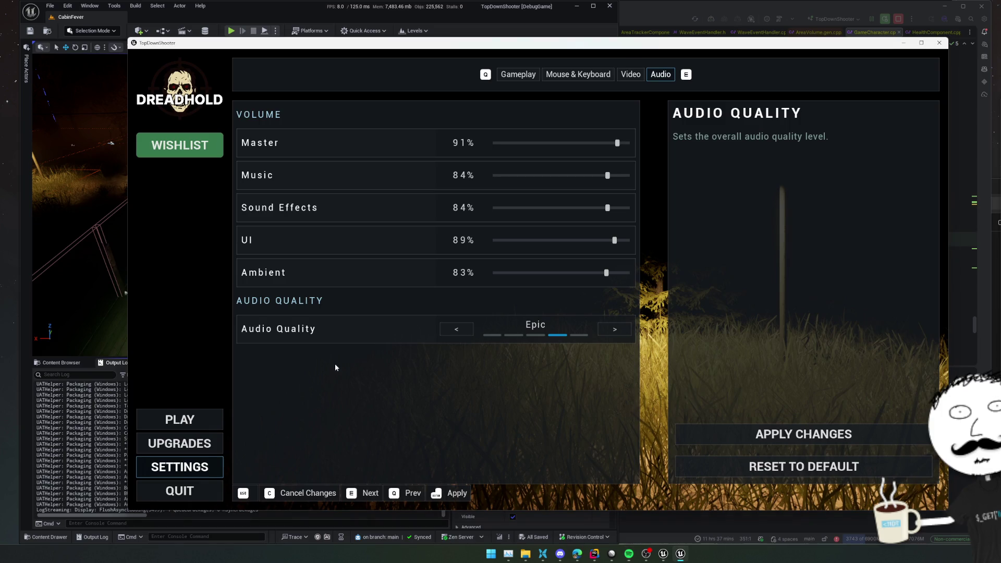
pyautogui.click(763, 432)
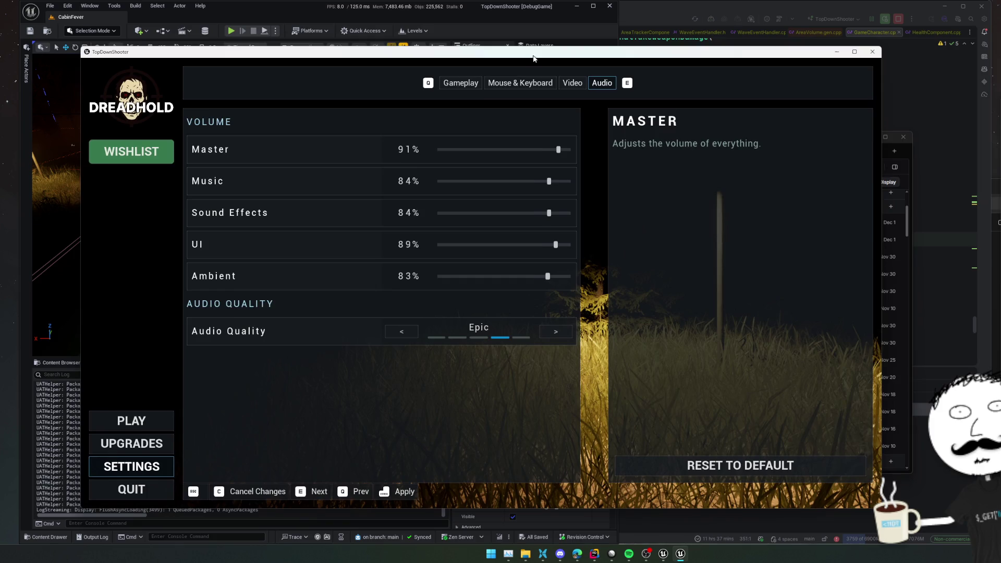
# Step: Browse back through the settings pages, view Meta Upgrades, and return to the Cabin Fever card
pyautogui.press('q')
pyautogui.scroll(-2, 330, 301)
pyautogui.scroll(2, 333, 288)
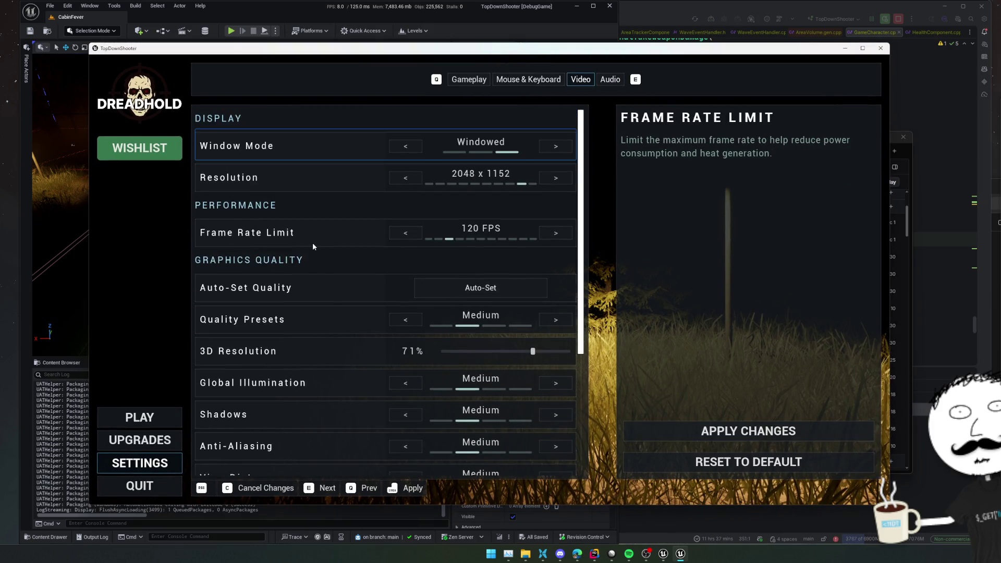
pyautogui.scroll(-1, 313, 266)
pyautogui.scroll(-3, 313, 286)
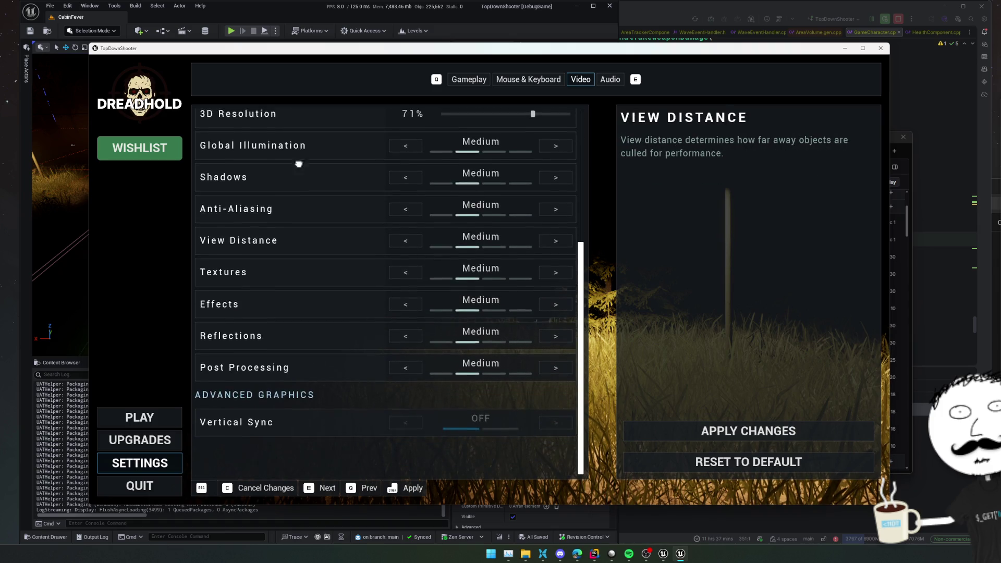
pyautogui.scroll(4, 342, 287)
pyautogui.scroll(-1, 327, 343)
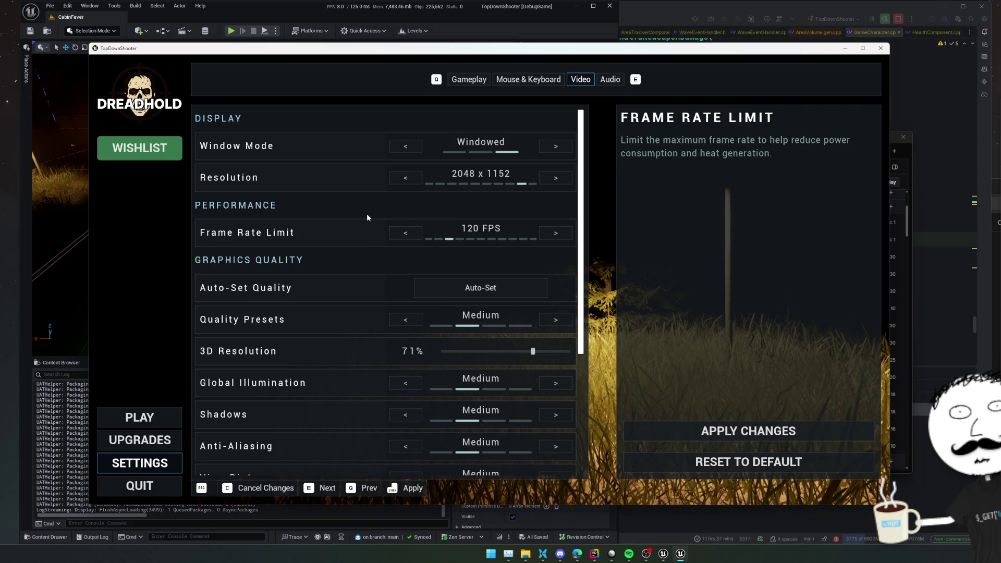
pyautogui.click(503, 83)
pyautogui.click(476, 82)
pyautogui.scroll(-1, 359, 242)
pyautogui.scroll(1, 251, 367)
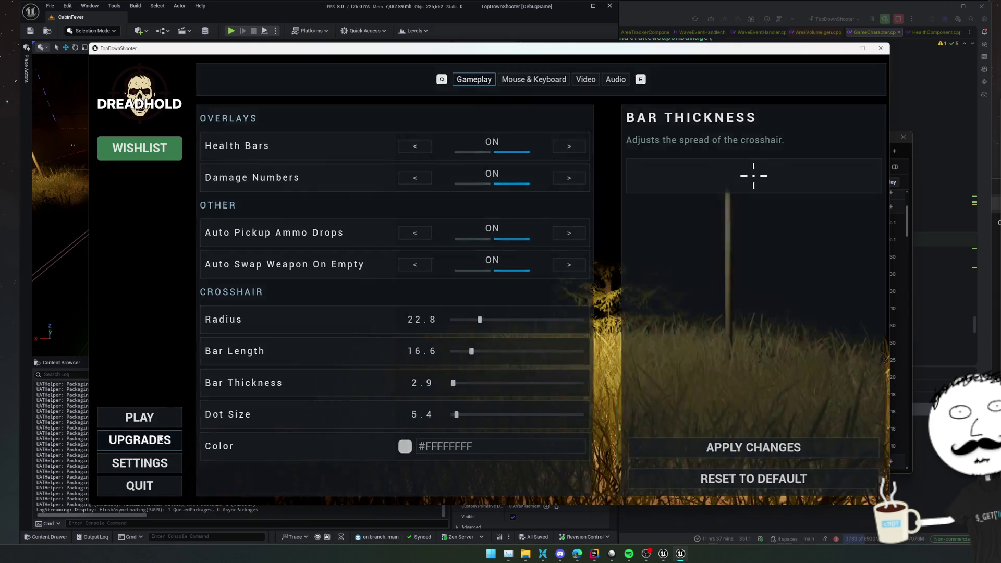
pyautogui.click(160, 439)
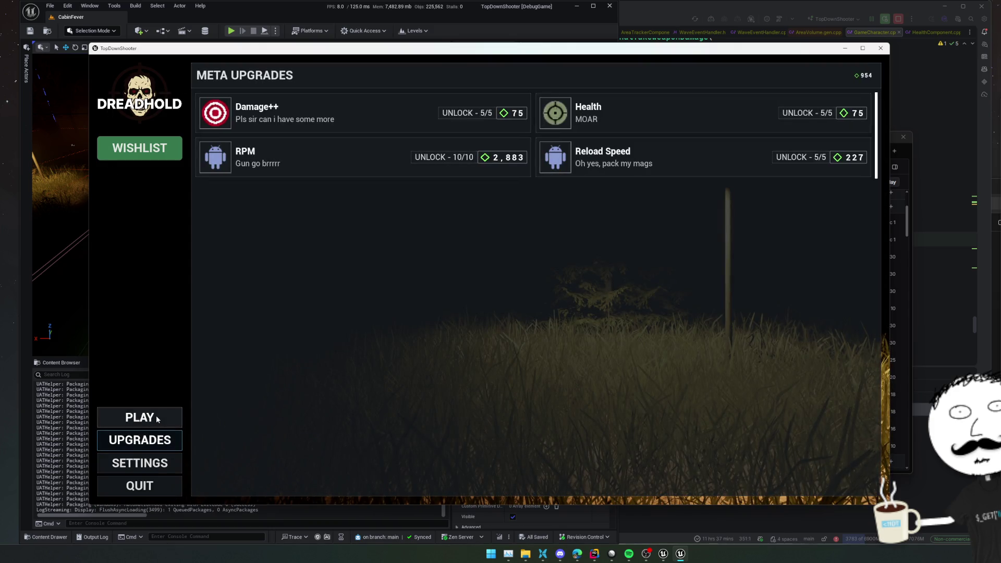
pyautogui.click(157, 419)
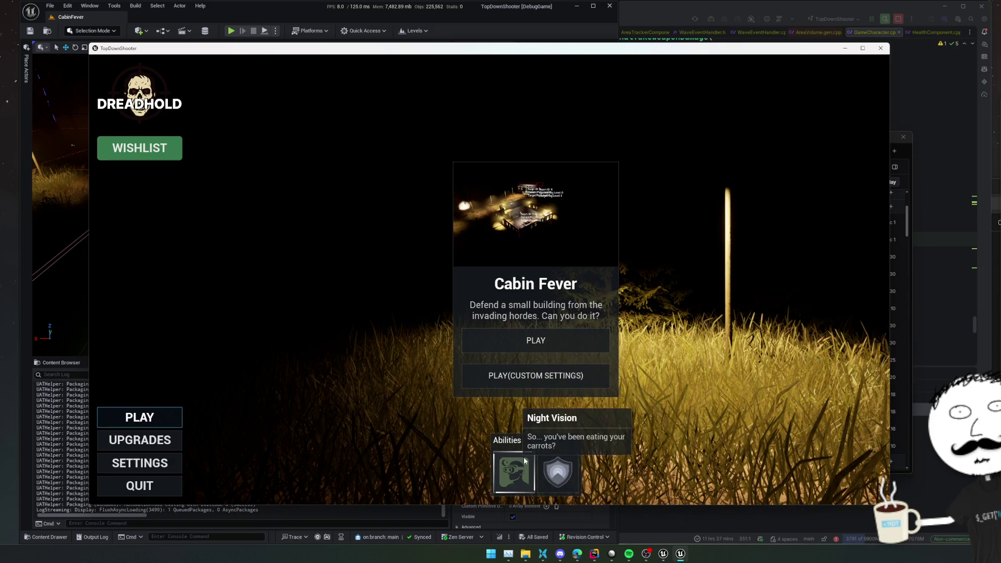
# Step: Start the Cabin Fever level, close the Dev Window and move around the cabin
pyautogui.click(543, 339)
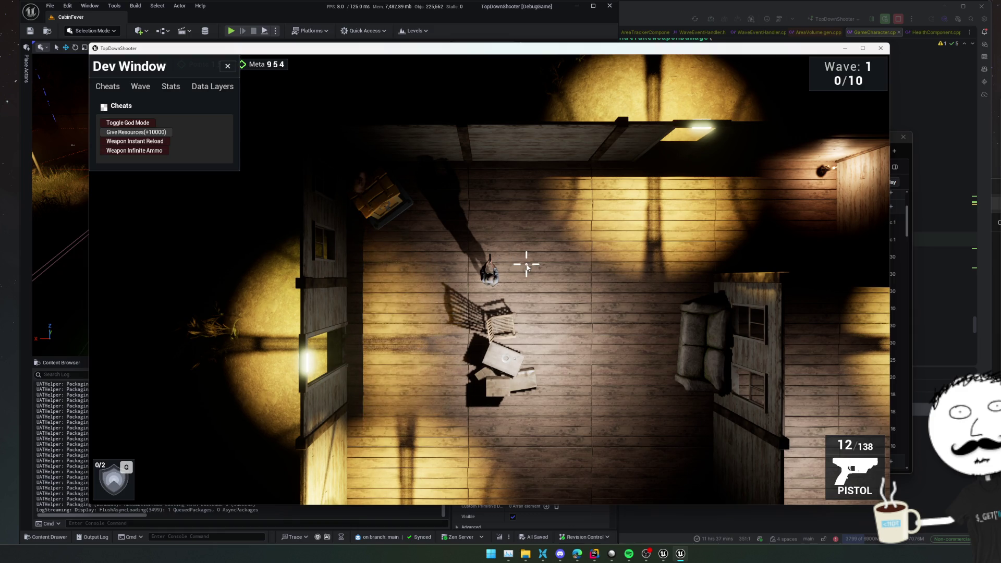
pyautogui.click(525, 264)
pyautogui.press('w')
pyautogui.press('s')
pyautogui.press('d')
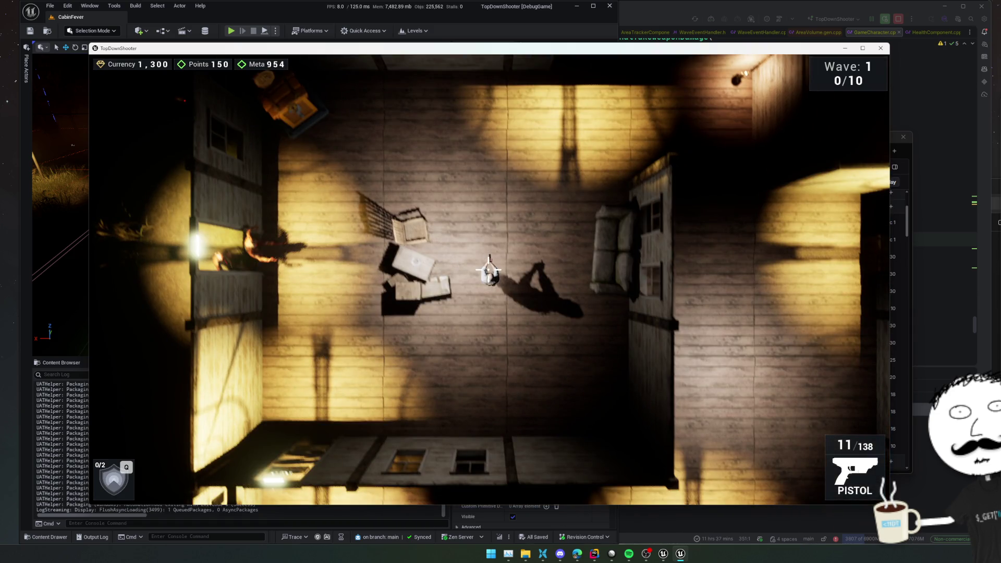
# Step: Raise the mouse sensitivity in the in-game settings, apply it and resume
pyautogui.press('Escape')
pyautogui.click(376, 139)
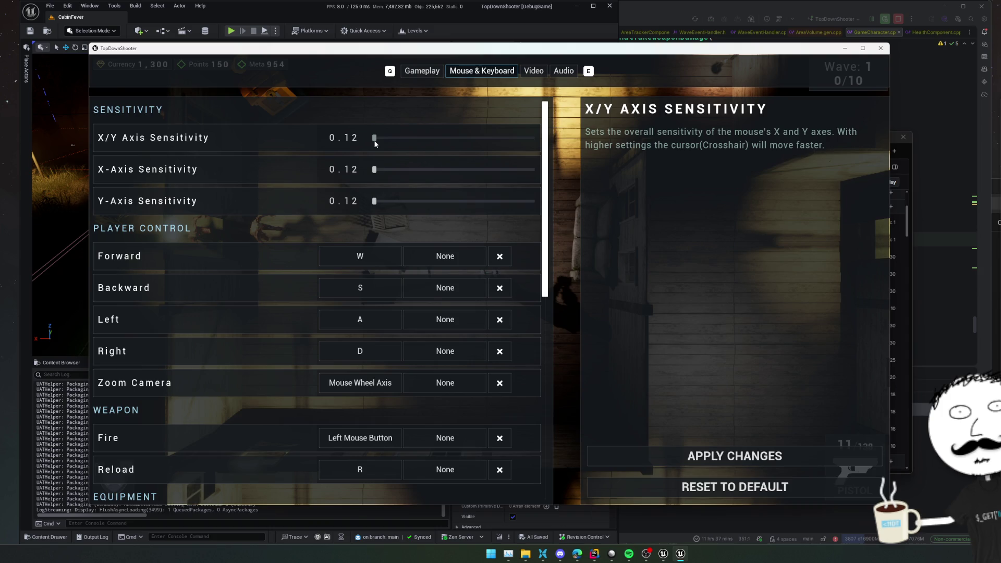
pyautogui.moveTo(376, 143); pyautogui.dragTo(368, 143)
pyautogui.click(716, 450)
pyautogui.press('Escape')
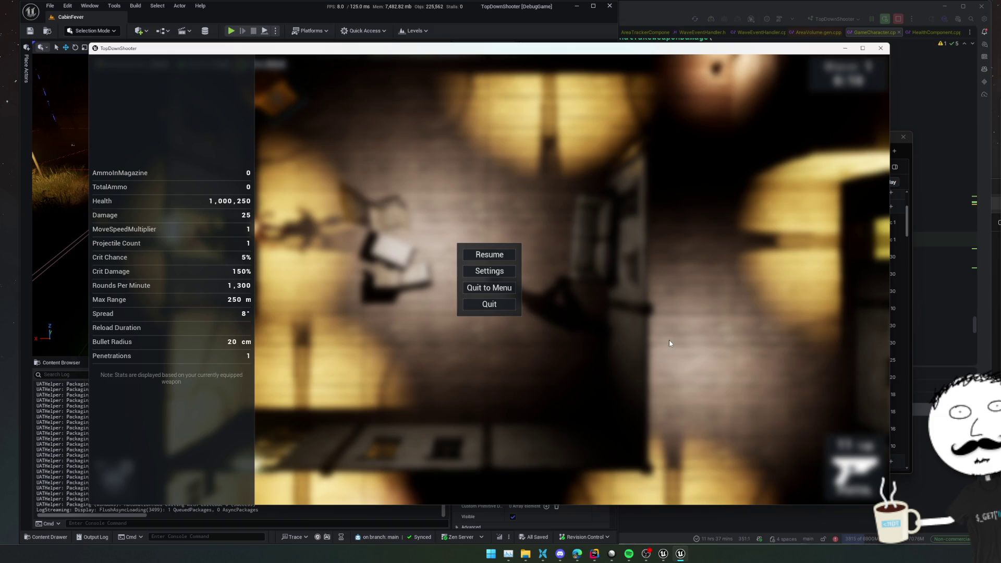
pyautogui.press('Escape')
# Step: Fight on through the wave, pause the game and switch to the browser
pyautogui.press('r')
pyautogui.press('a')
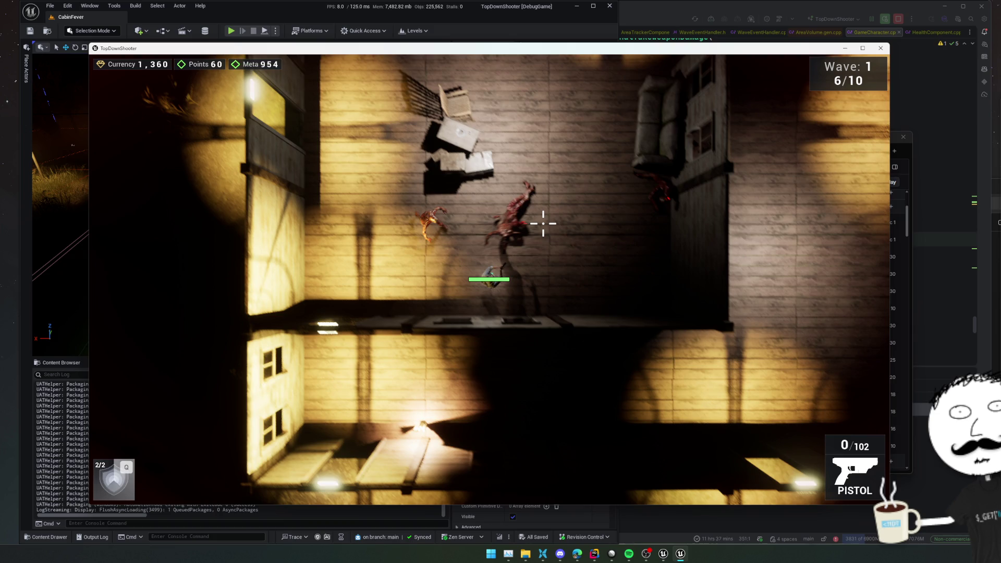
pyautogui.press('Escape')
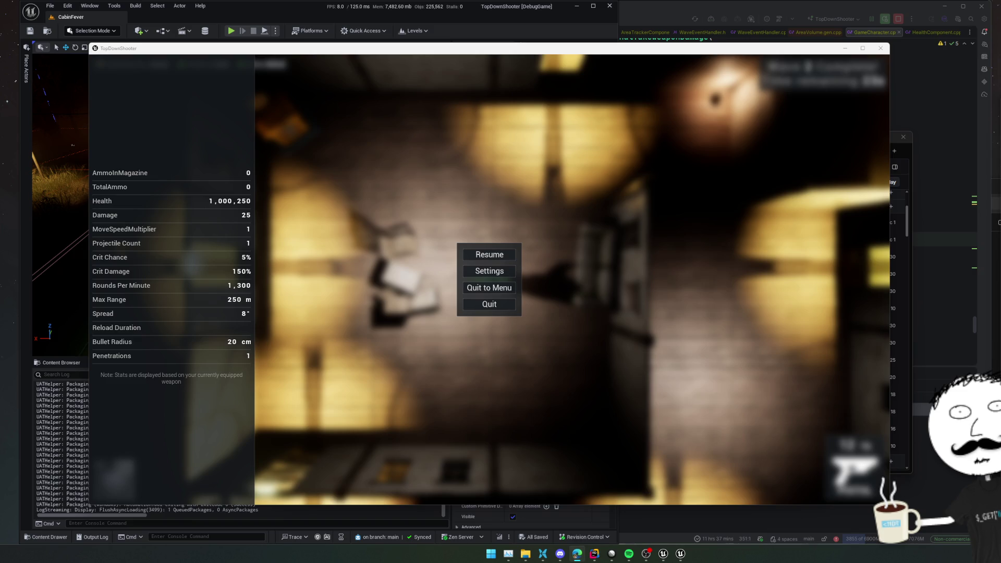
pyautogui.hotkey('alt', 'Tab')
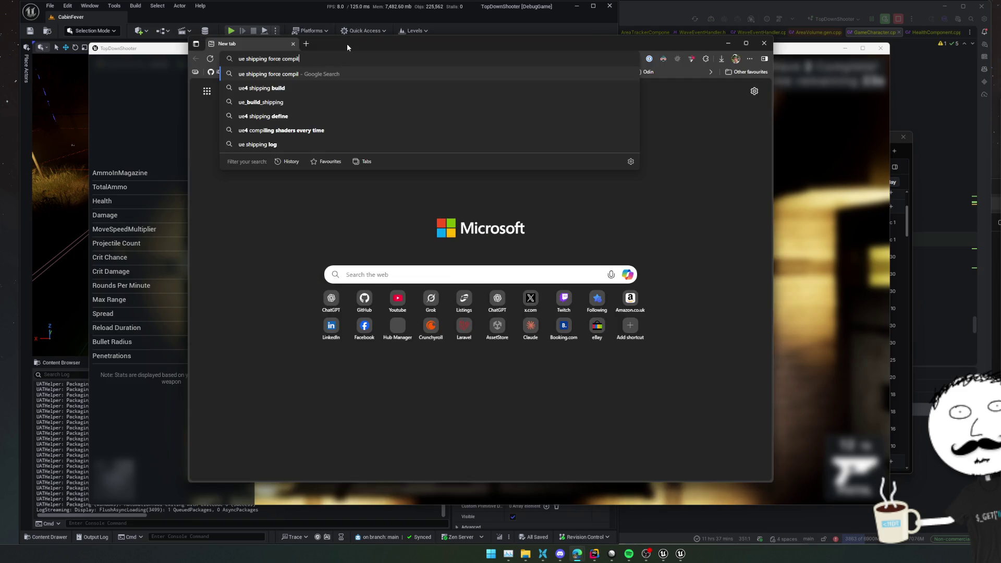
pyautogui.write('e shaders')
# Step: Search 'ue shipping force compile', check the Unreal forum thread, and open the tomlooman.com PSO article in a new tab
pyautogui.press('Return')
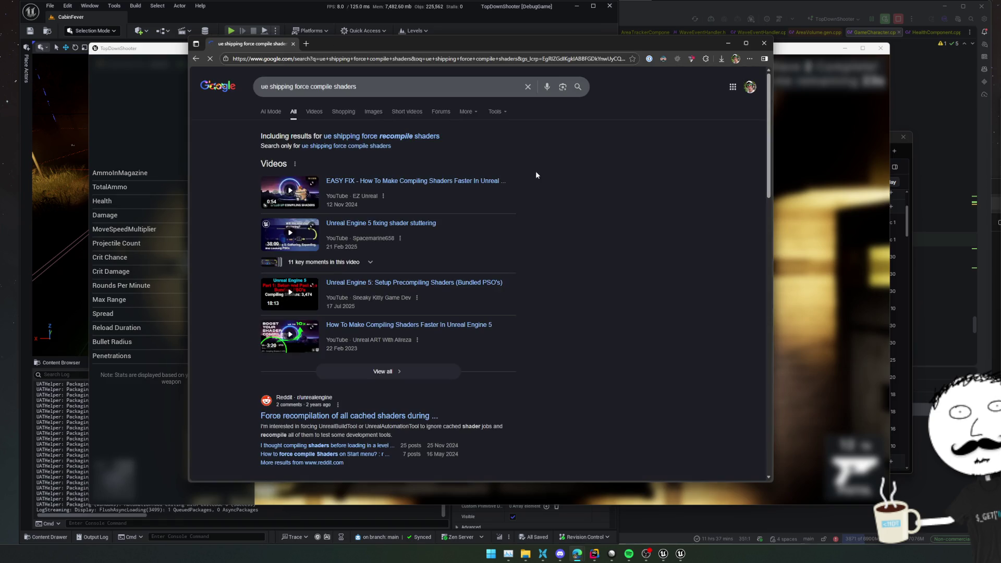
pyautogui.scroll(-3, 540, 168)
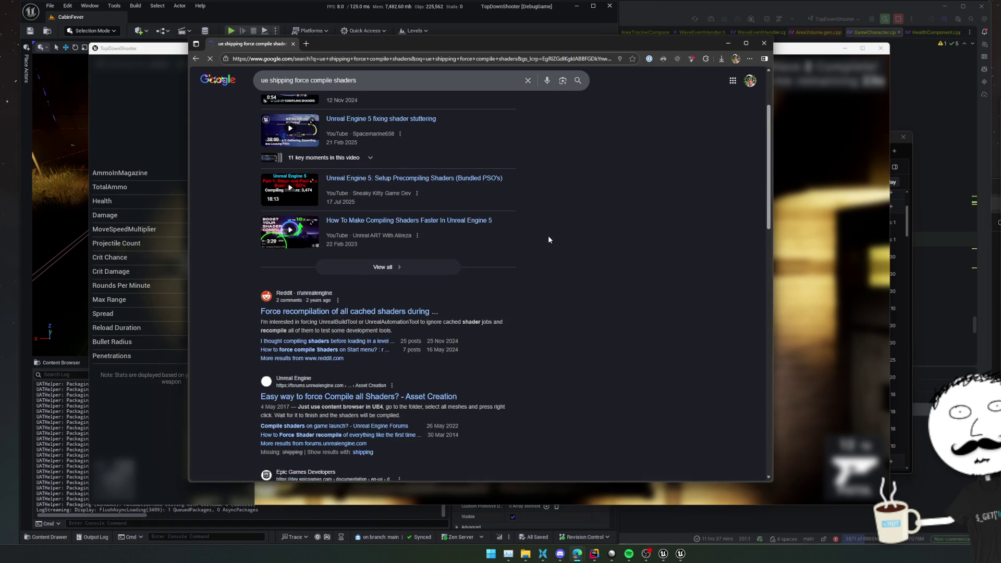
pyautogui.scroll(-1, 548, 236)
pyautogui.click(450, 345)
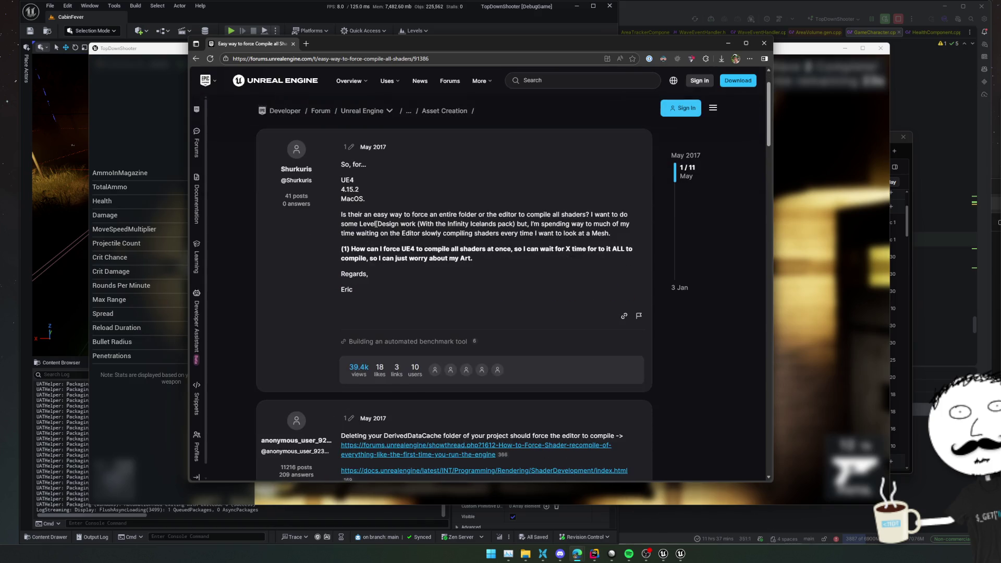
pyautogui.scroll(-1, 557, 258)
pyautogui.scroll(-2, 557, 258)
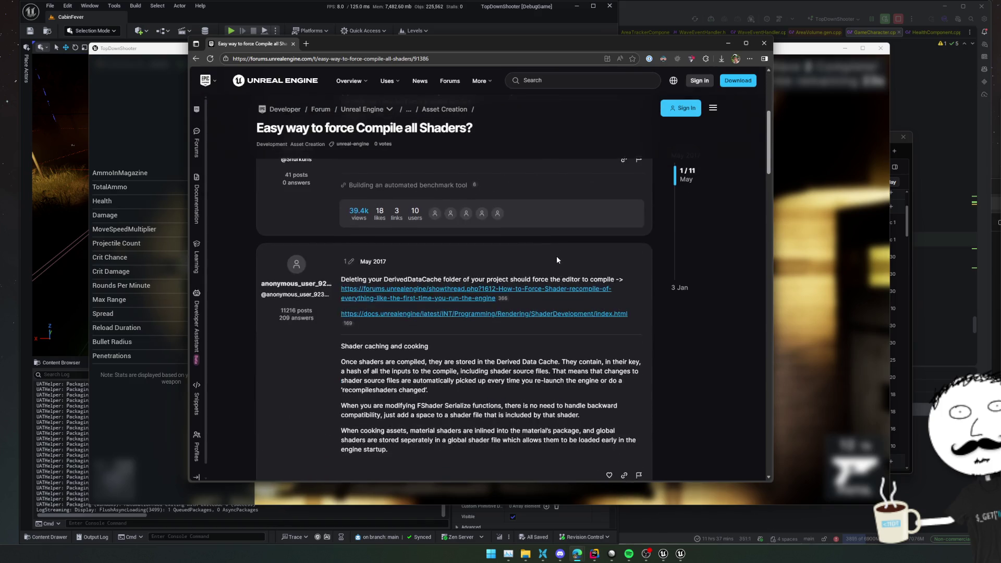
pyautogui.scroll(-1, 555, 256)
pyautogui.hotkey('alt', 'Left')
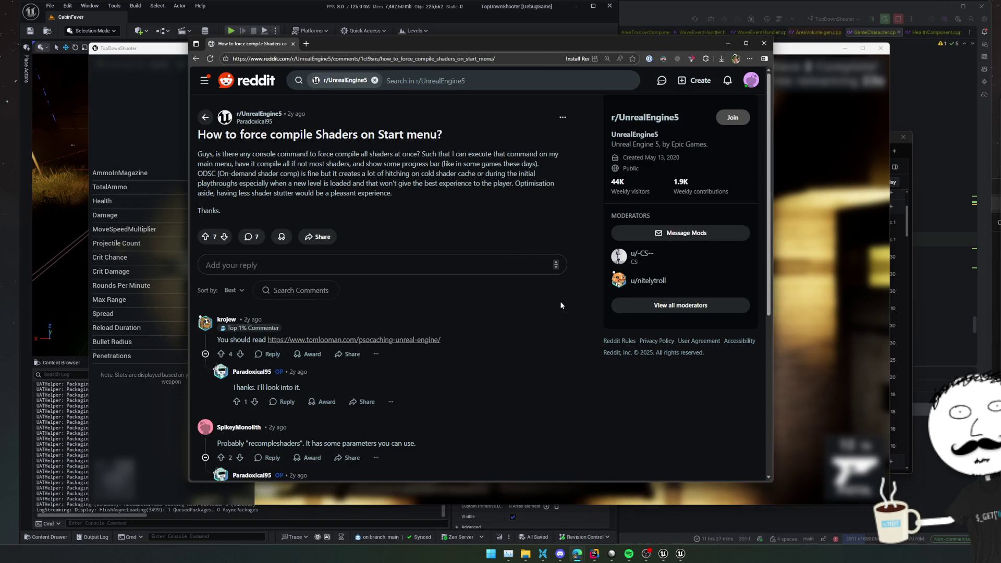
pyautogui.scroll(-3, 560, 301)
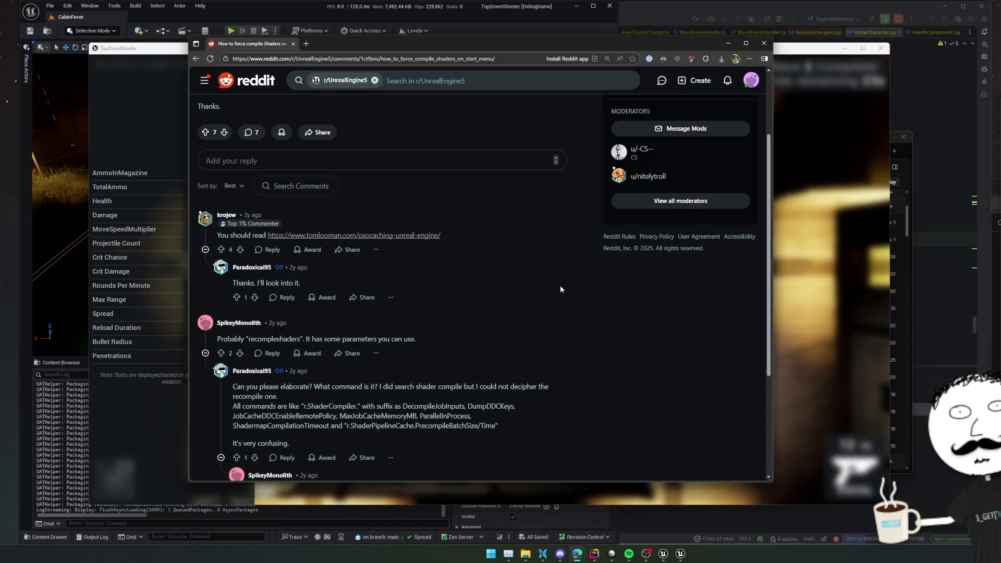
pyautogui.middleClick(442, 234)
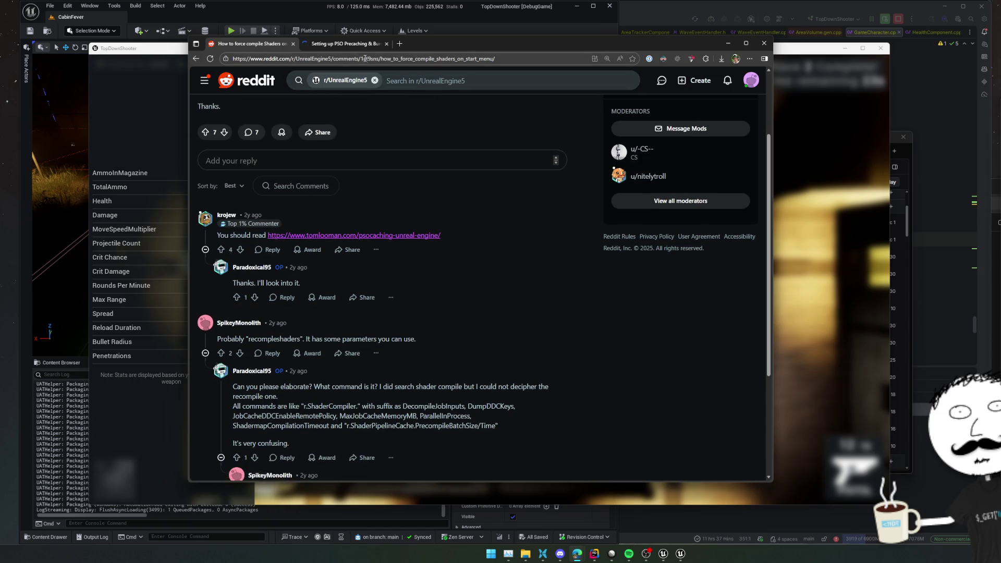
# Step: Read Tom Looman's PSO precaching article, highlighting the bundled PSOs paragraph, then return to the Reddit thread
pyautogui.click(344, 44)
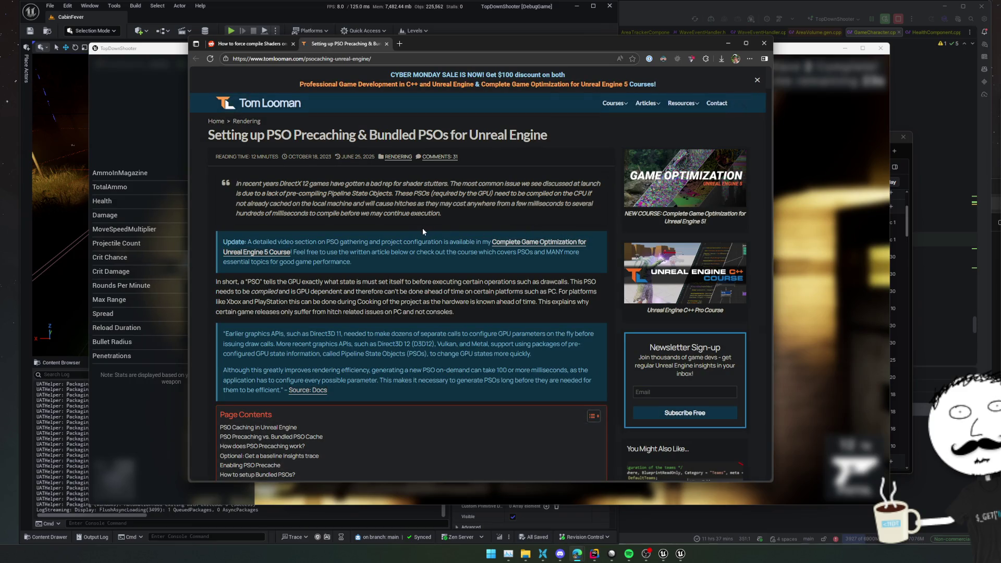
pyautogui.scroll(-2, 422, 227)
pyautogui.scroll(-2, 422, 227)
pyautogui.scroll(-1, 422, 227)
pyautogui.scroll(-2, 422, 228)
pyautogui.scroll(-2, 423, 228)
pyautogui.scroll(-2, 422, 228)
pyautogui.scroll(-2, 422, 228)
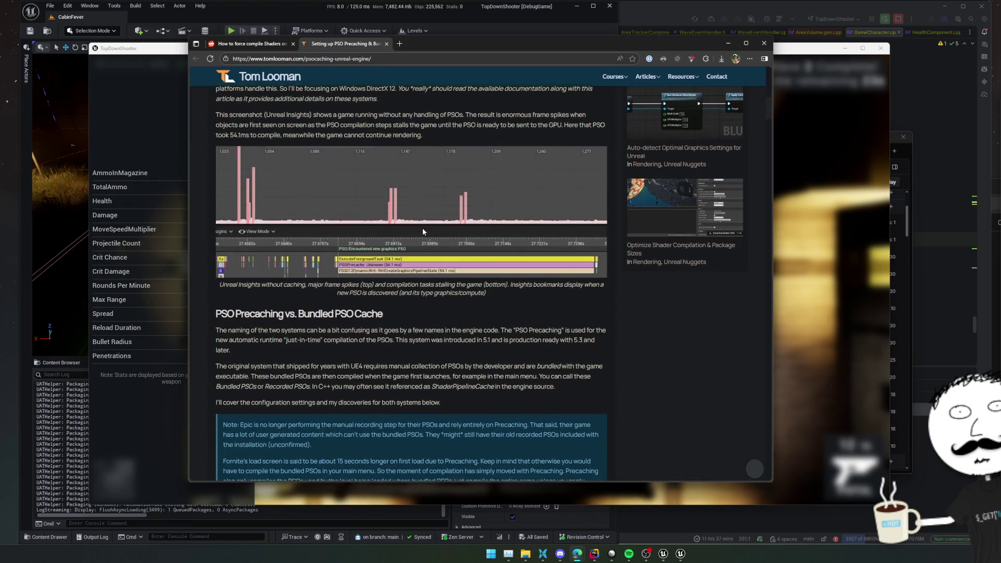
pyautogui.scroll(-4, 423, 228)
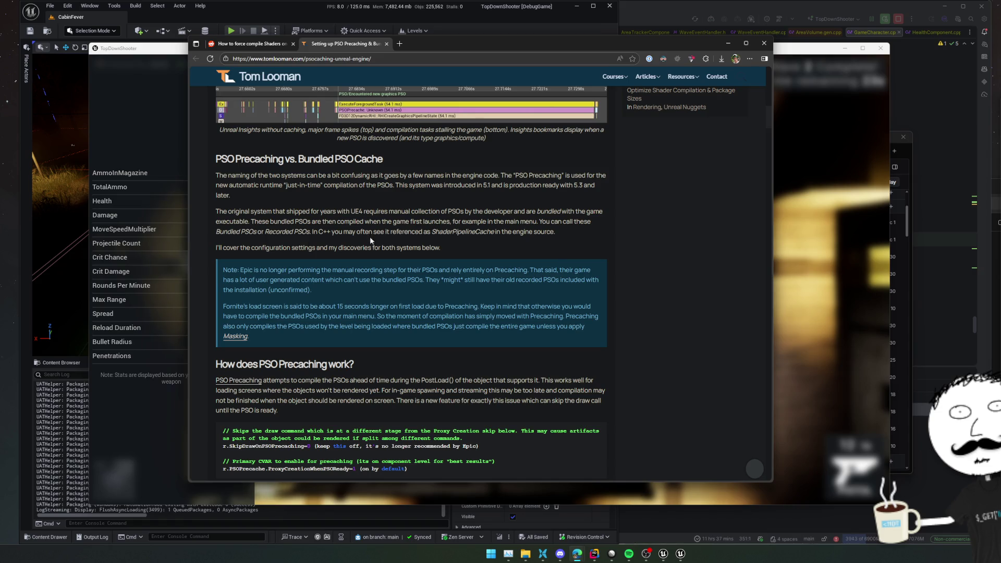
pyautogui.moveTo(343, 231); pyautogui.dragTo(541, 243)
pyautogui.tripleClick(570, 231)
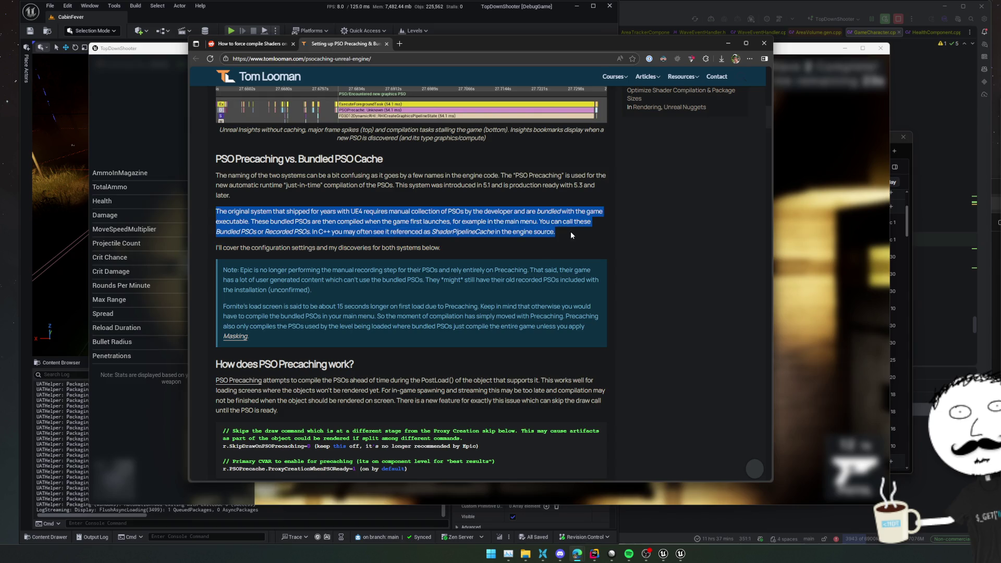
pyautogui.click(563, 241)
pyautogui.scroll(-10, 557, 303)
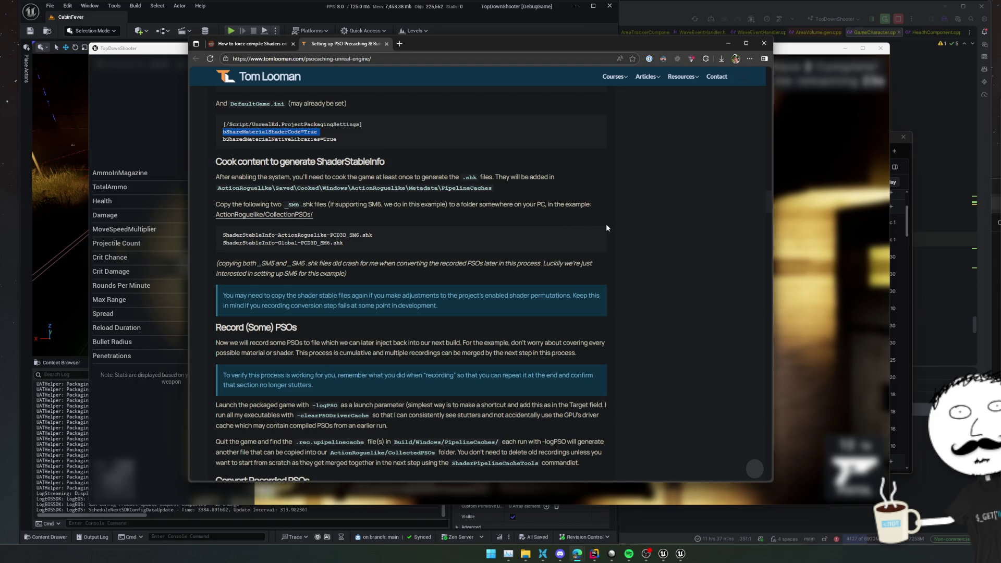
pyautogui.scroll(-1, 600, 217)
pyautogui.scroll(-1, 601, 217)
pyautogui.scroll(-1, 602, 216)
pyautogui.scroll(-1, 603, 217)
pyautogui.scroll(-1, 603, 215)
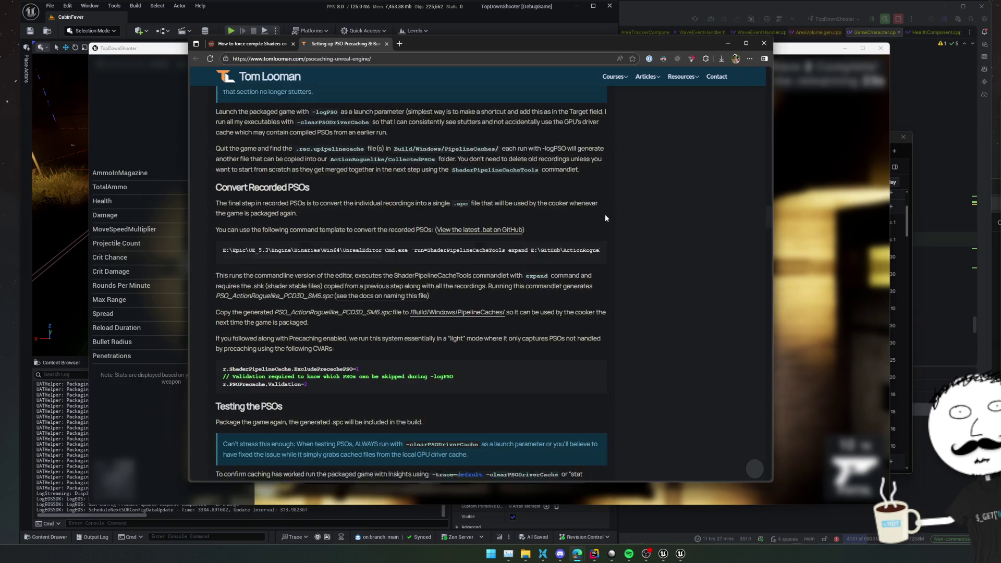
pyautogui.scroll(-1, 604, 213)
pyautogui.scroll(-1, 606, 215)
pyautogui.scroll(-1, 563, 193)
pyautogui.scroll(-1, 554, 193)
pyautogui.scroll(-1, 554, 194)
pyautogui.scroll(-1, 556, 197)
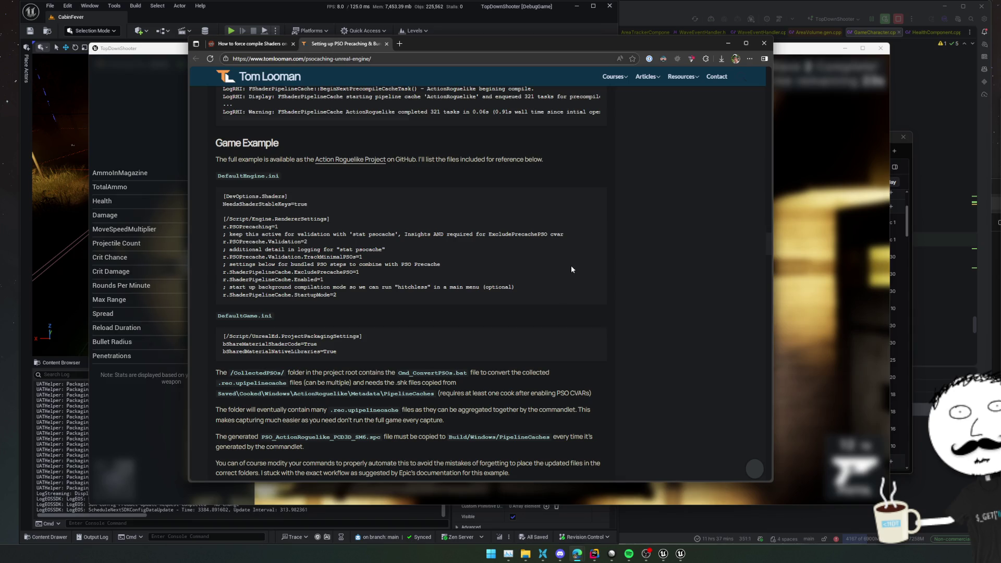
pyautogui.scroll(1, 571, 269)
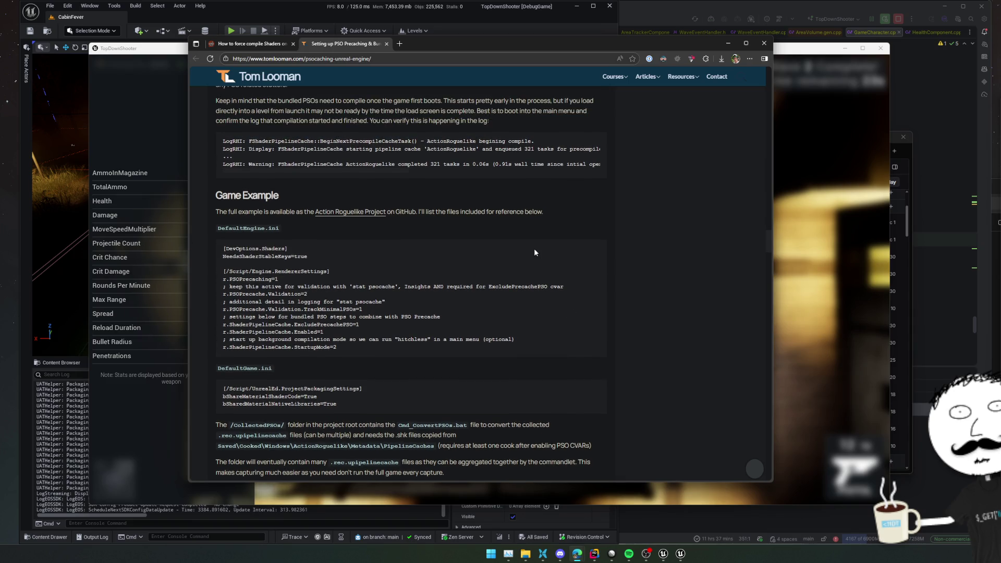
pyautogui.scroll(1, 535, 247)
pyautogui.scroll(2, 537, 246)
pyautogui.scroll(1, 538, 246)
pyautogui.scroll(2, 538, 244)
pyautogui.scroll(1, 541, 245)
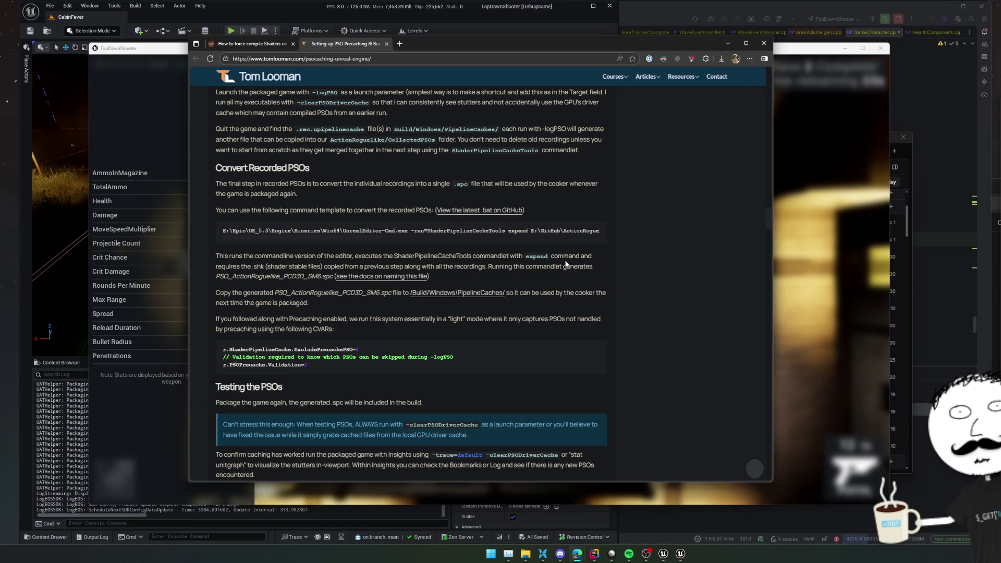
pyautogui.scroll(-1, 668, 209)
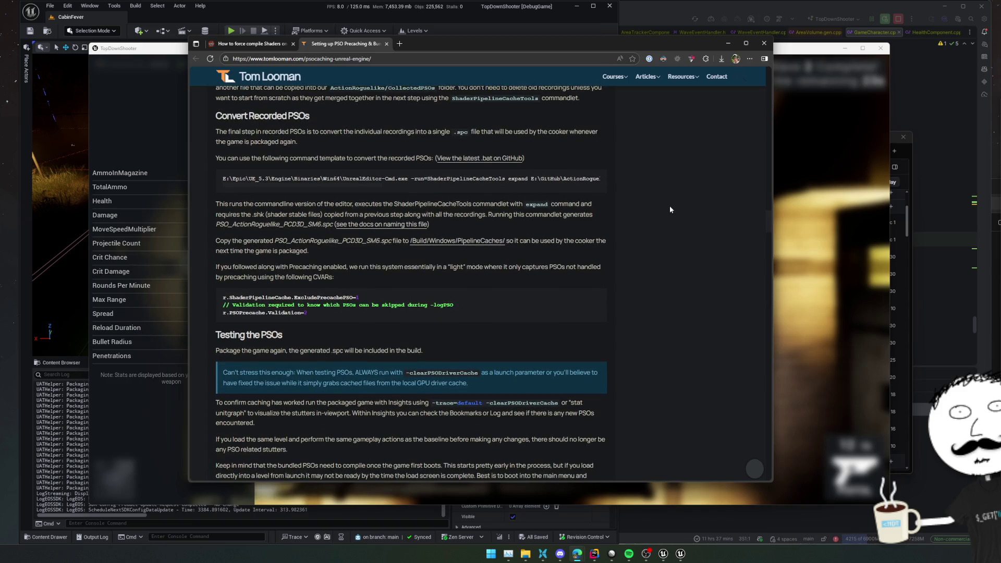
pyautogui.scroll(-1, 670, 209)
pyautogui.scroll(-2, 669, 209)
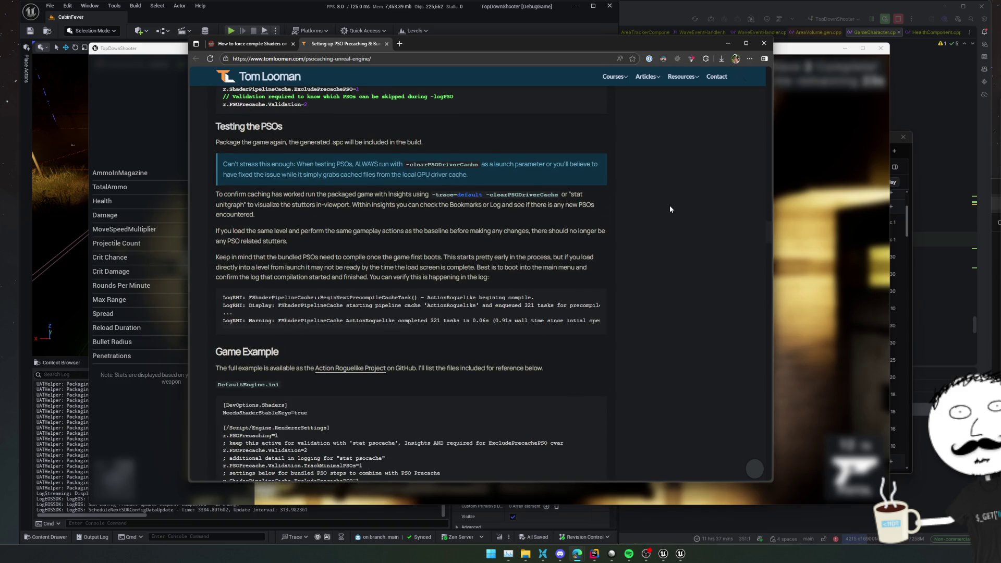
pyautogui.scroll(-3, 645, 213)
pyautogui.scroll(-1, 630, 212)
pyautogui.scroll(-1, 626, 212)
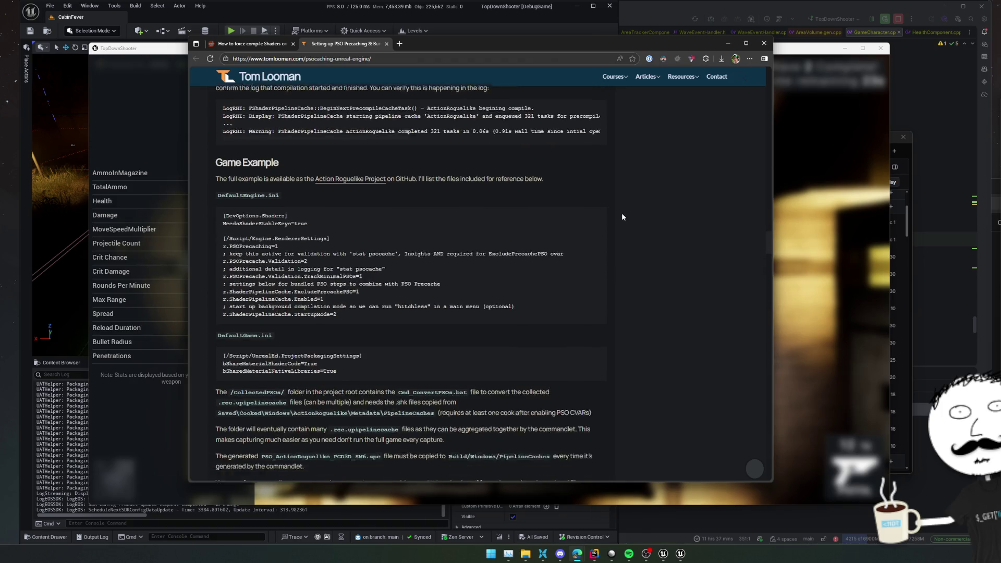
pyautogui.scroll(-2, 621, 213)
pyautogui.scroll(-2, 622, 212)
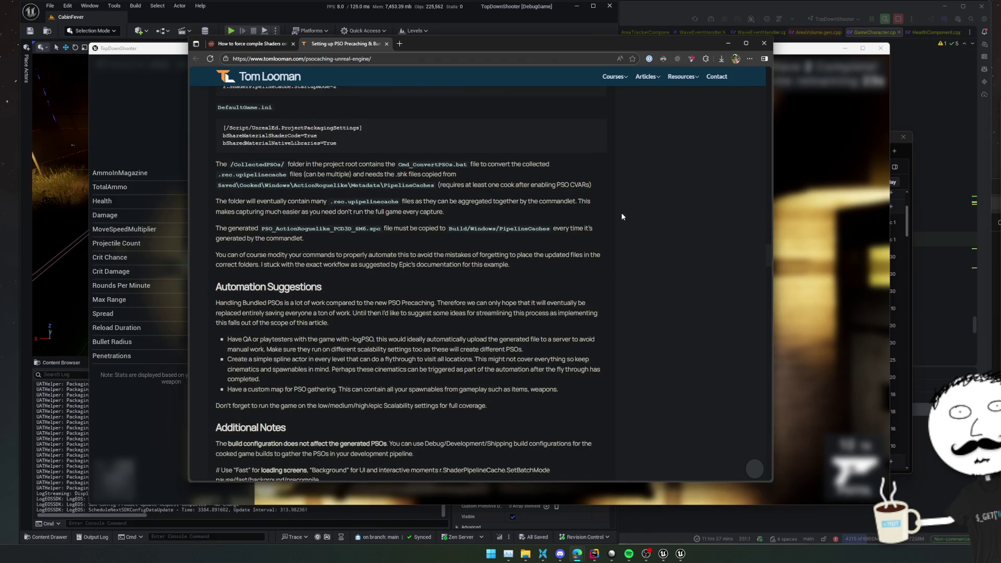
pyautogui.scroll(-2, 620, 212)
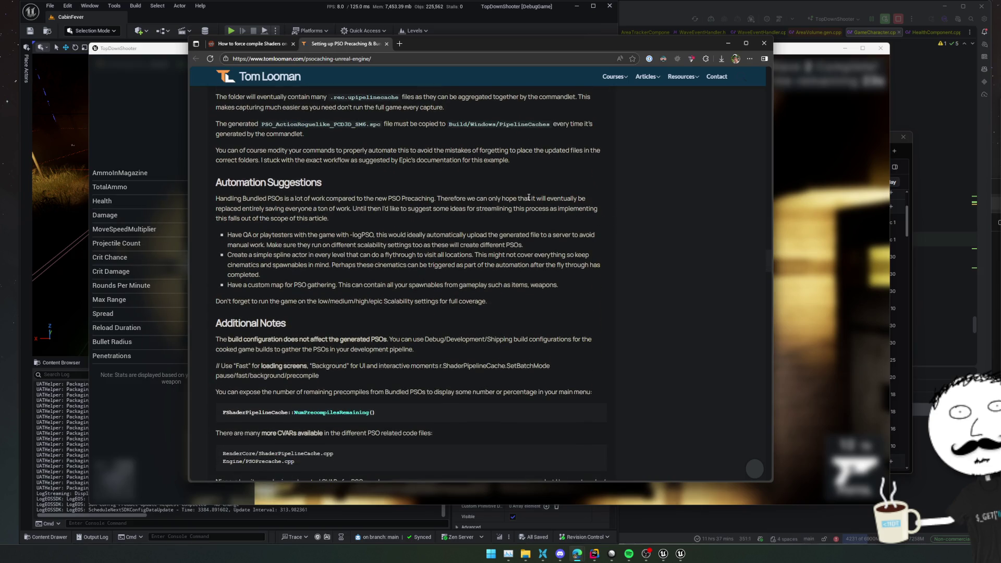
pyautogui.scroll(-2, 528, 198)
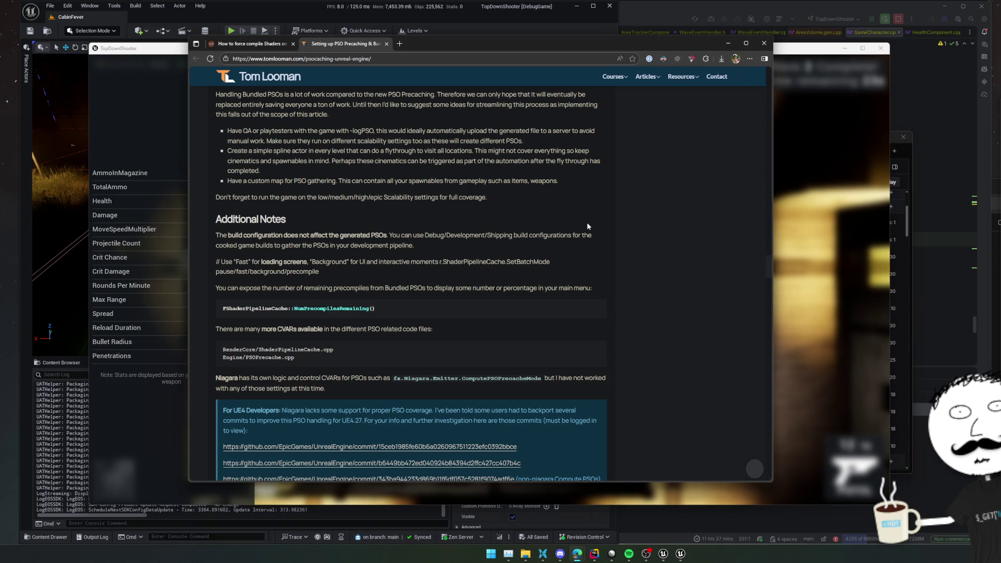
pyautogui.scroll(-2, 532, 243)
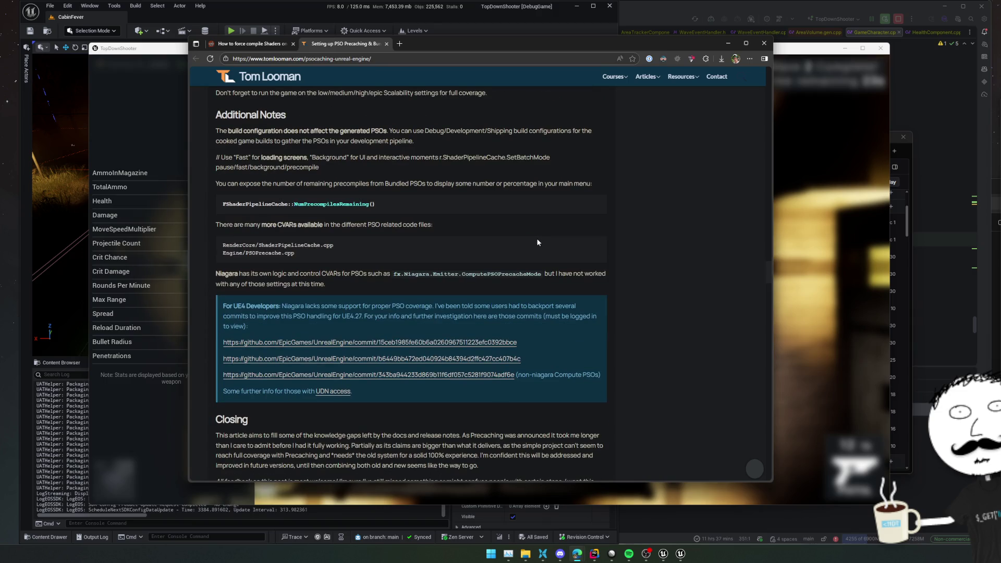
pyautogui.scroll(-3, 539, 243)
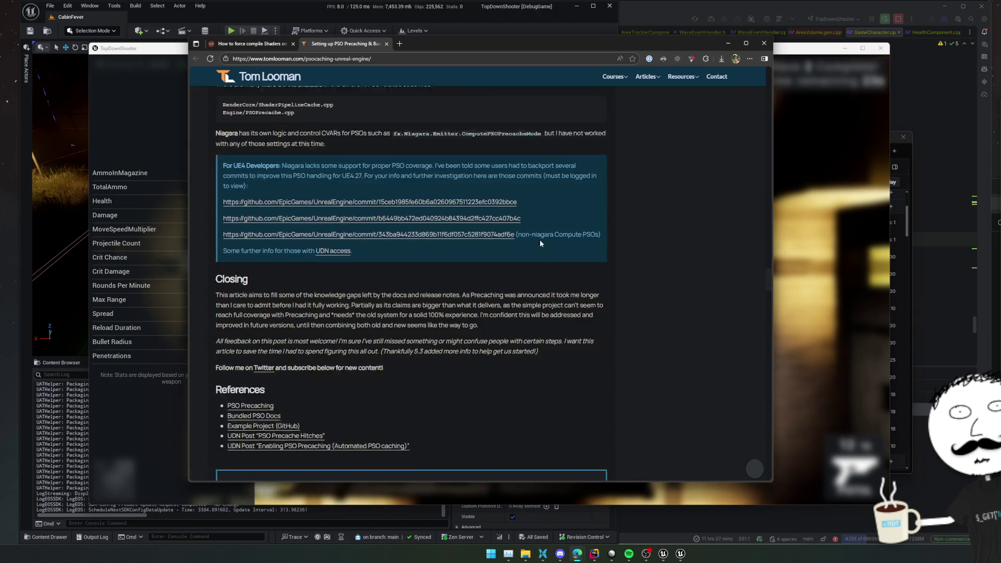
pyautogui.scroll(-2, 539, 242)
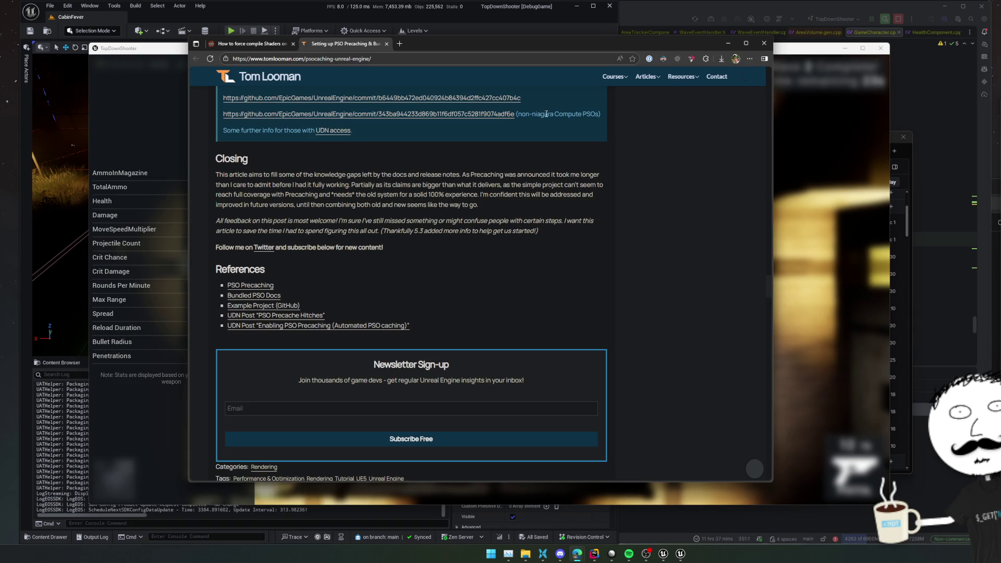
pyautogui.click(266, 44)
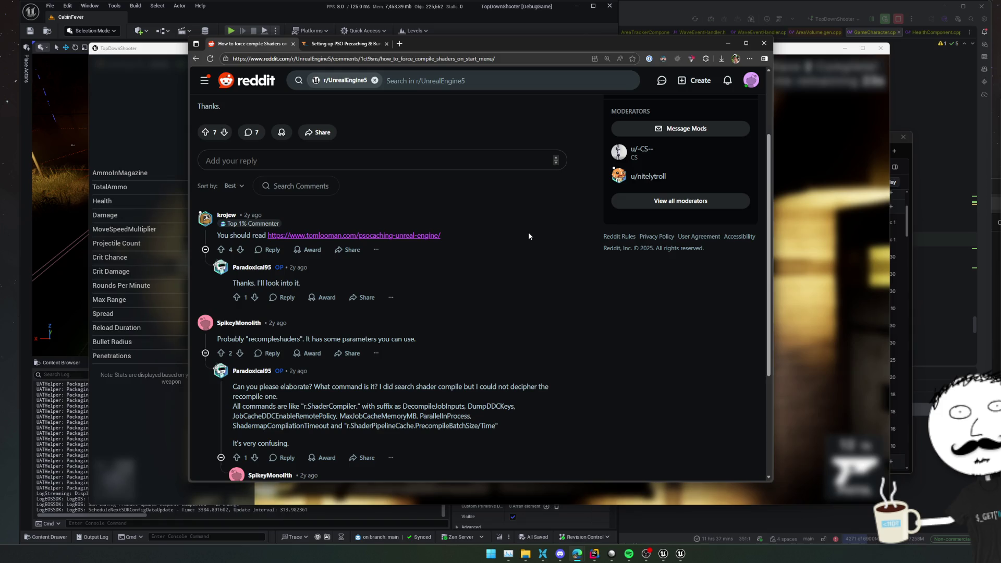
pyautogui.scroll(-1, 527, 232)
pyautogui.scroll(-2, 528, 228)
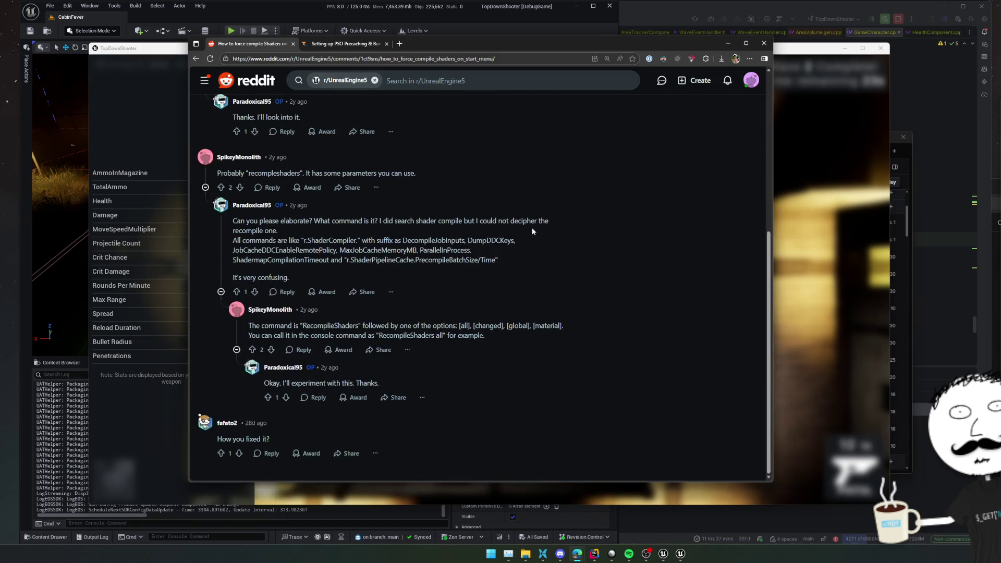
# Step: Return to the Google results and open the Reddit thread about compiling shaders before loading a level
pyautogui.hotkey('alt', 'Left')
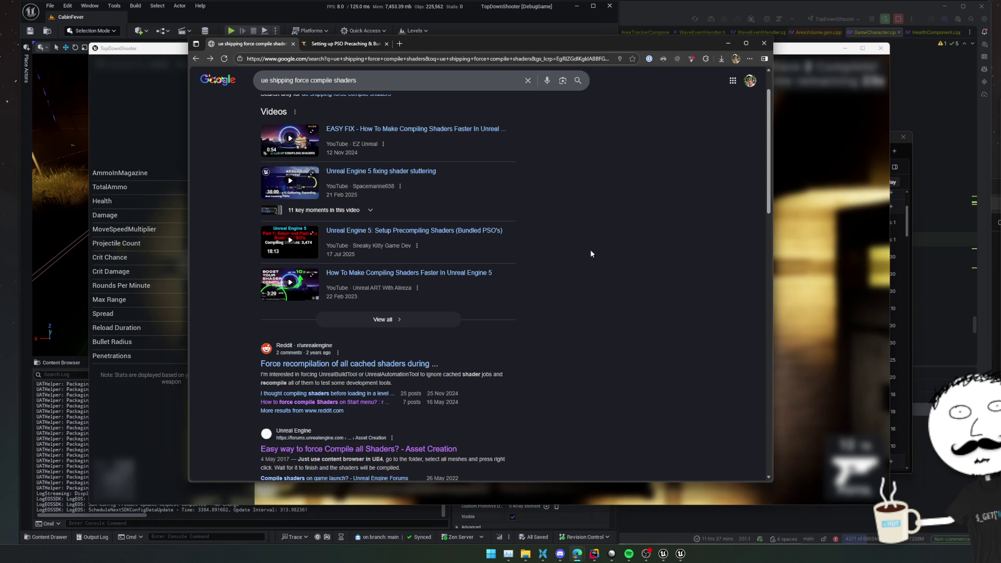
pyautogui.click(352, 394)
pyautogui.hotkey('alt', 'Left')
pyautogui.hotkey('alt', 'Right')
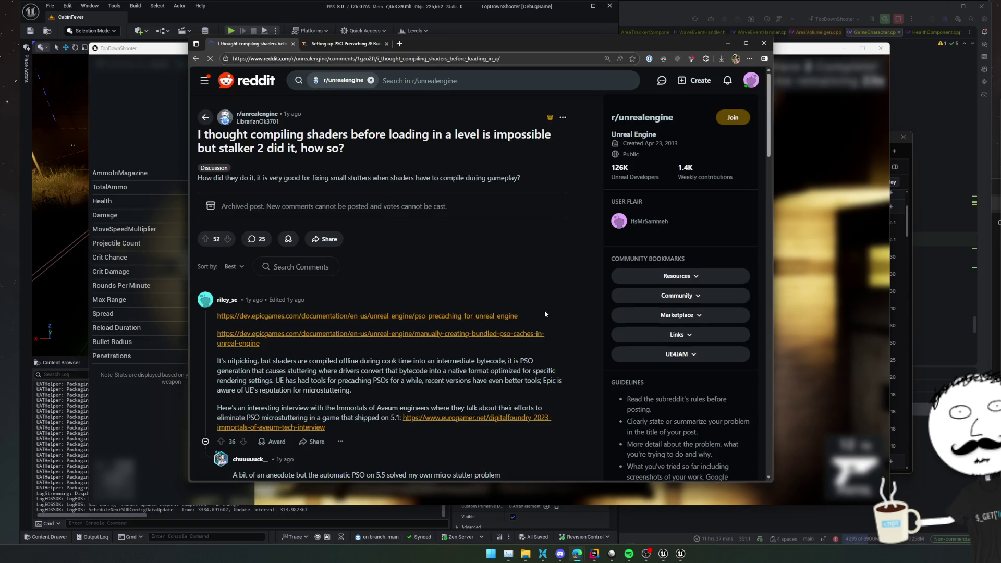
# Step: Open the linked PSO Precaching for Unreal Engine documentation in a new tab and switch to it
pyautogui.middleClick(504, 316)
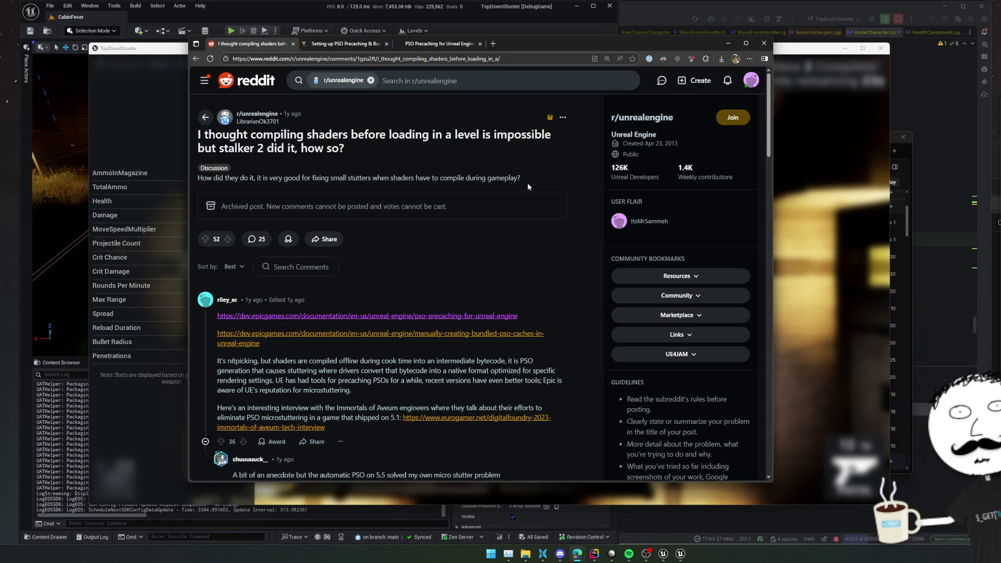
pyautogui.click(439, 43)
pyautogui.scroll(-2, 513, 207)
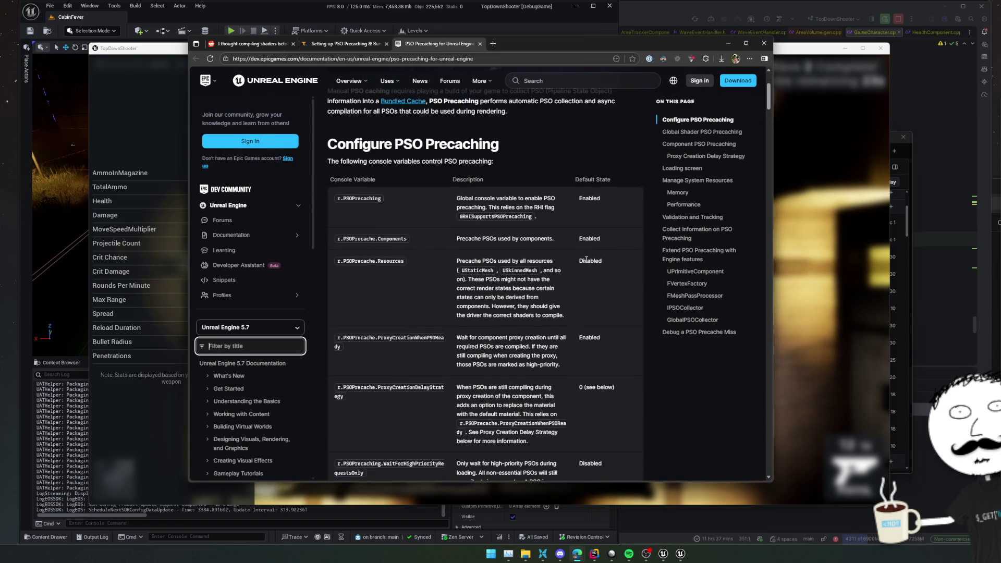
pyautogui.scroll(-3, 605, 267)
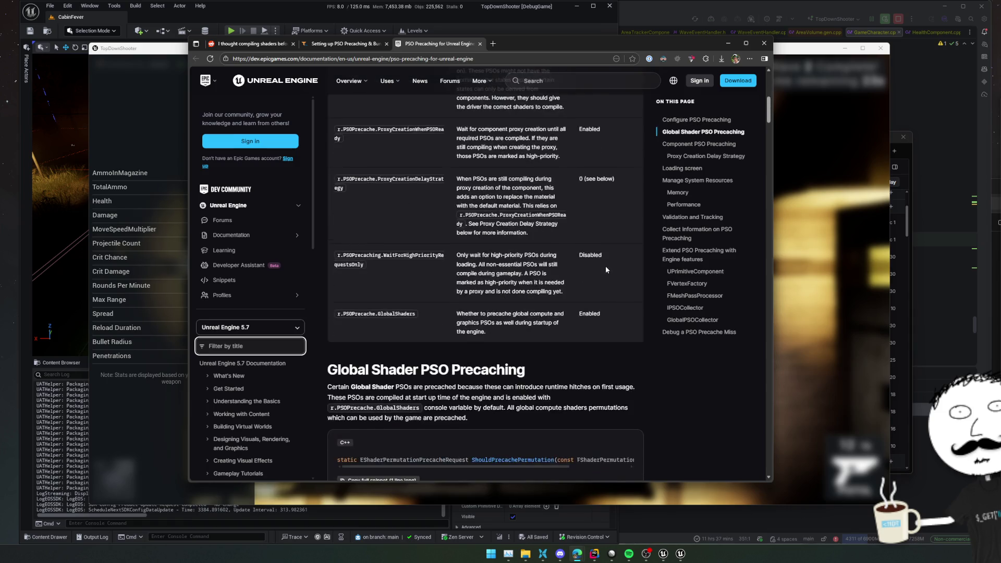
pyautogui.scroll(-3, 605, 266)
pyautogui.scroll(1, 605, 266)
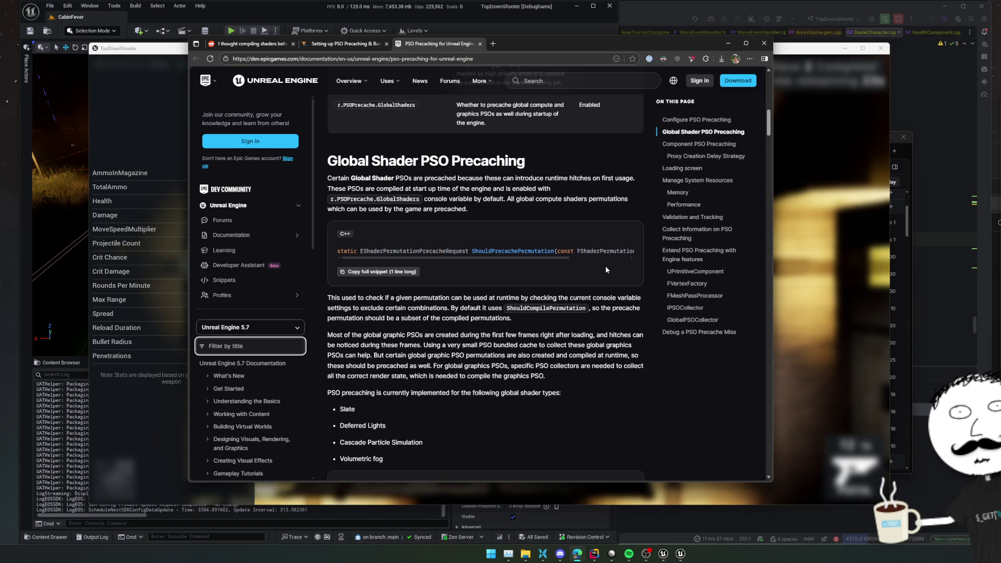
pyautogui.scroll(-2, 605, 266)
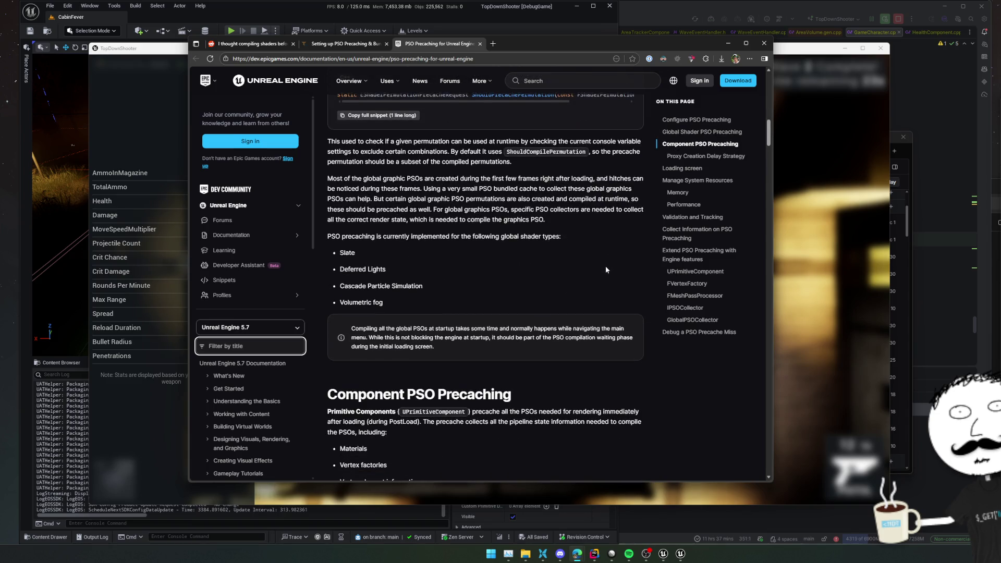
pyautogui.scroll(-3, 605, 266)
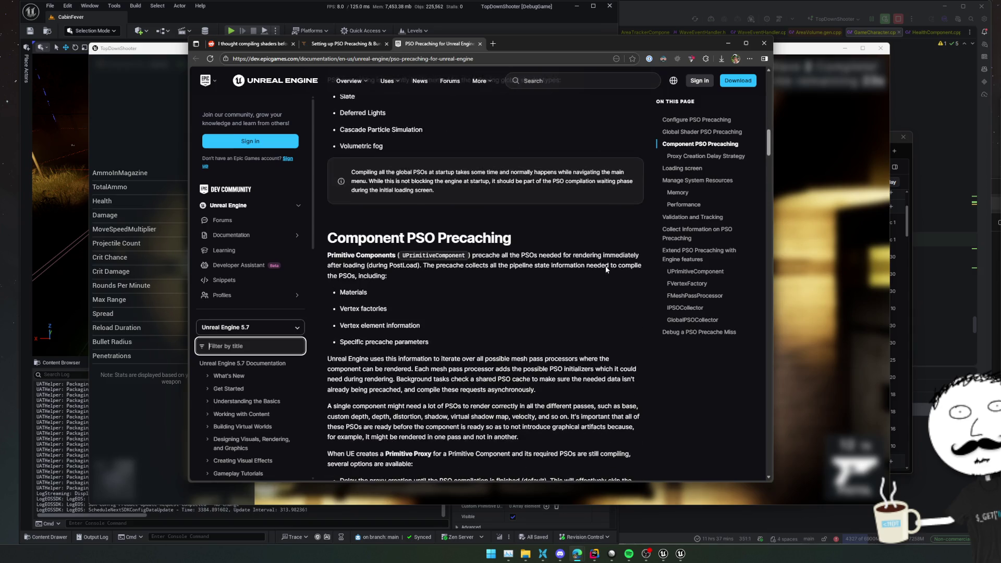
pyautogui.scroll(-2, 605, 266)
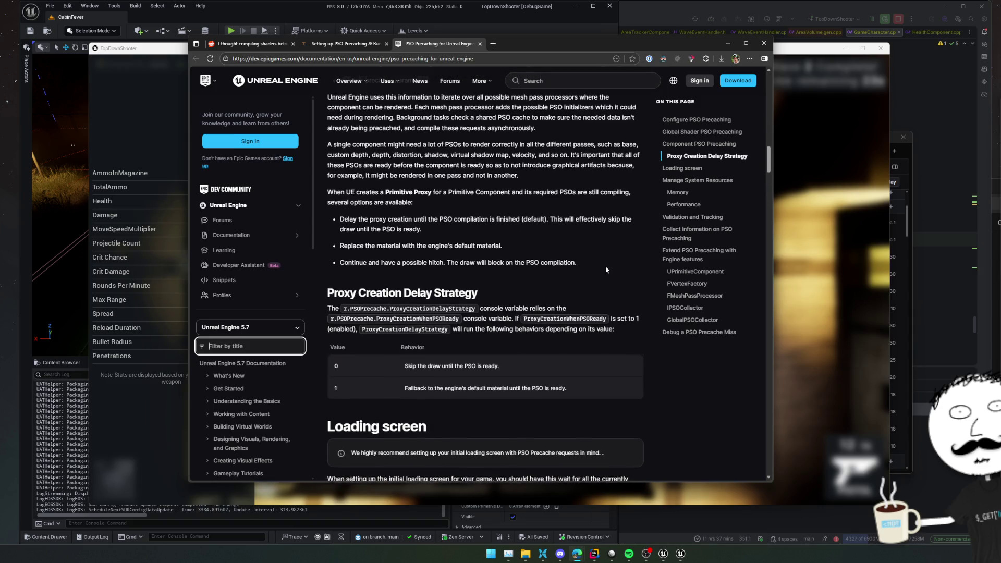
pyautogui.scroll(-1, 605, 266)
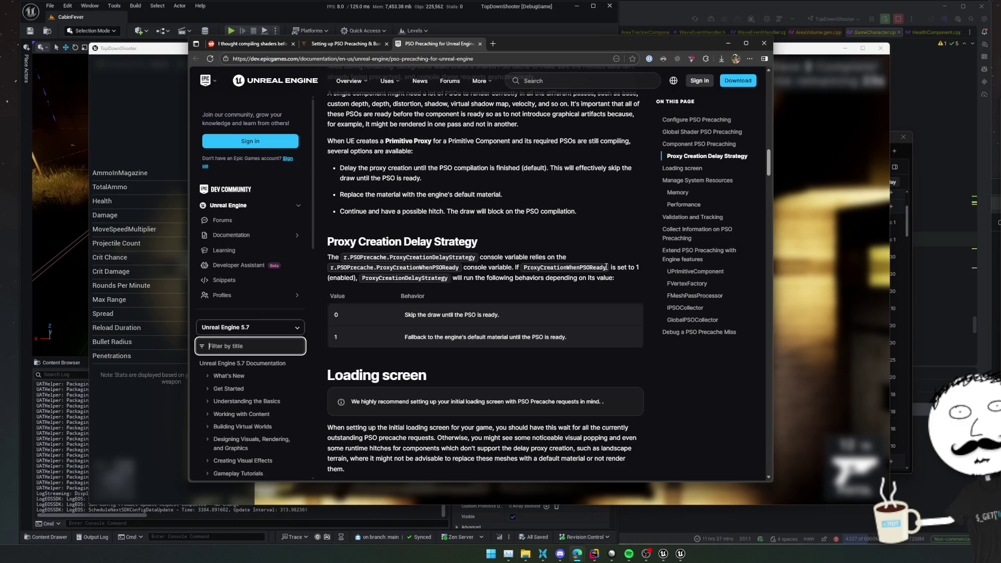
pyautogui.scroll(-2, 605, 266)
pyautogui.scroll(-2, 605, 267)
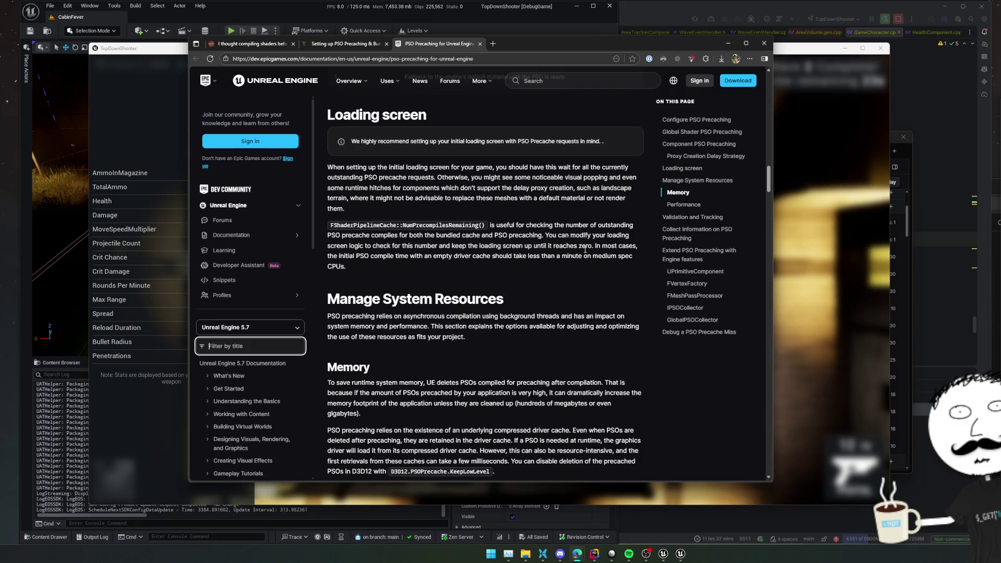
pyautogui.scroll(-1, 559, 225)
pyautogui.scroll(-2, 560, 225)
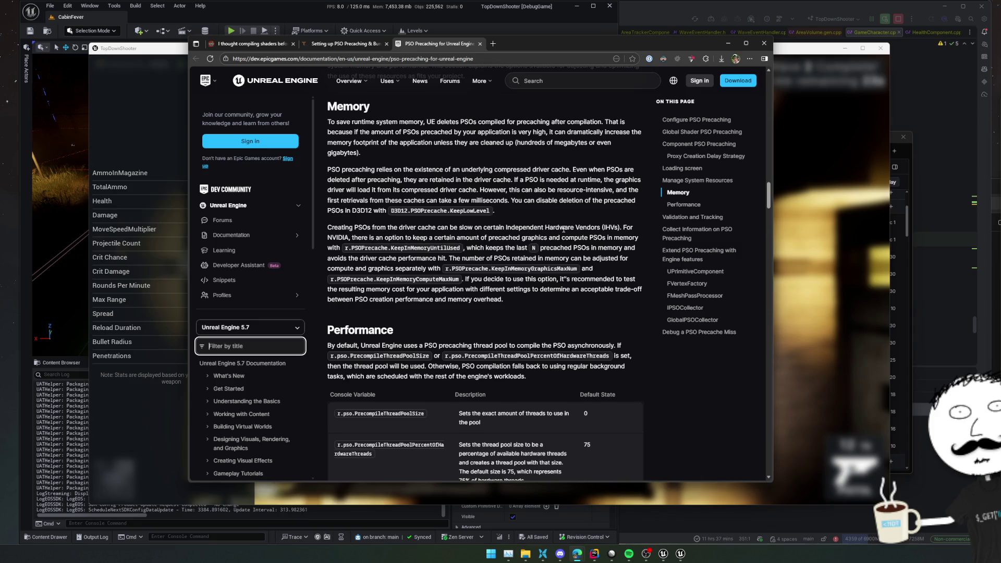
pyautogui.scroll(-1, 563, 227)
pyautogui.scroll(-1, 569, 227)
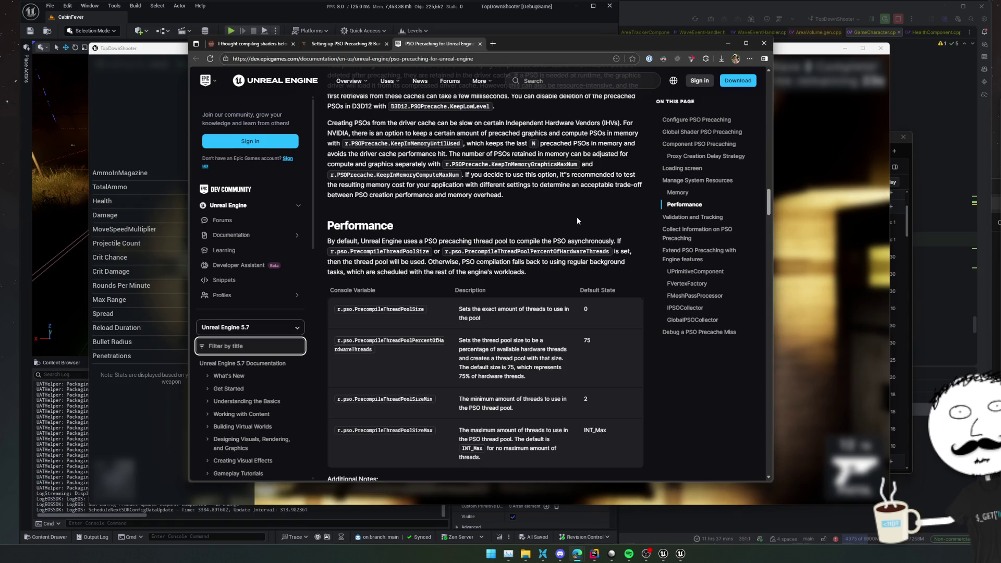
pyautogui.scroll(-3, 576, 216)
pyautogui.scroll(-3, 579, 216)
pyautogui.scroll(-2, 579, 215)
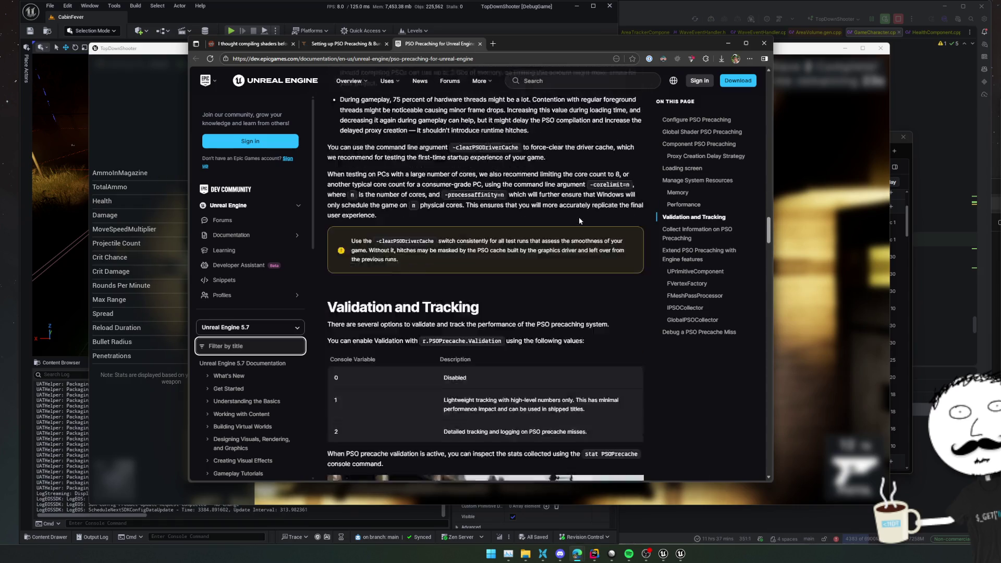
pyautogui.scroll(-2, 578, 216)
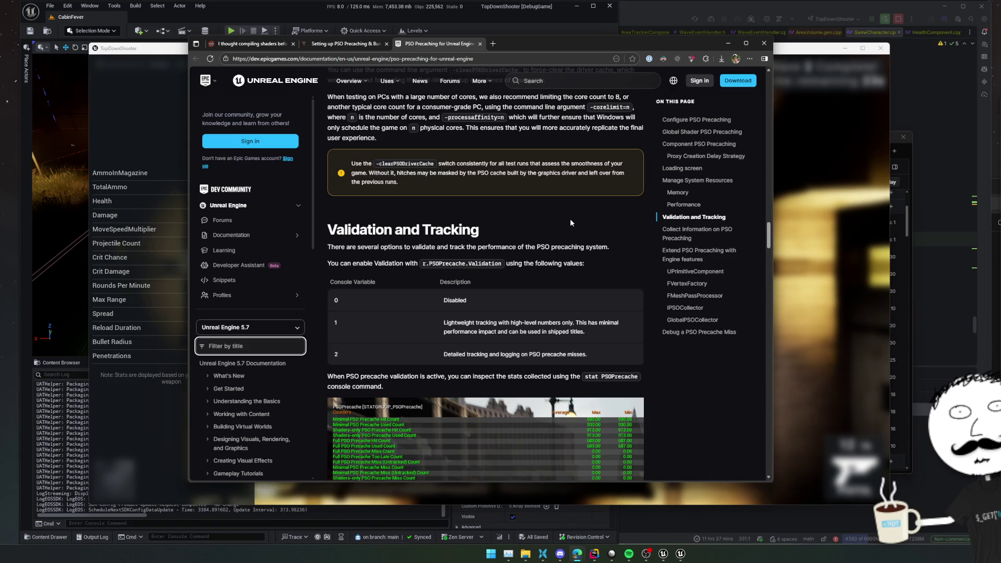
pyautogui.scroll(-3, 553, 235)
pyautogui.scroll(-6, 551, 247)
pyautogui.scroll(-5, 552, 248)
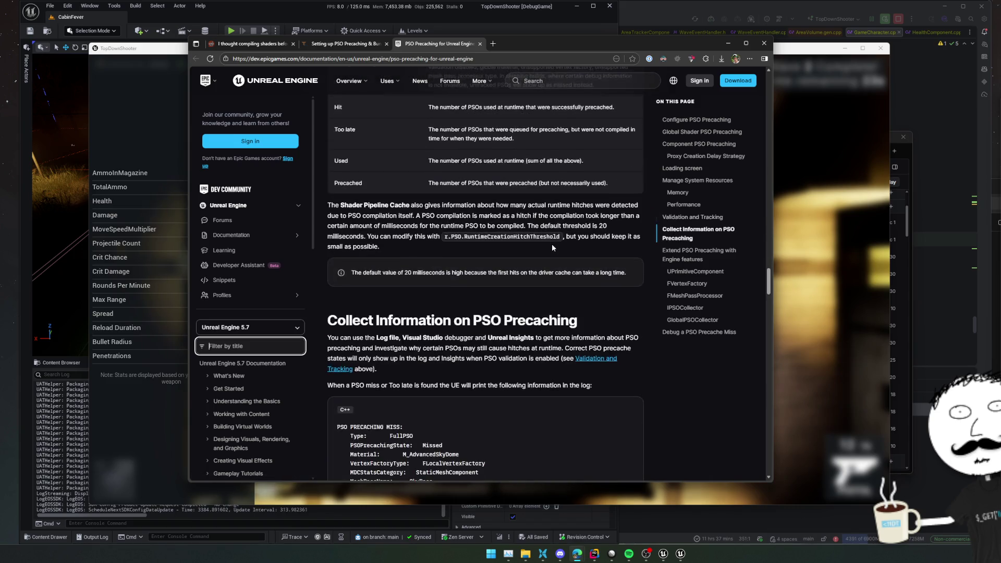
pyautogui.scroll(-2, 551, 247)
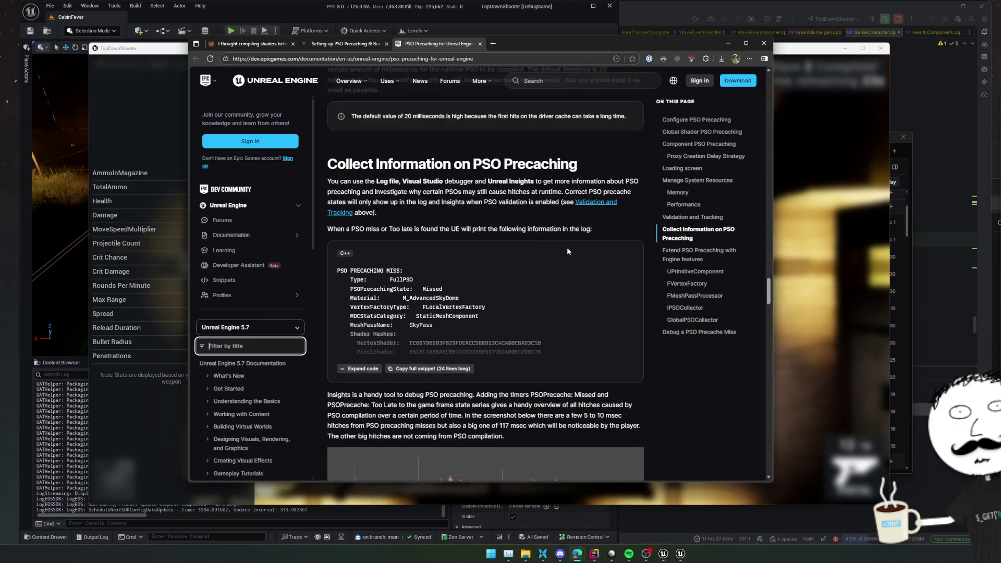
pyautogui.scroll(-2, 567, 250)
pyautogui.scroll(-2, 567, 247)
pyautogui.scroll(-1, 567, 247)
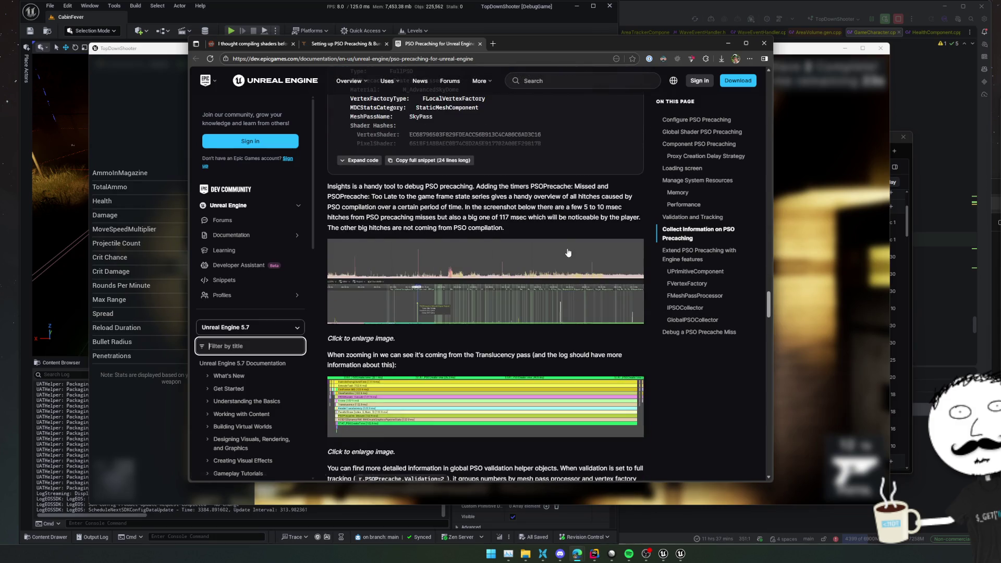
pyautogui.scroll(-3, 567, 247)
pyautogui.scroll(-2, 567, 248)
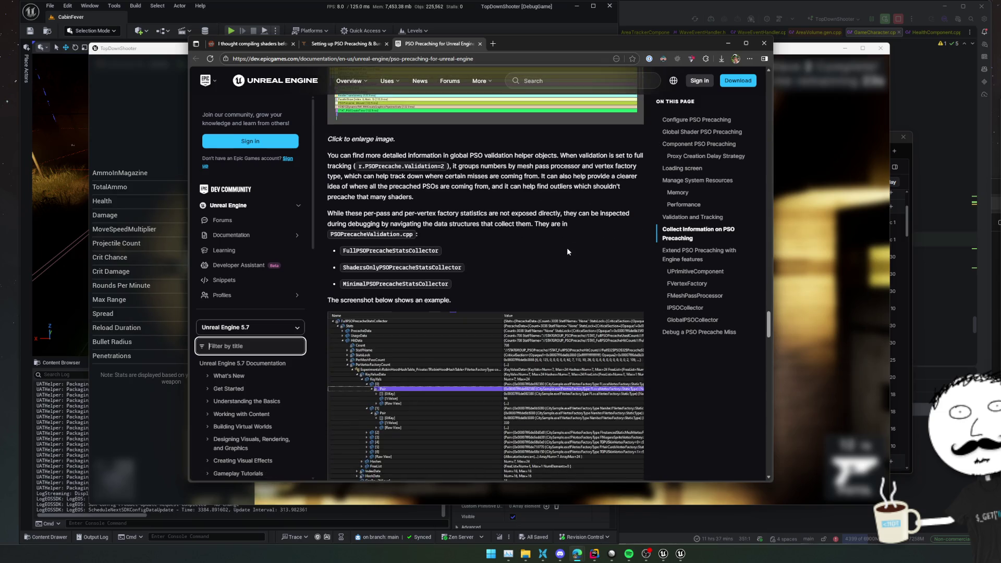
pyautogui.scroll(-4, 563, 261)
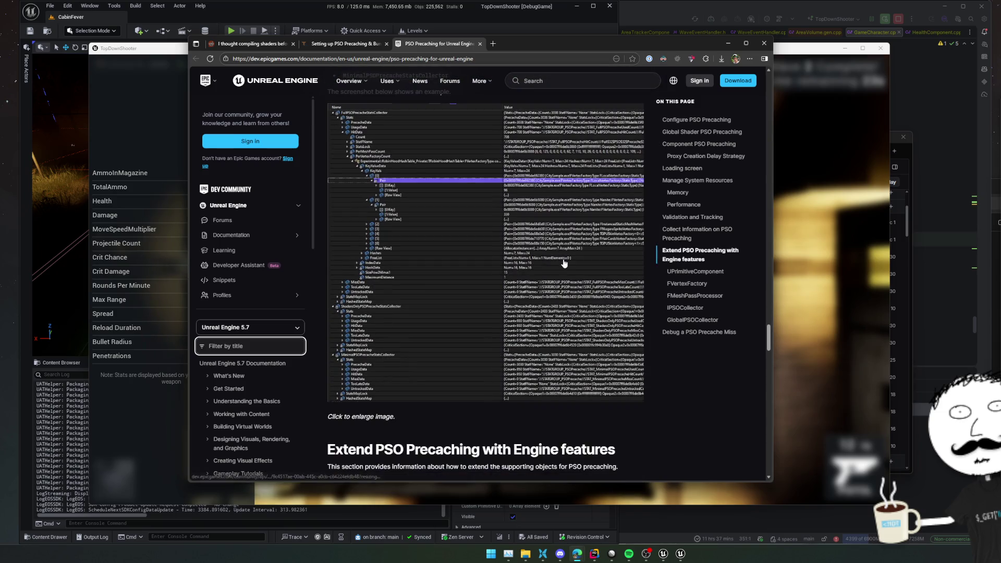
pyautogui.scroll(-2, 561, 265)
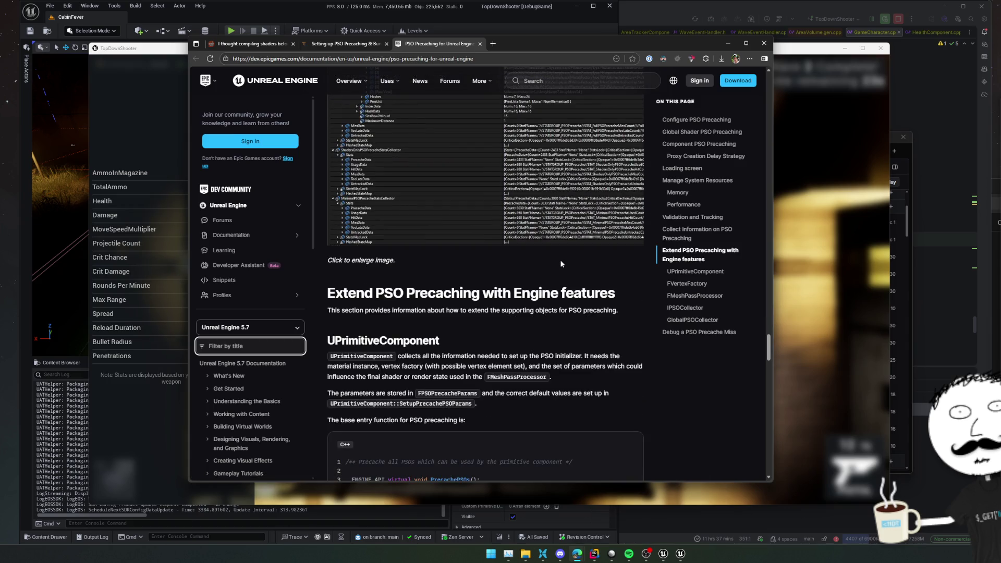
pyautogui.scroll(-2, 560, 260)
pyautogui.scroll(-4, 560, 261)
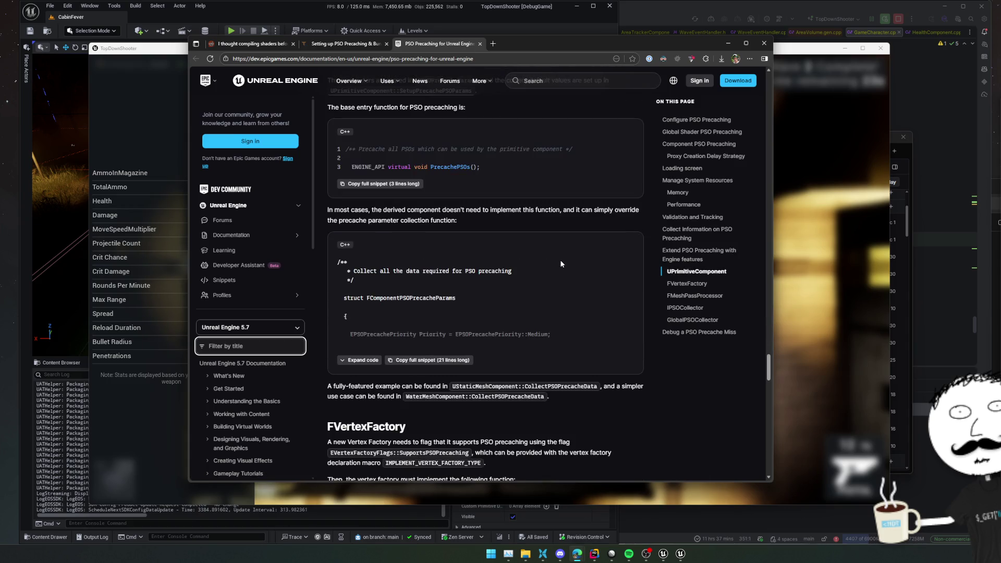
pyautogui.scroll(-5, 560, 264)
pyautogui.scroll(-4, 560, 261)
pyautogui.scroll(-4, 559, 260)
pyautogui.scroll(-2, 556, 259)
# Step: Bring the paused TopDownShooter game window back to the front
pyautogui.click(119, 452)
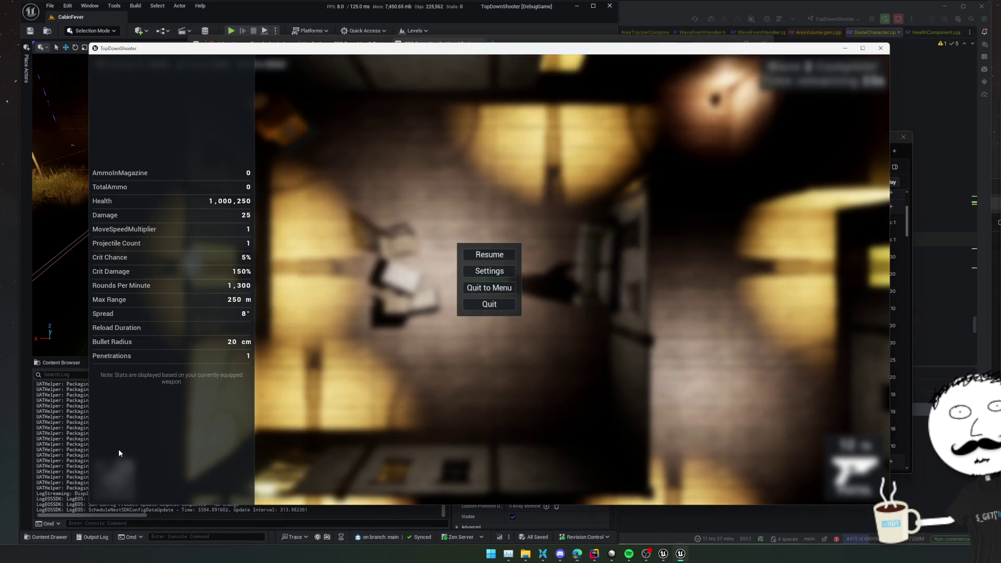
# Step: Resume the game, walk through the cabin to the crate and open the Armoury shop
pyautogui.press('Escape')
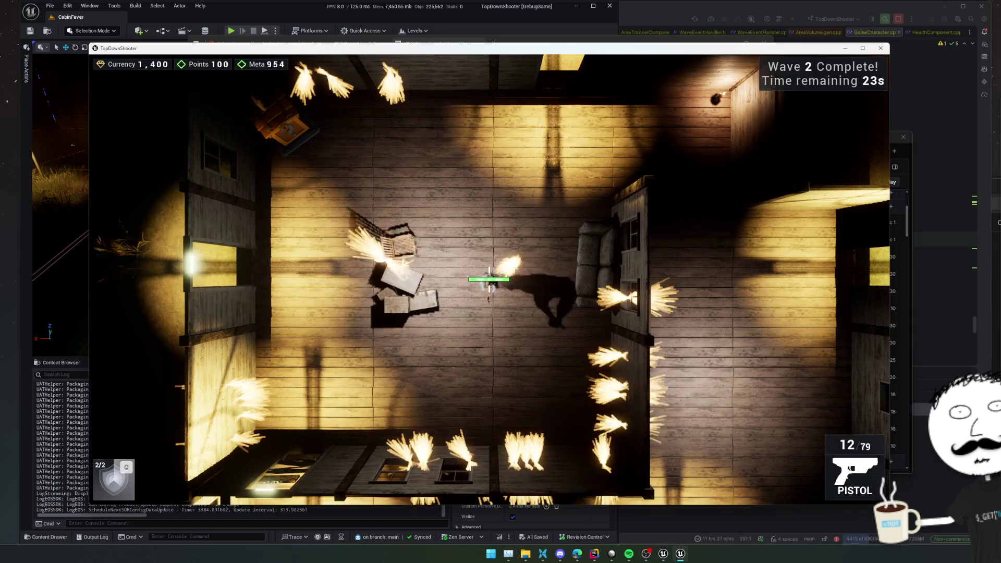
pyautogui.press('w')
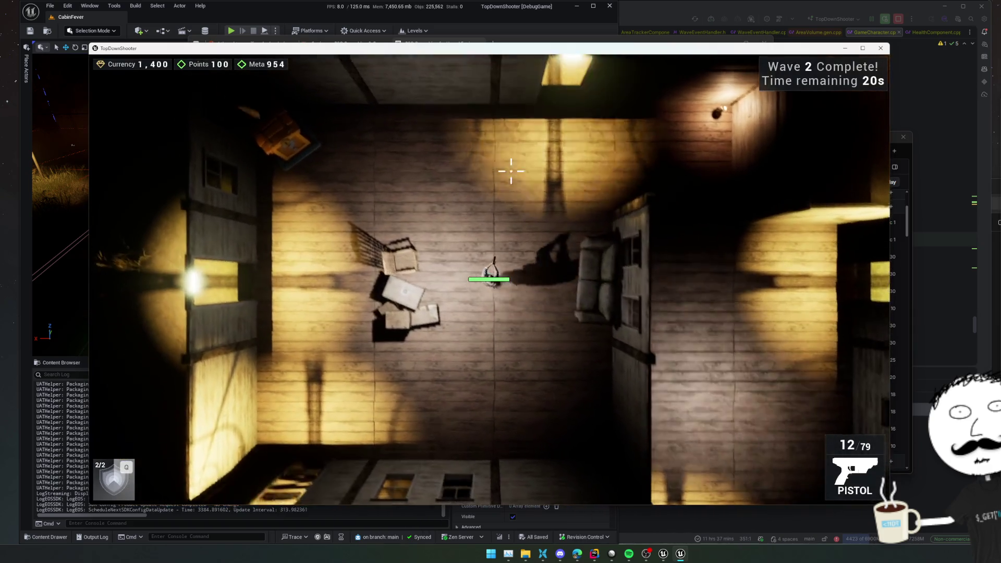
pyautogui.press('s')
pyautogui.press('a')
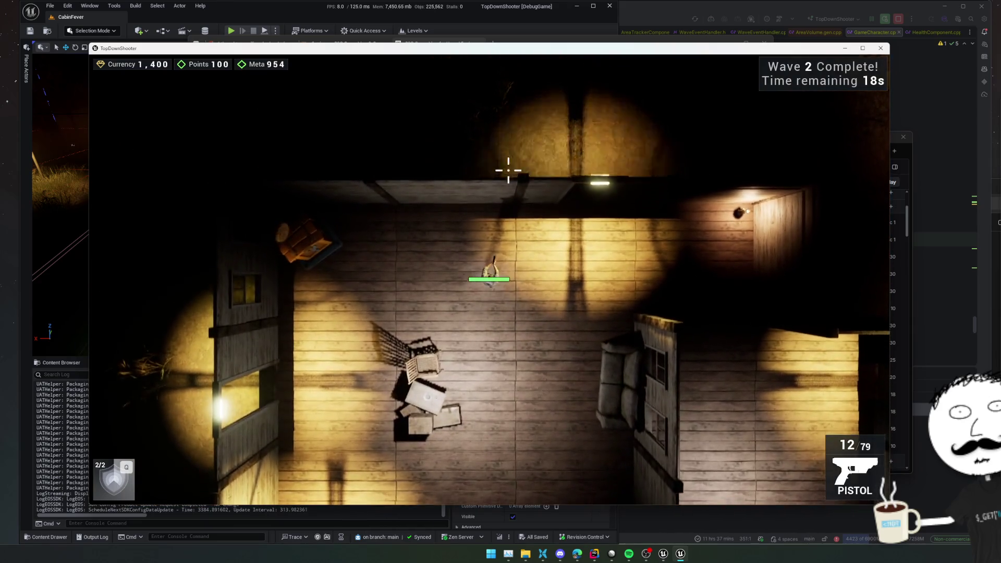
pyautogui.press('s')
pyautogui.press('w')
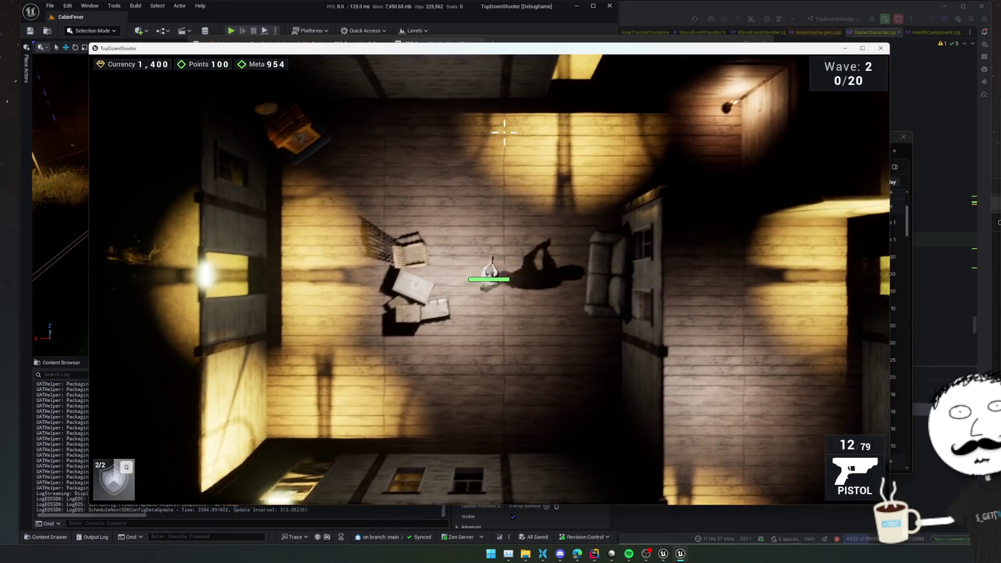
pyautogui.press('a')
pyautogui.press('w')
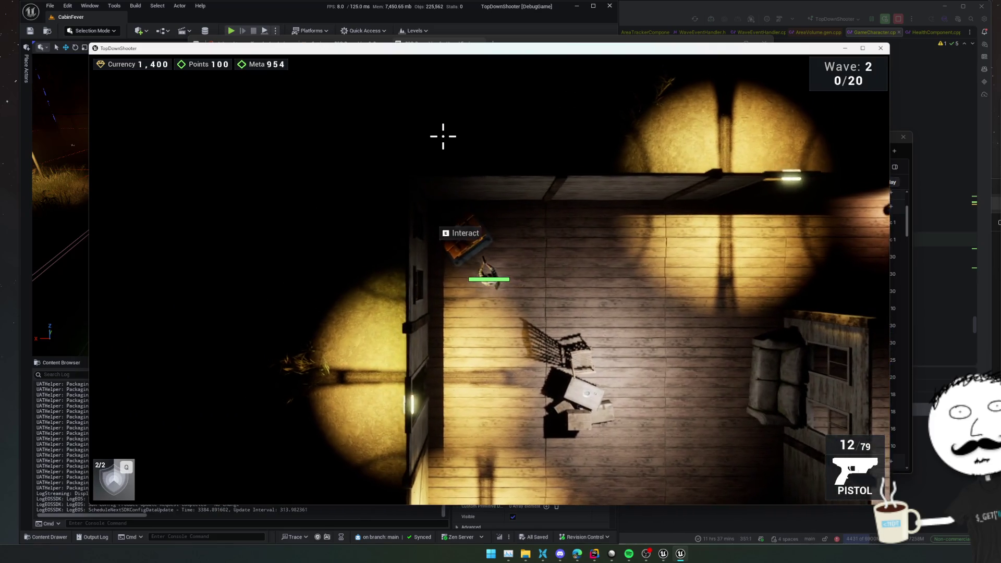
pyautogui.press('Tab')
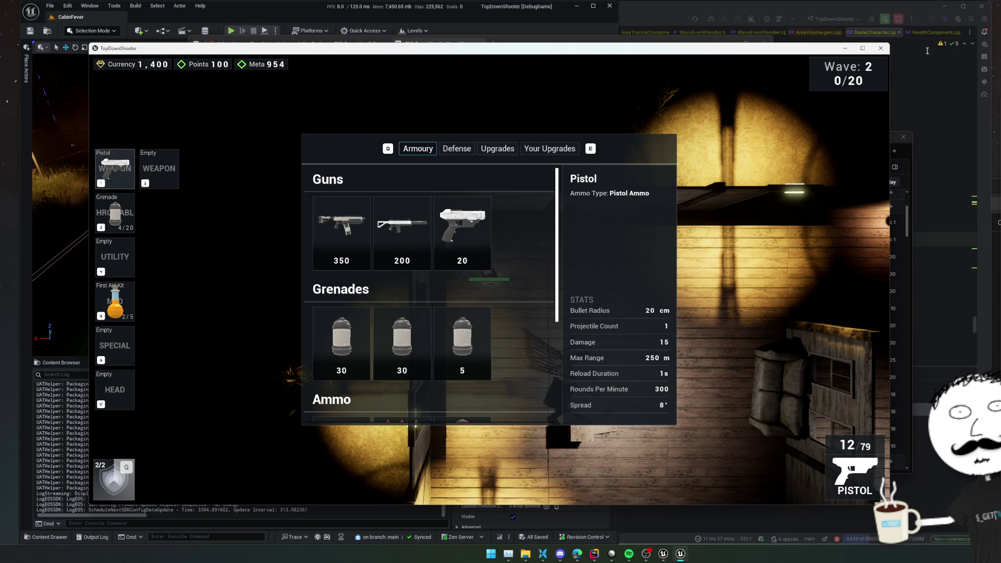
# Step: Switch to Rider and bring up Search Everywhere to look for DevMenuSaveData
pyautogui.click(880, 49)
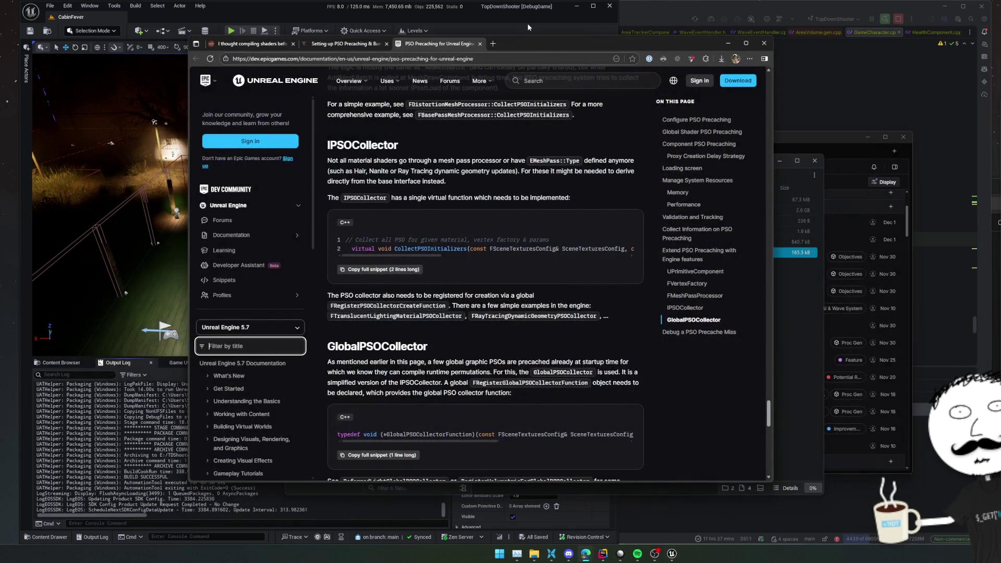
pyautogui.click(528, 27)
pyautogui.click(753, 139)
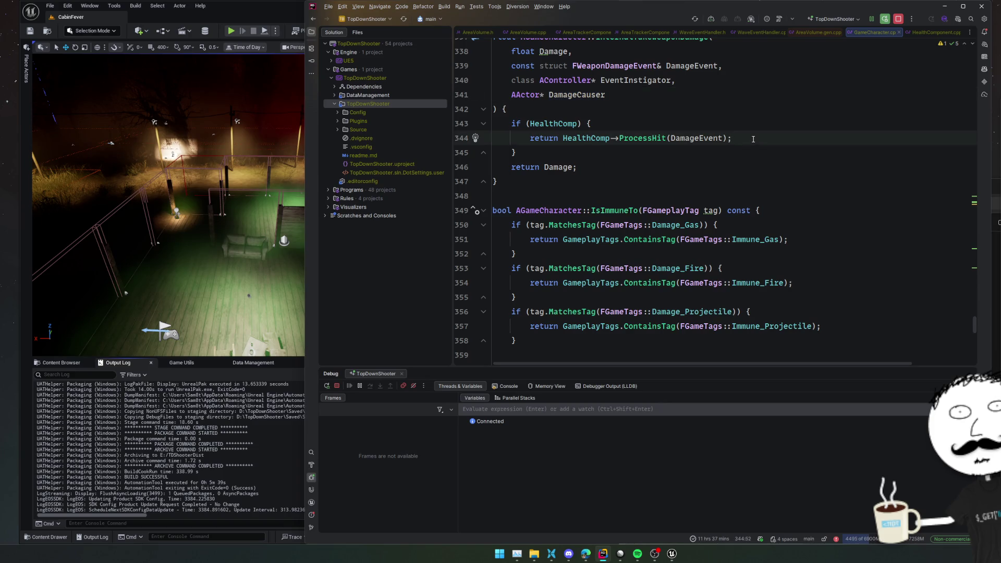
pyautogui.press('shift')
pyautogui.press('shift')
pyautogui.write('DevMenuSave')
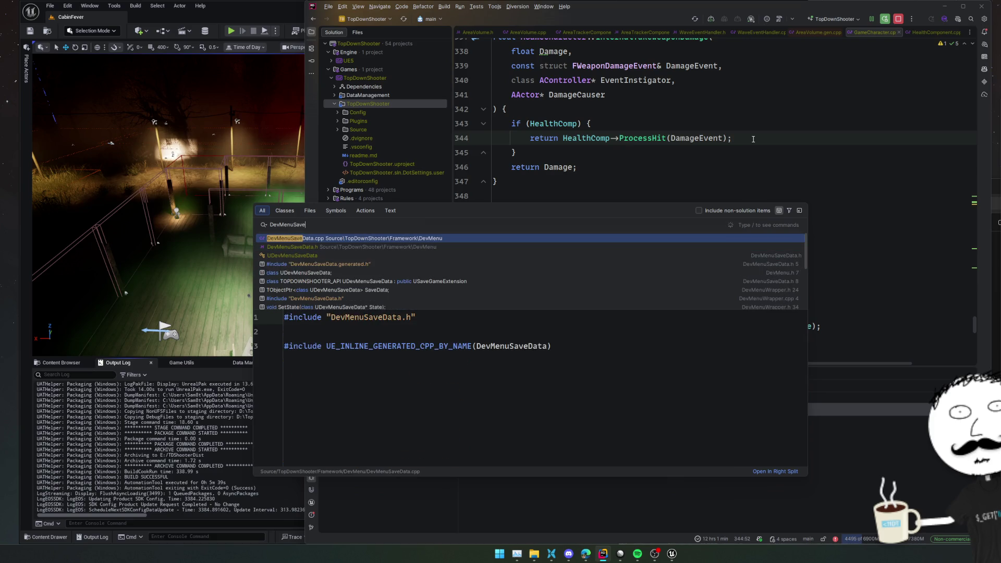
# Step: Open DevMenuSaveData.h and change the bIsOpen default from true to false
pyautogui.press('Return')
pyautogui.click(589, 53)
pyautogui.keyDown('ctrl'); pyautogui.click(583, 45); pyautogui.keyUp('ctrl')
pyautogui.scroll(-3, 895, 179)
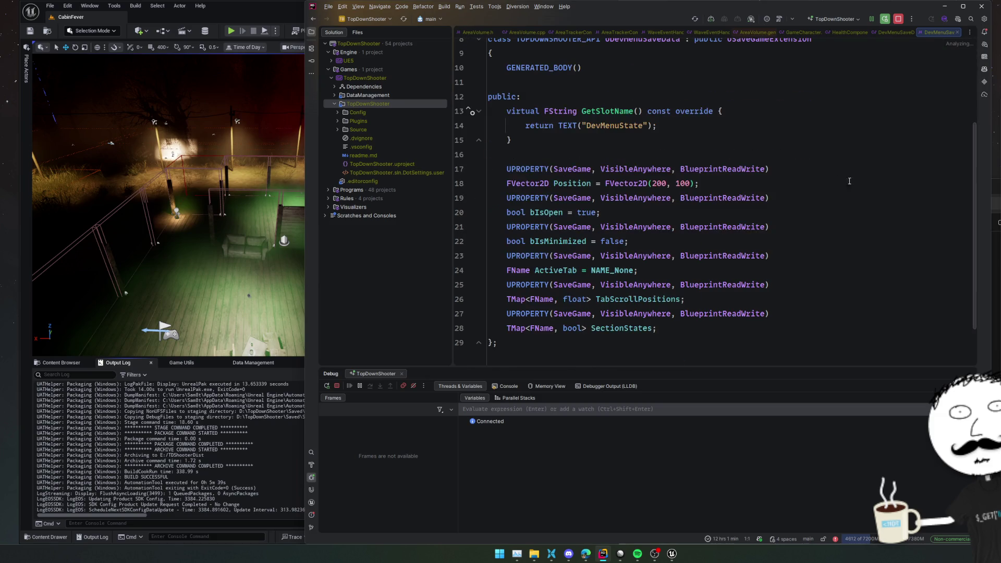
pyautogui.doubleClick(587, 212)
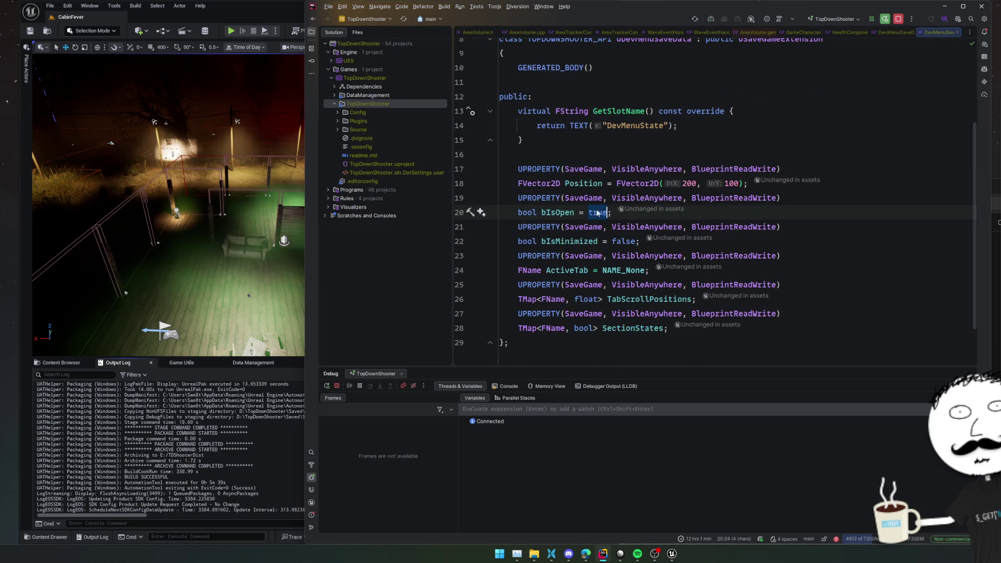
pyautogui.write('fals')
pyautogui.press('Return')
# Step: Delete the bIsMinimized UPROPERTY and its leftover blank line from DevMenuSaveData
pyautogui.click(565, 240)
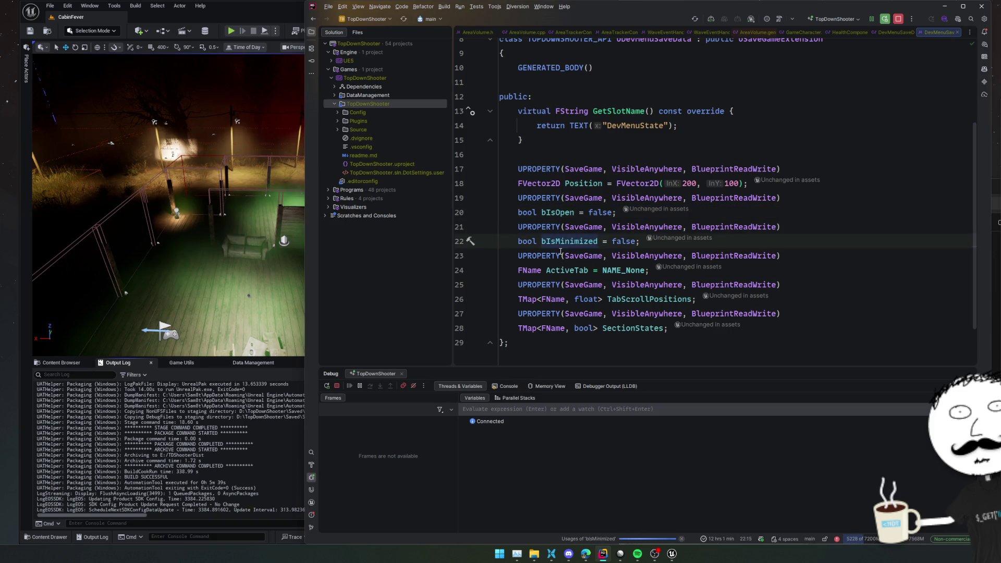
pyautogui.tripleClick(589, 240)
pyautogui.hotkey('shift', 'Up')
pyautogui.press('BackSpace')
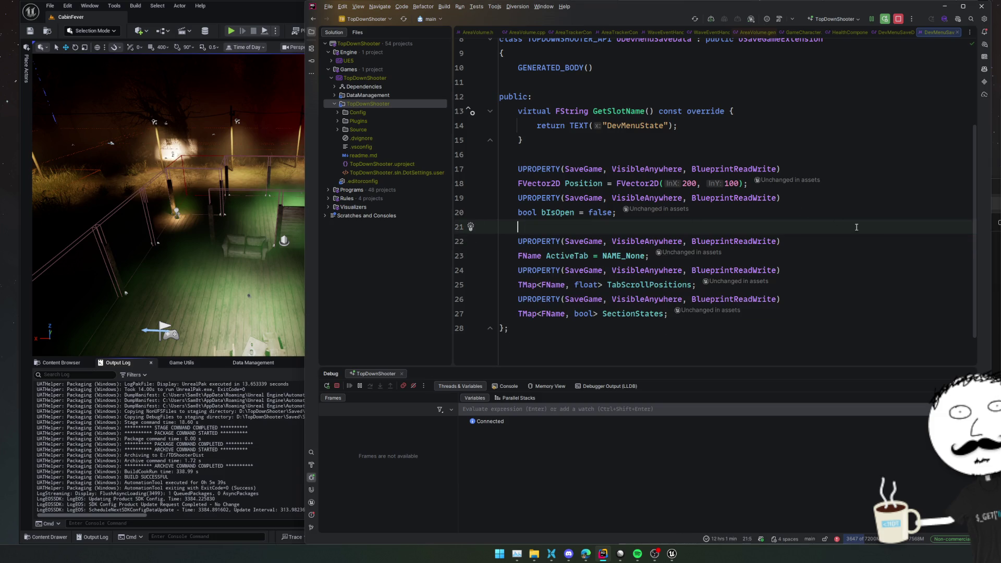
pyautogui.scroll(2, 842, 216)
pyautogui.press('BackSpace')
pyautogui.click(861, 197)
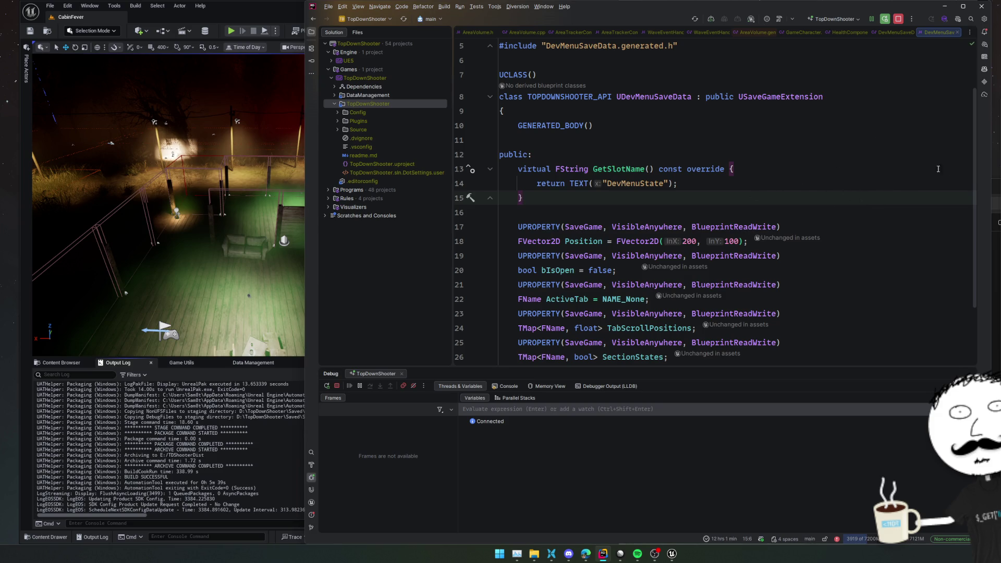
pyautogui.press('Down')
pyautogui.press('Down')
pyautogui.press('Down')
pyautogui.press('End')
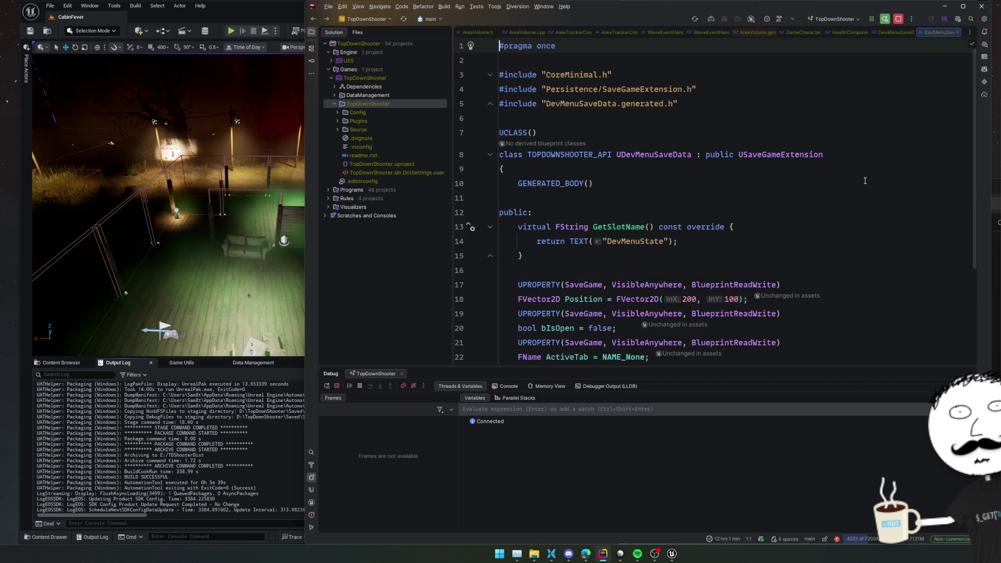
# Step: Switch to Unreal Editor and open the BP_GamePlayerState blueprint via asset search
pyautogui.click(245, 430)
pyautogui.hotkey('ctrl', 'p')
pyautogui.write('GamePlay')
pyautogui.press('Return')
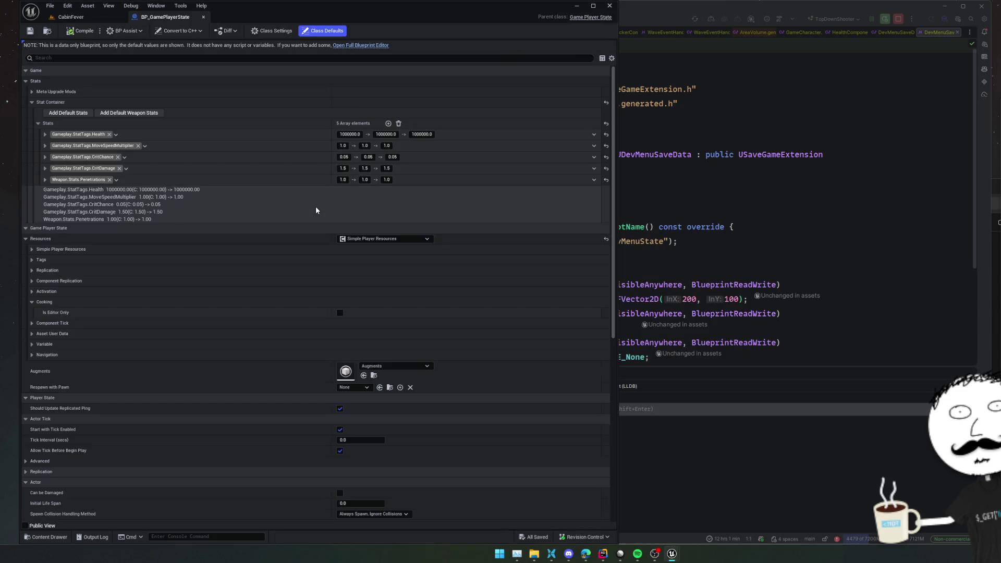
# Step: Set all three Health stat values to 100 in BP_GamePlayerState and save
pyautogui.click(349, 134)
pyautogui.write('100')
pyautogui.press('Tab')
pyautogui.write('100')
pyautogui.press('Tab')
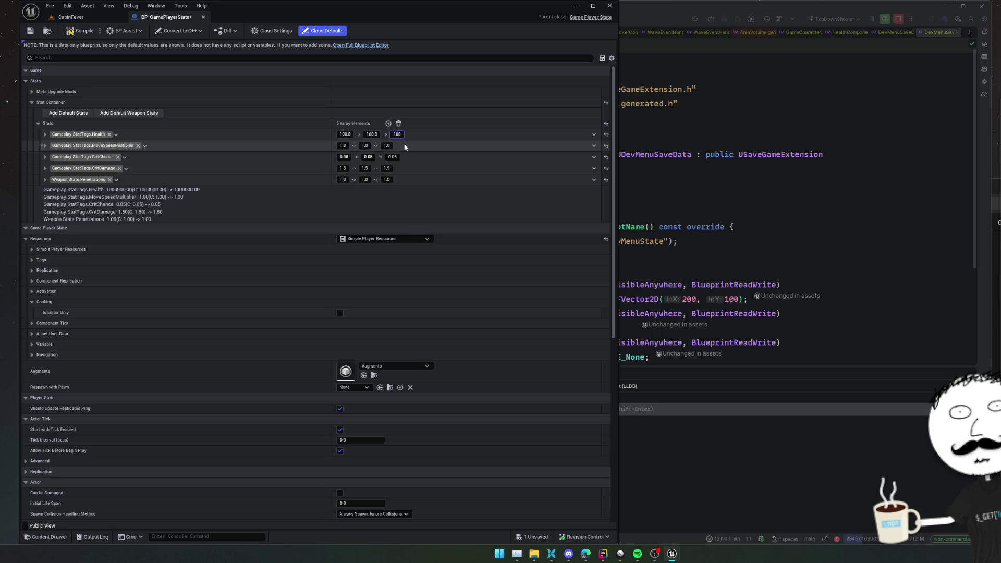
pyautogui.press('Return')
pyautogui.hotkey('ctrl', 's')
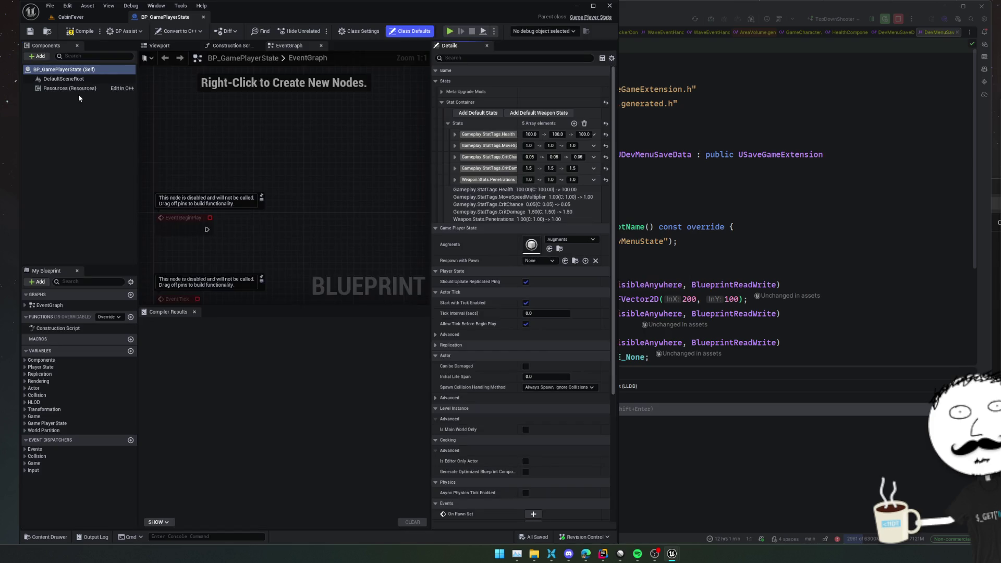
# Step: Disable the starting Currency resource on the Resources component, compile, and return to the CabinFever level
pyautogui.click(73, 91)
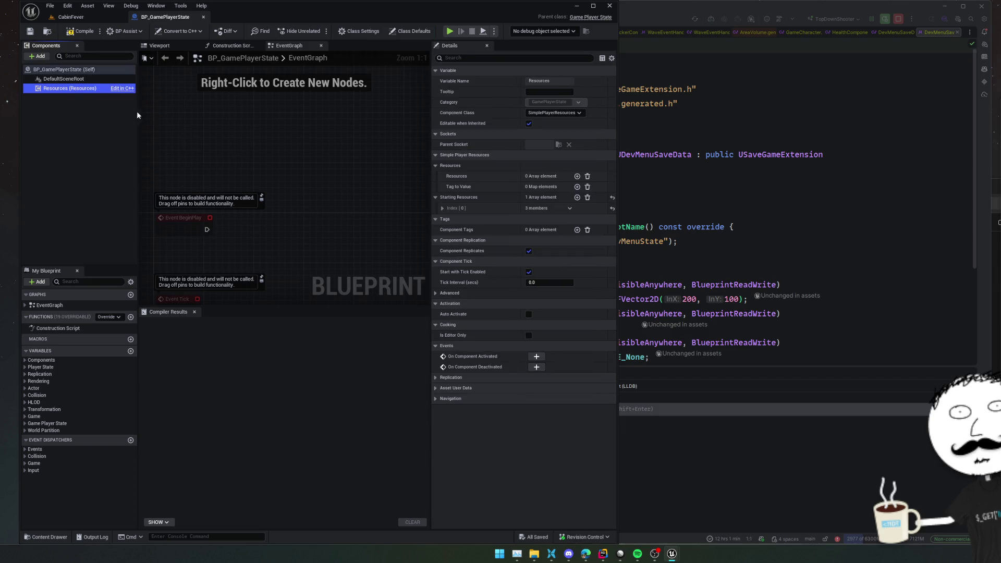
pyautogui.click(443, 208)
pyautogui.click(528, 220)
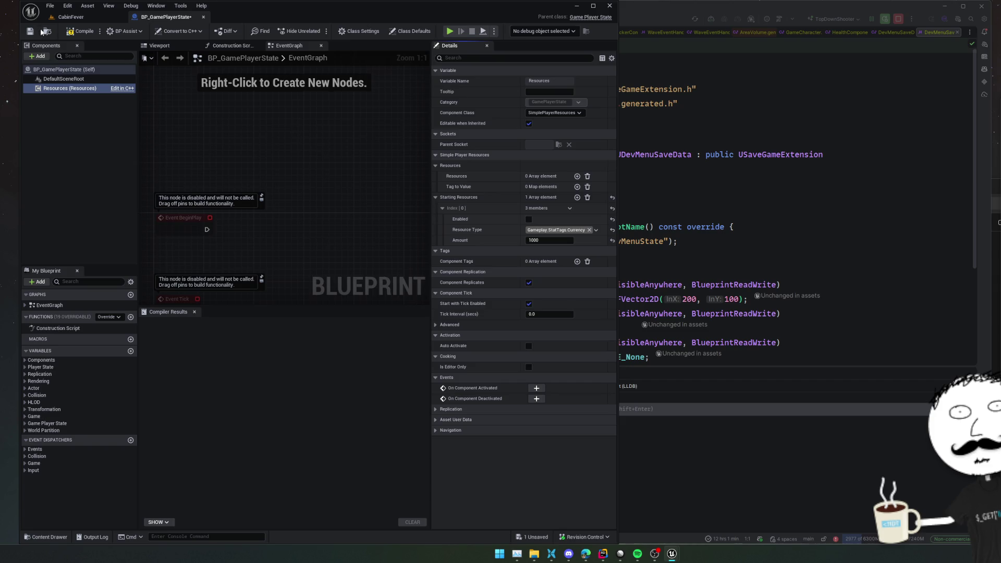
pyautogui.click(81, 31)
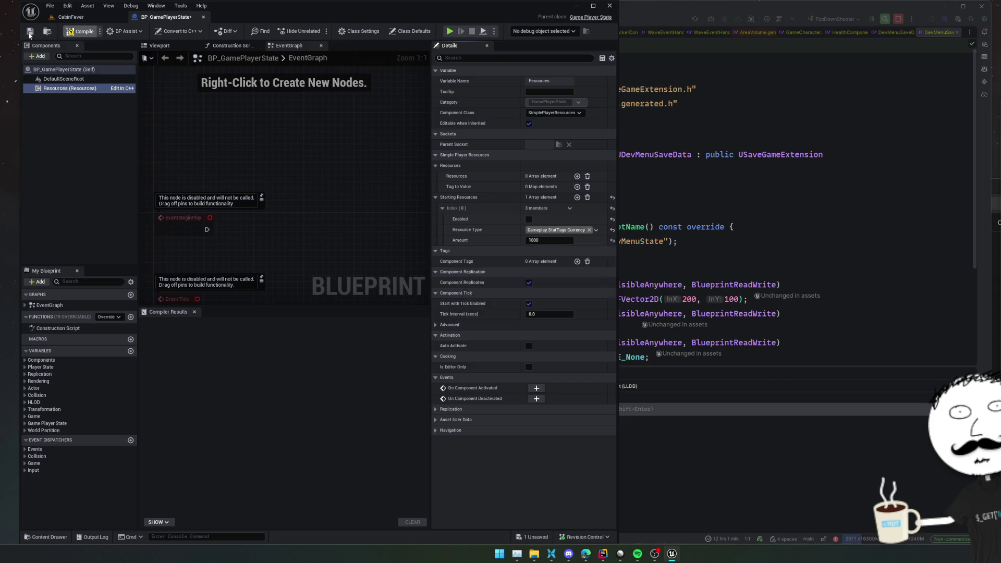
pyautogui.click(72, 18)
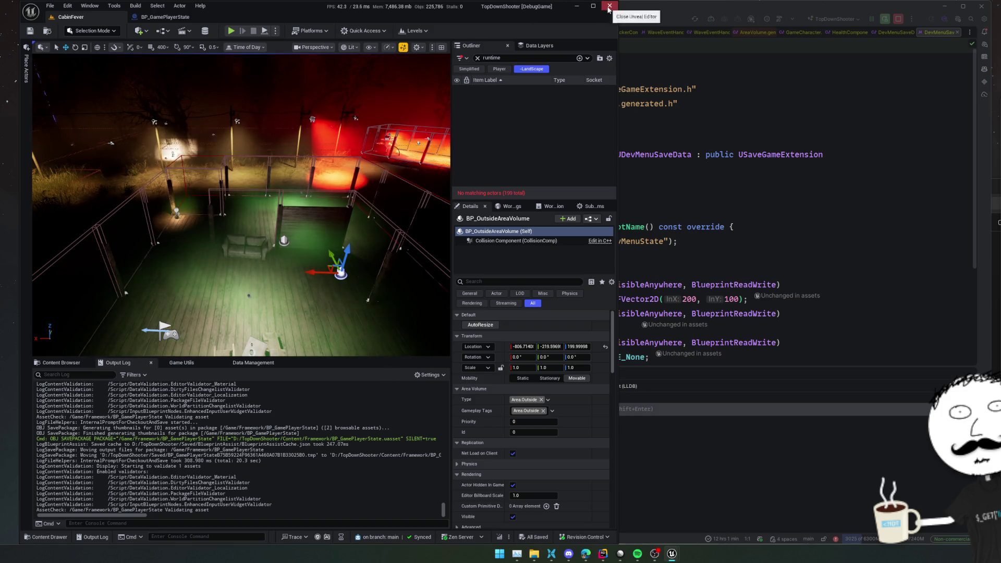
# Step: Stop the Rider debug session, continue past the ModuleManager shutdown assertion and close its source file
pyautogui.click(819, 163)
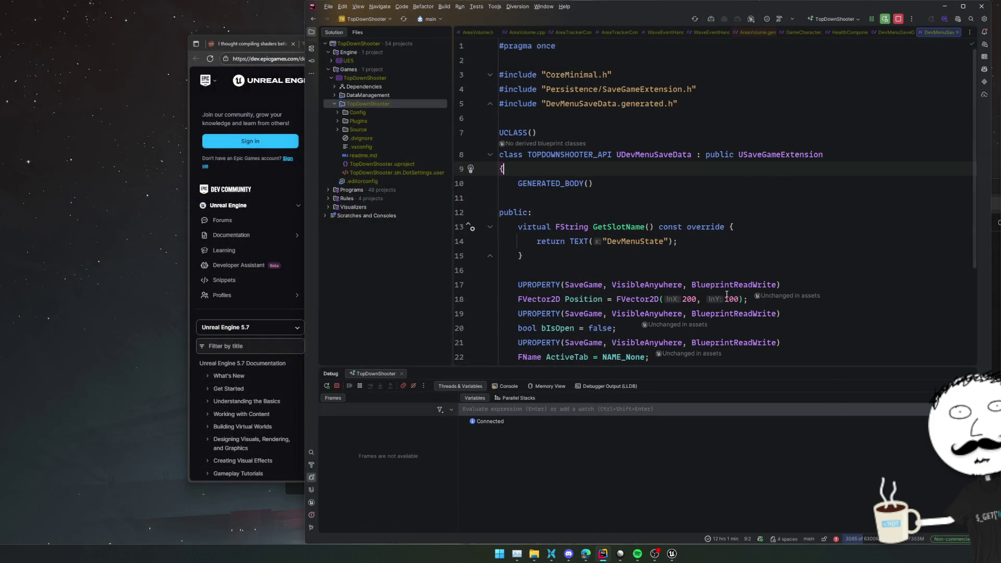
pyautogui.click(688, 270)
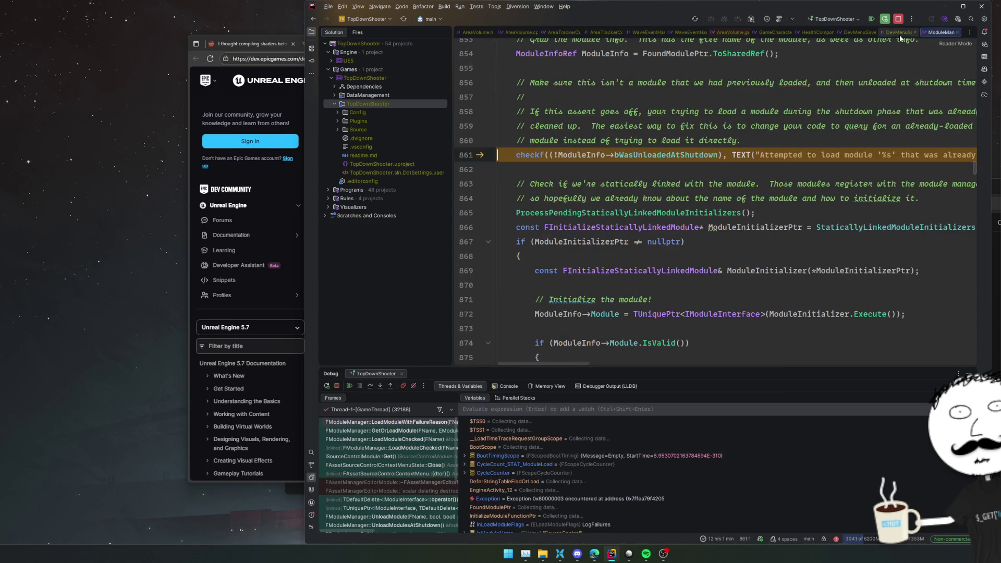
pyautogui.click(351, 387)
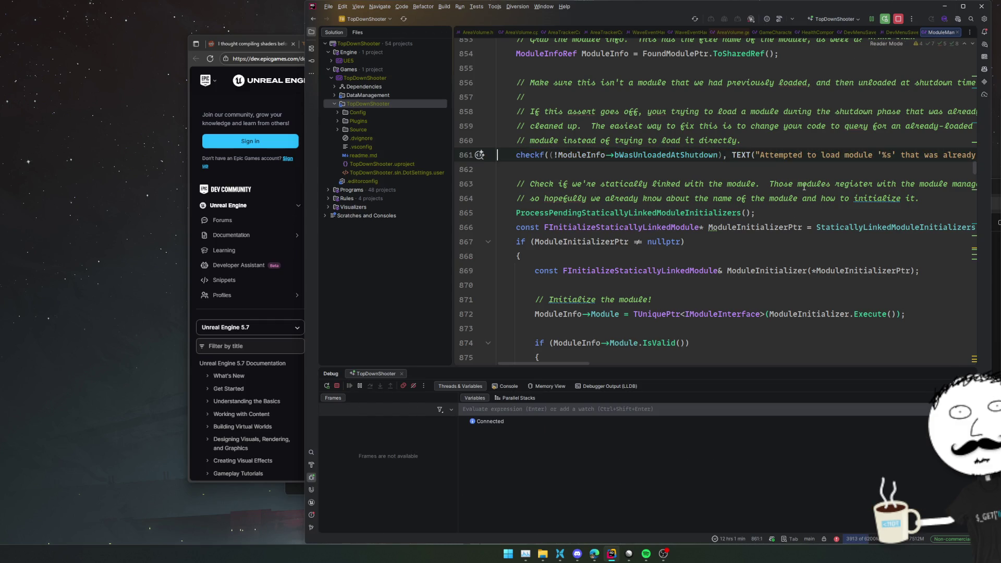
pyautogui.middleClick(927, 32)
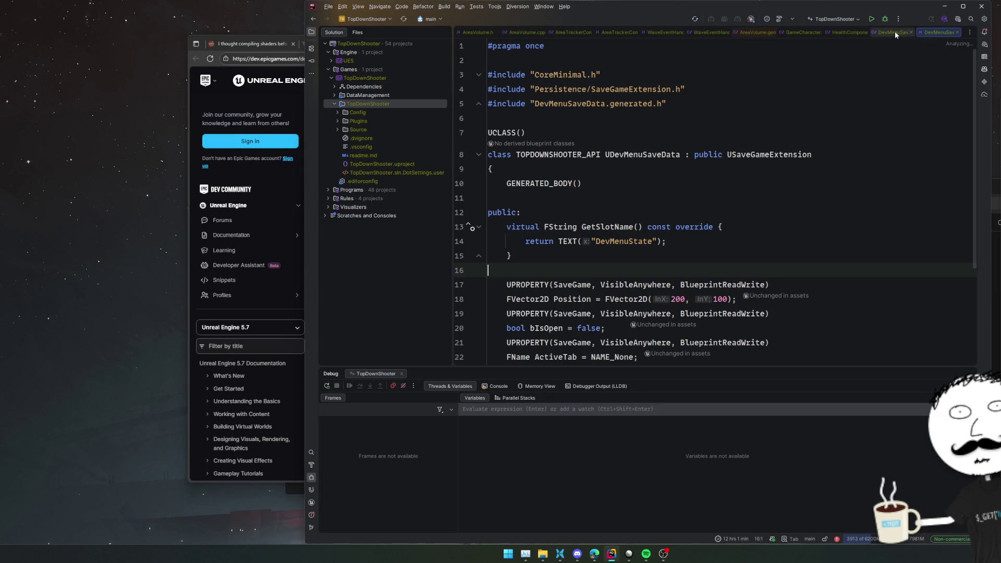
pyautogui.click(230, 104)
pyautogui.scroll(-3, 461, 123)
pyautogui.scroll(-2, 461, 123)
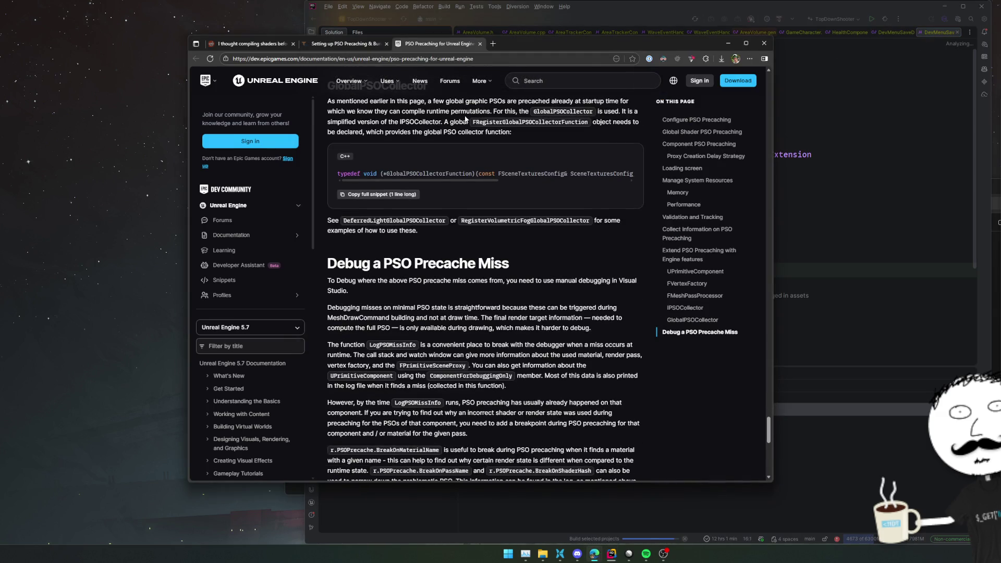
pyautogui.scroll(-5, 463, 120)
pyautogui.scroll(-5, 467, 115)
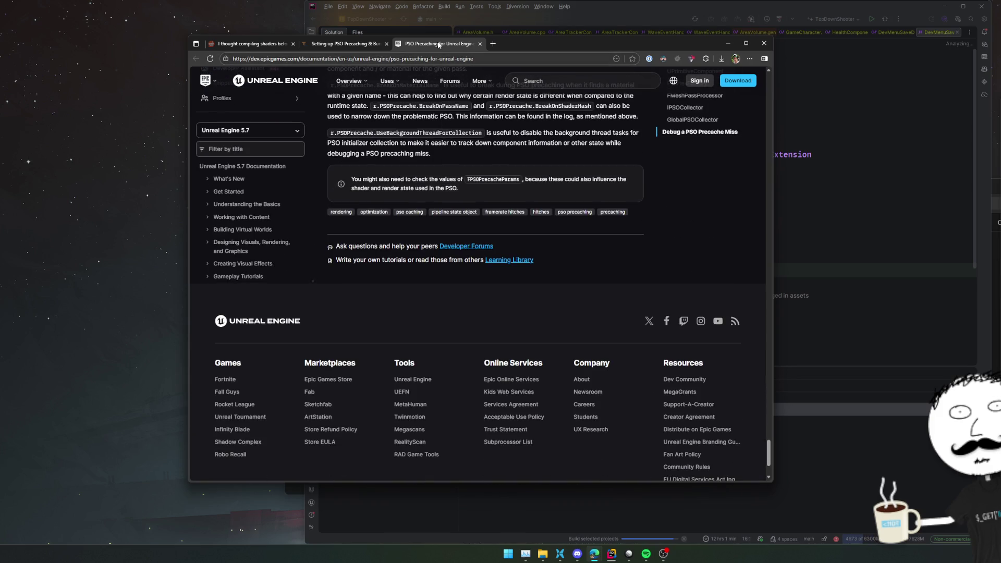
# Step: Close both PSO docs tabs and open the Fab Shader Compilation Screen plugin listing from the Reddit thread
pyautogui.middleClick(438, 44)
pyautogui.middleClick(363, 45)
pyautogui.scroll(-3, 485, 128)
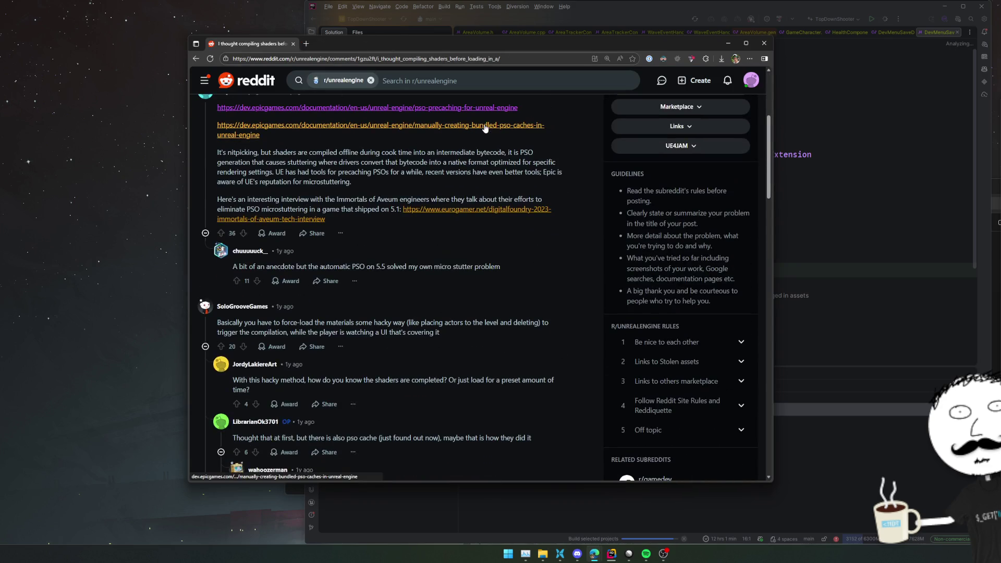
pyautogui.scroll(-2, 484, 128)
pyautogui.scroll(-1, 596, 190)
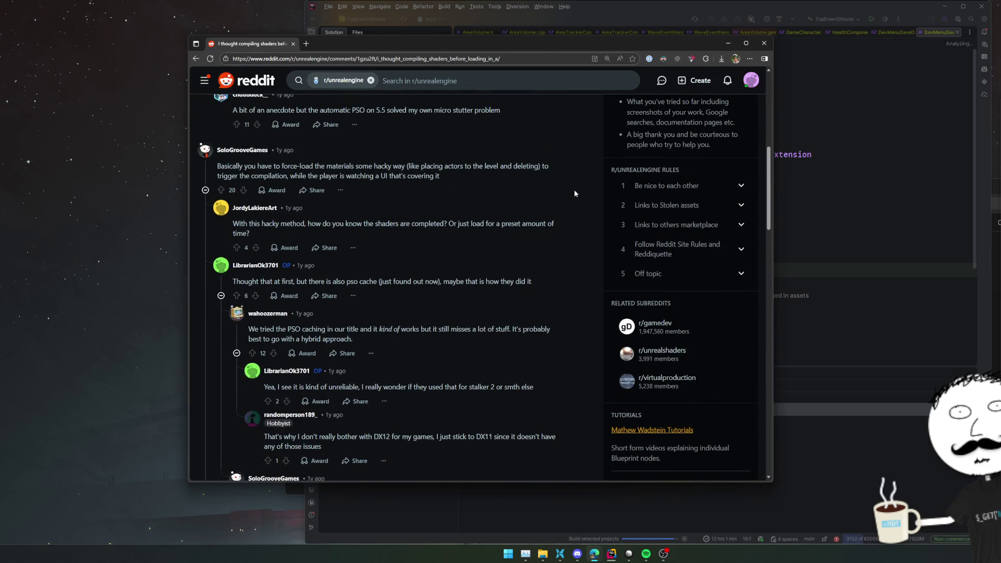
pyautogui.scroll(-1, 581, 206)
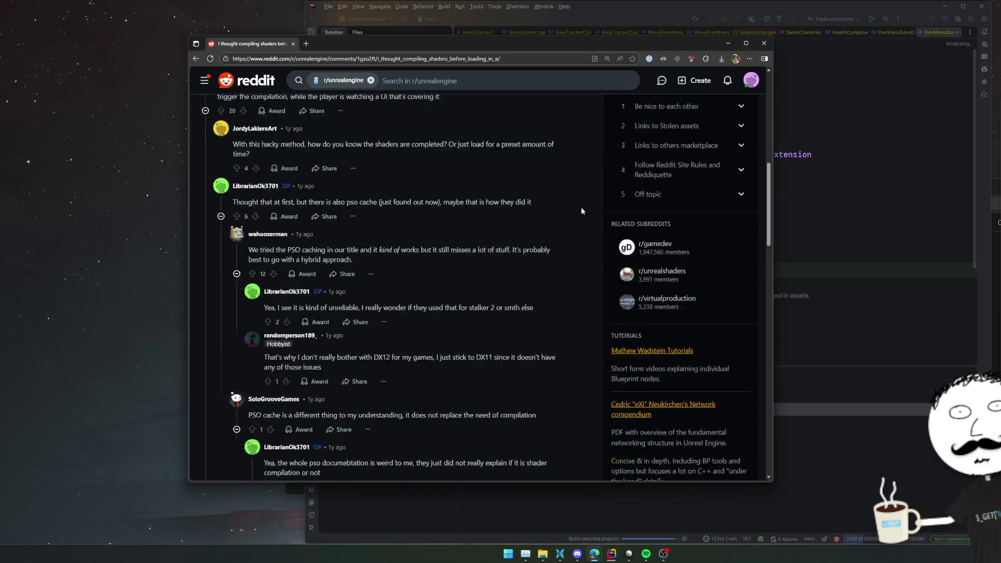
pyautogui.scroll(-2, 581, 206)
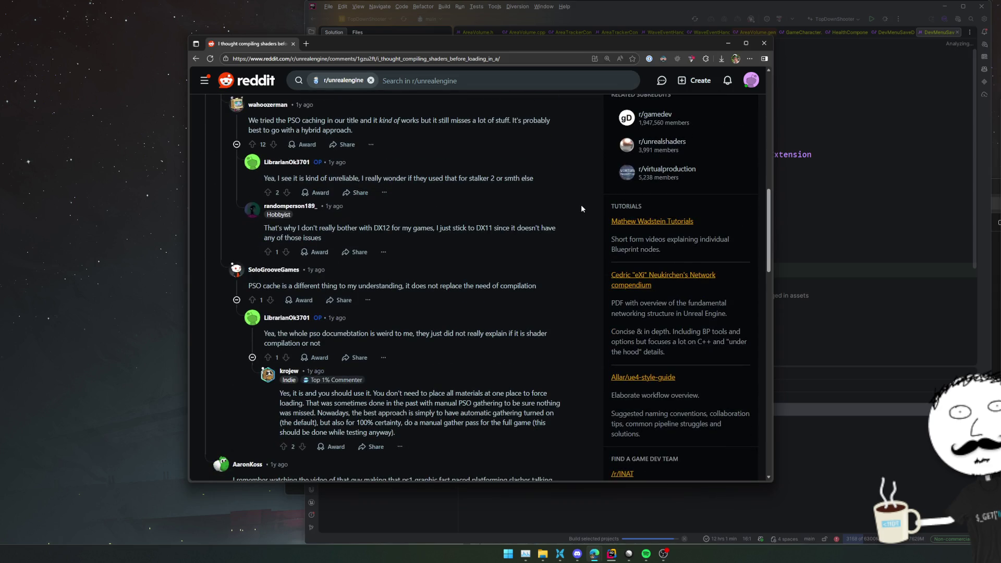
pyautogui.scroll(-1, 581, 205)
pyautogui.scroll(-1, 581, 205)
pyautogui.scroll(-2, 581, 204)
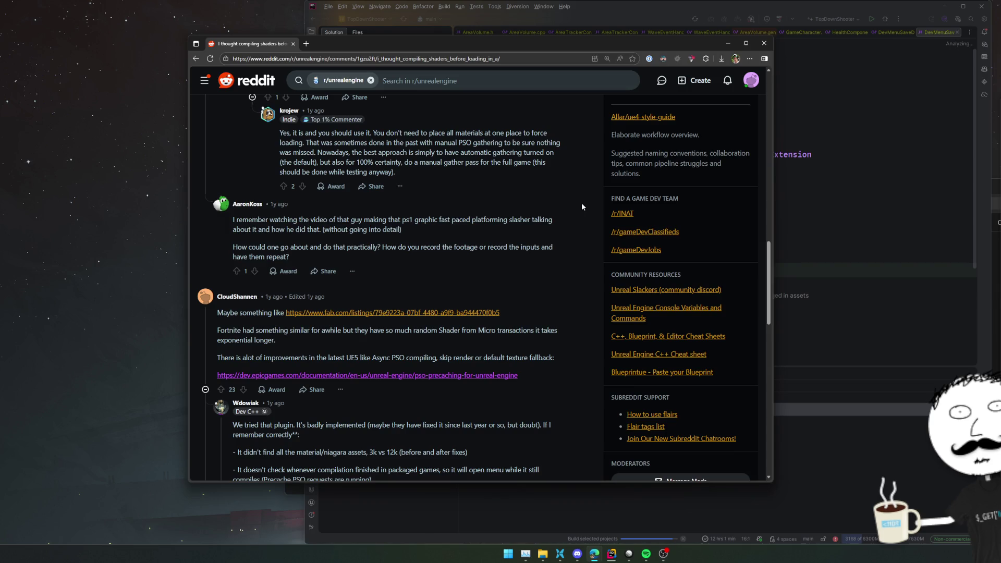
pyautogui.scroll(-2, 580, 202)
pyautogui.middleClick(493, 193)
pyautogui.scroll(-3, 562, 207)
pyautogui.scroll(-4, 569, 206)
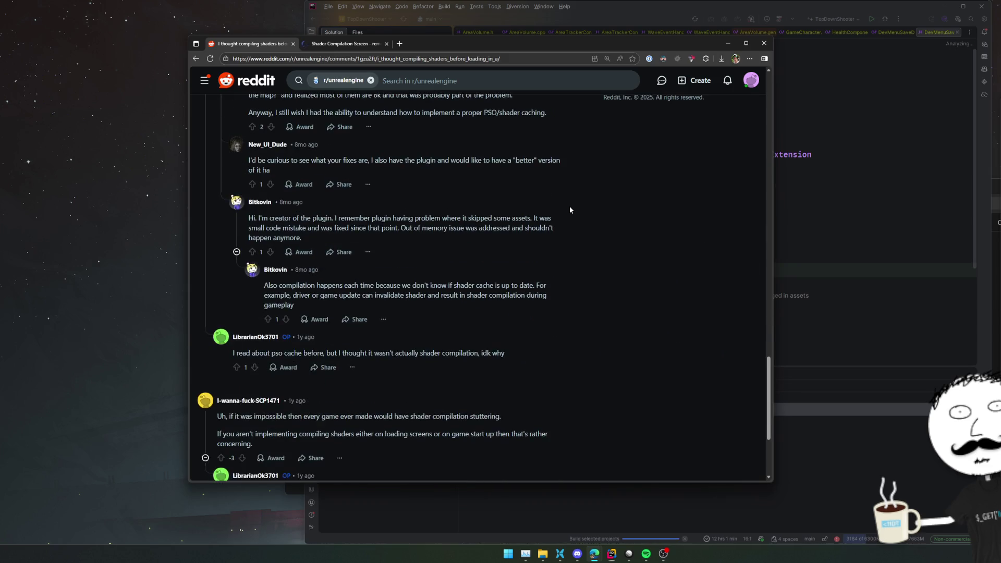
pyautogui.click(344, 43)
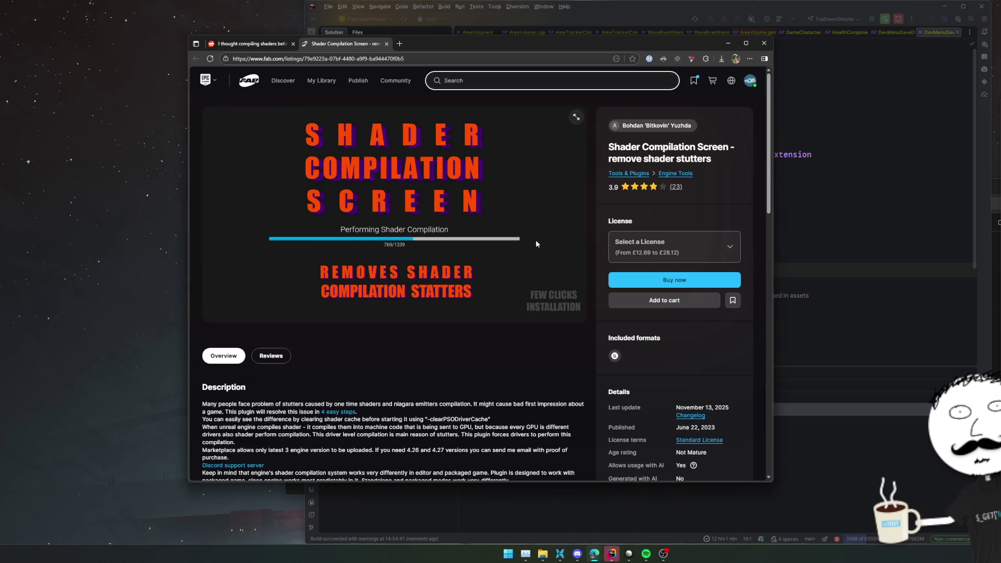
pyautogui.scroll(-3, 535, 240)
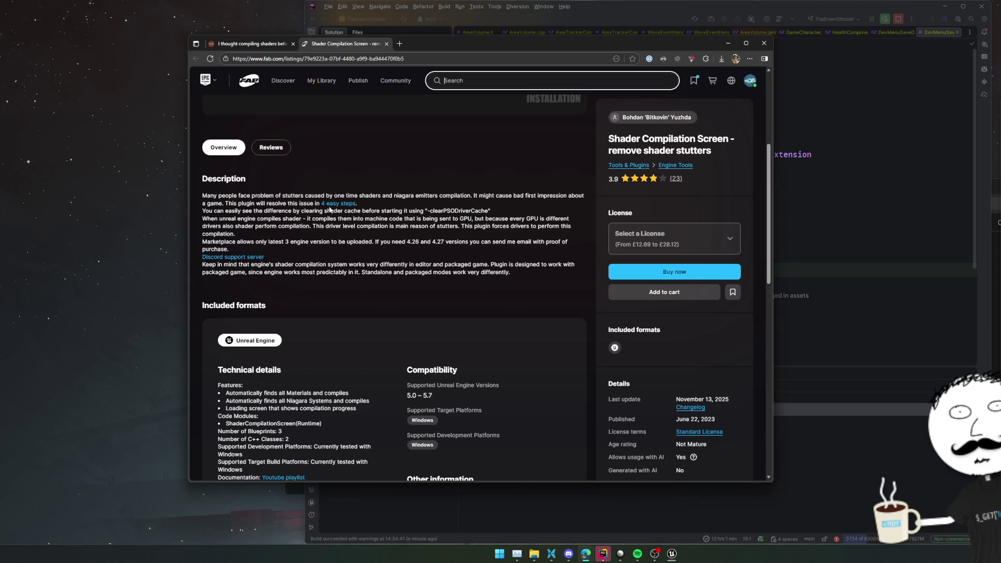
# Step: Watch the plugin's YouTube setup video, then close it and return to the Fab listing
pyautogui.click(334, 203)
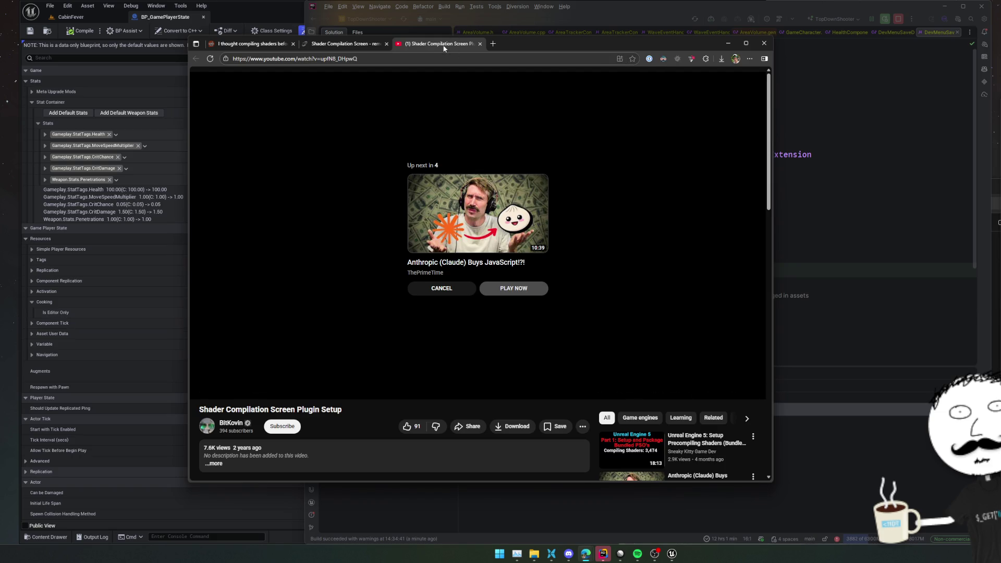
pyautogui.click(479, 43)
pyautogui.scroll(-2, 523, 255)
pyautogui.scroll(-3, 523, 255)
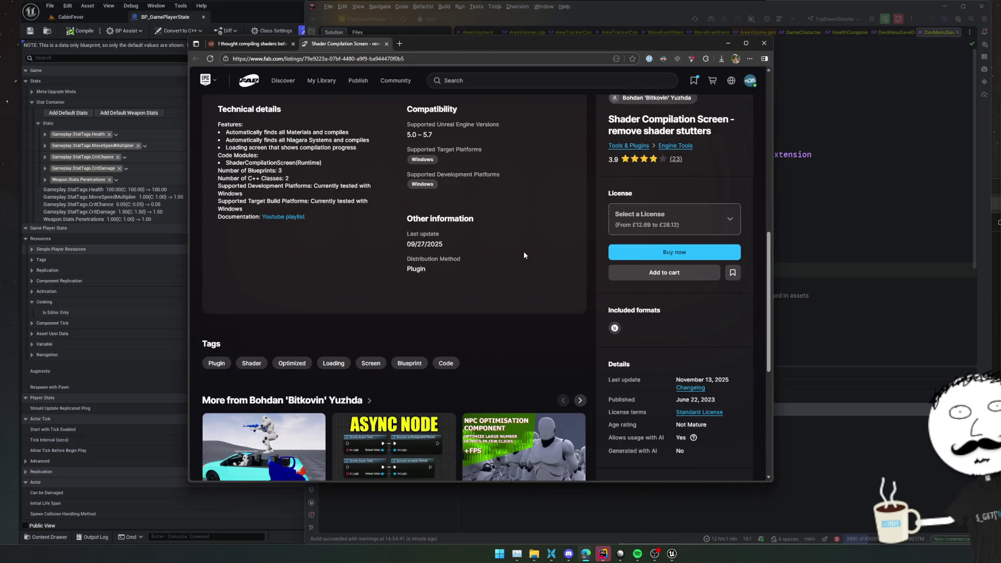
pyautogui.scroll(2, 523, 255)
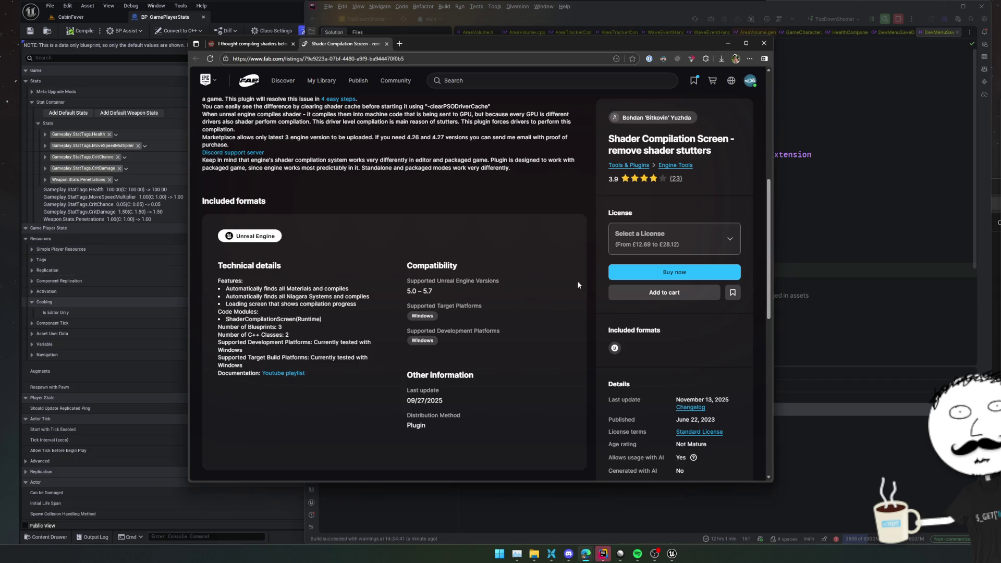
pyautogui.scroll(2, 569, 284)
pyautogui.scroll(3, 568, 281)
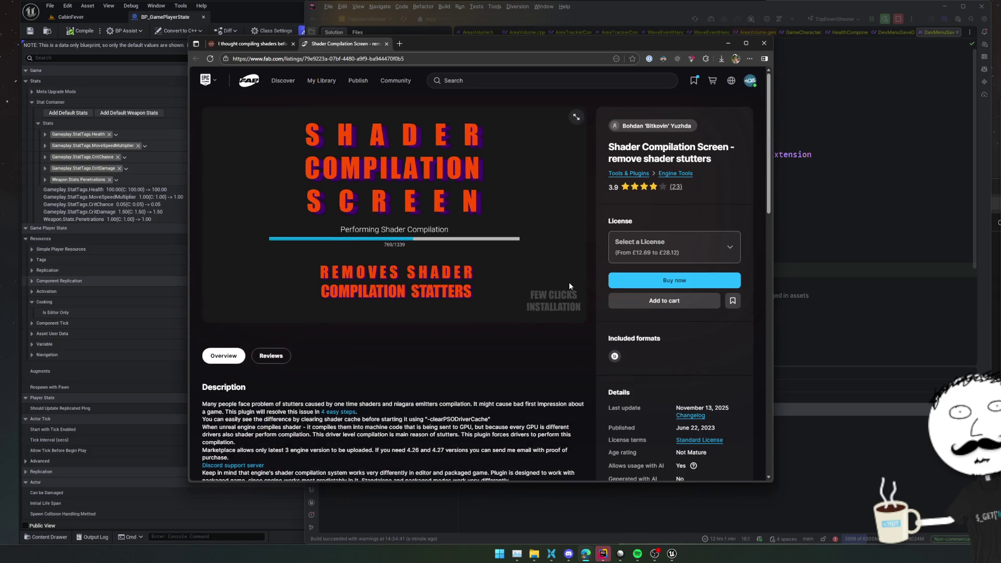
pyautogui.scroll(-10, 568, 282)
pyautogui.scroll(2, 569, 282)
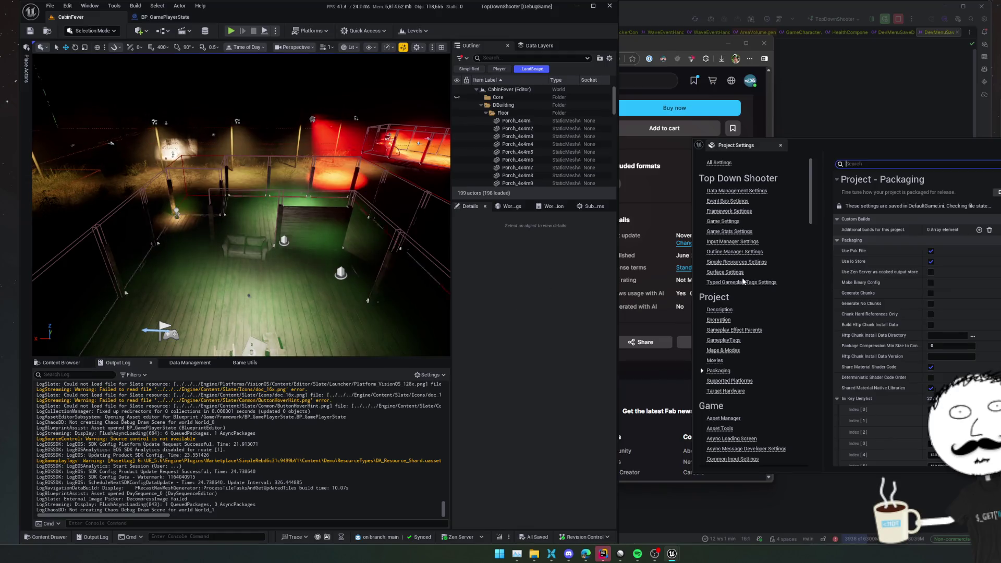
pyautogui.moveTo(900, 149); pyautogui.dragTo(802, 153)
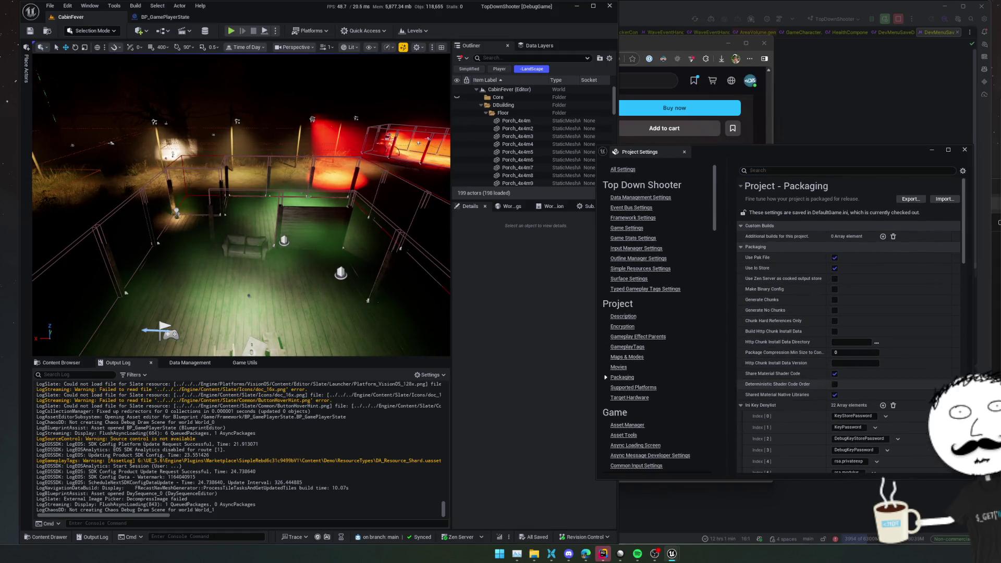
pyautogui.scroll(-3, 763, 313)
pyautogui.scroll(-1, 761, 313)
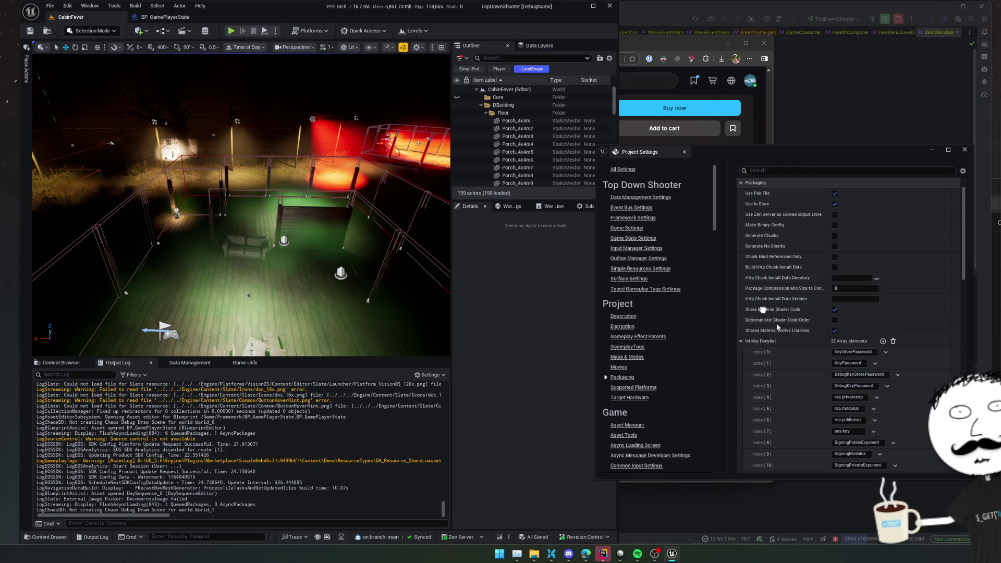
pyautogui.scroll(-5, 757, 234)
pyautogui.scroll(-2, 756, 196)
pyautogui.scroll(-2, 755, 265)
pyautogui.scroll(-1, 753, 347)
pyautogui.scroll(-1, 753, 347)
pyautogui.scroll(-1, 762, 368)
pyautogui.scroll(-1, 770, 384)
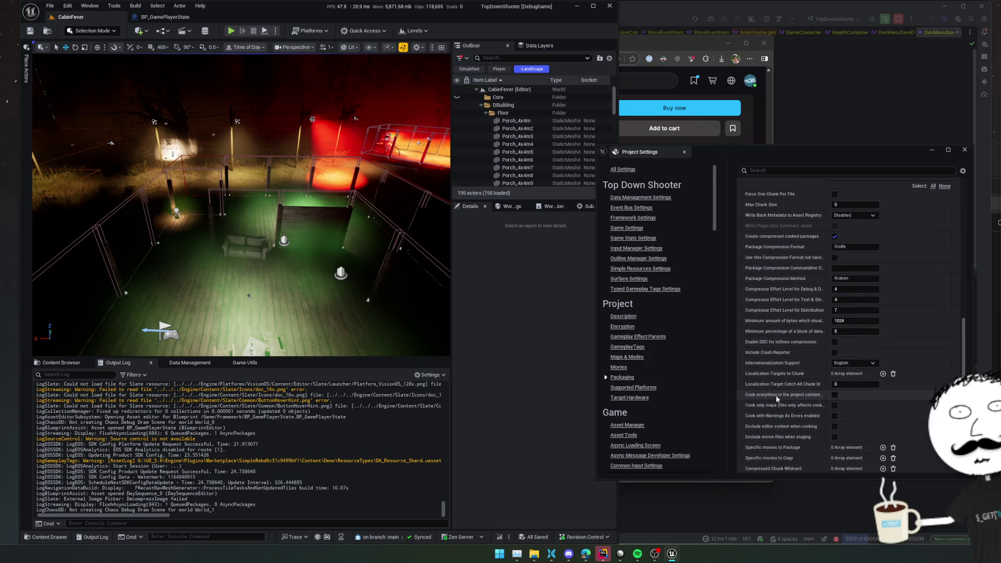
pyautogui.scroll(-1, 769, 387)
pyautogui.scroll(-1, 766, 379)
pyautogui.scroll(-1, 763, 369)
pyautogui.scroll(-1, 763, 368)
pyautogui.scroll(-1, 755, 336)
pyautogui.scroll(-1, 745, 304)
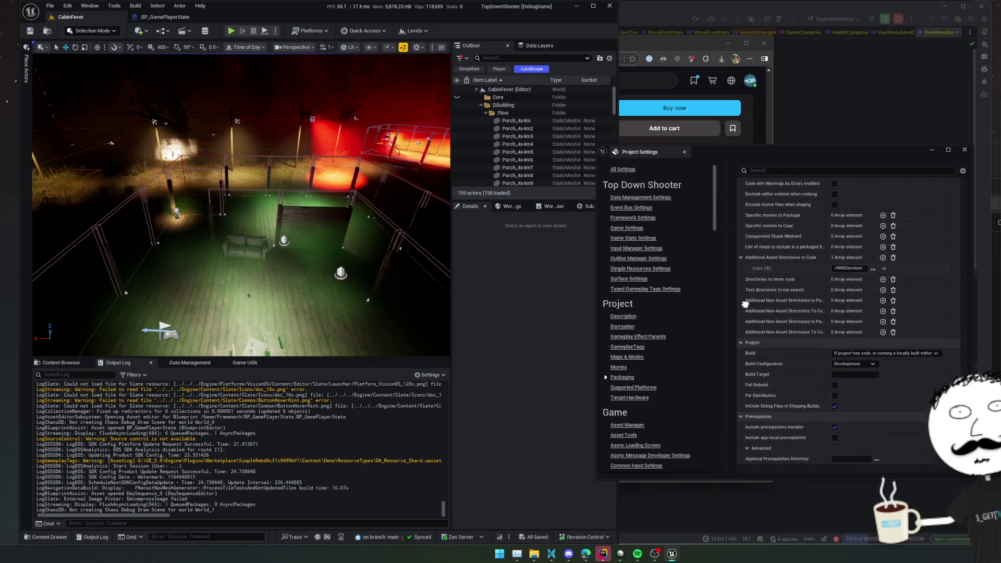
pyautogui.scroll(-1, 745, 303)
pyautogui.scroll(1, 749, 262)
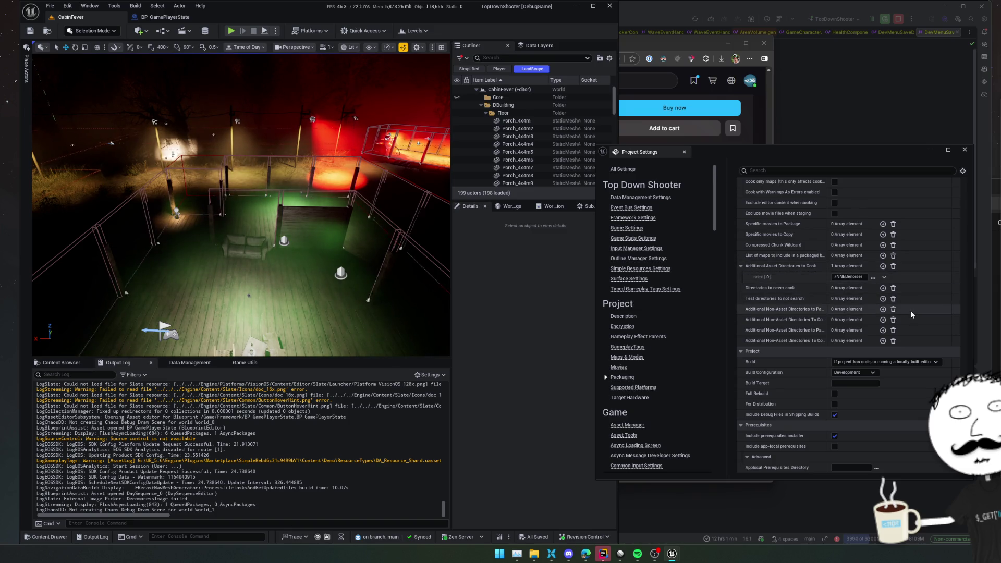
# Step: Close the Project Settings window after reviewing the Packaging options
pyautogui.click(964, 149)
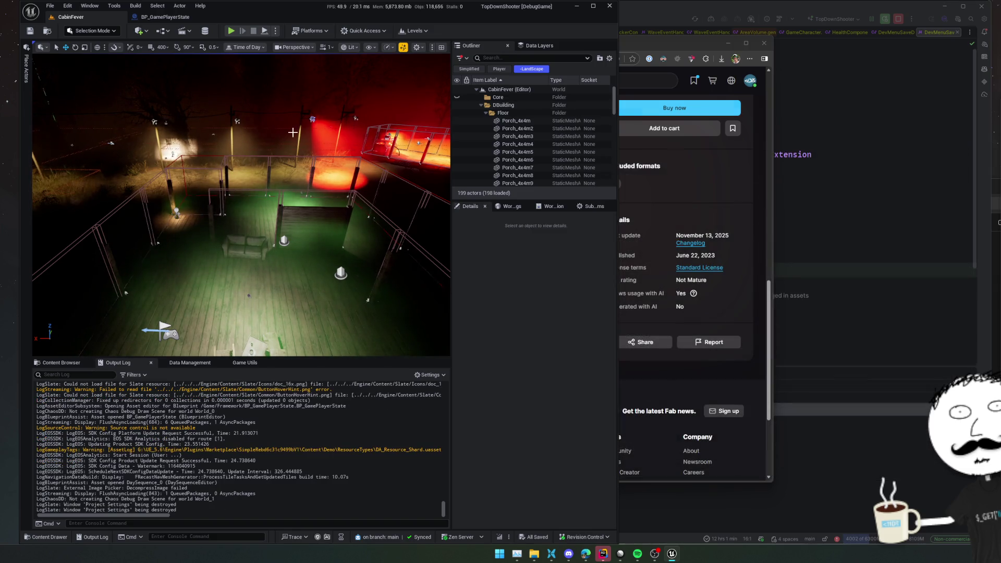
# Step: Package the project for Windows into the E:\TDShooterDist output folder
pyautogui.click(311, 31)
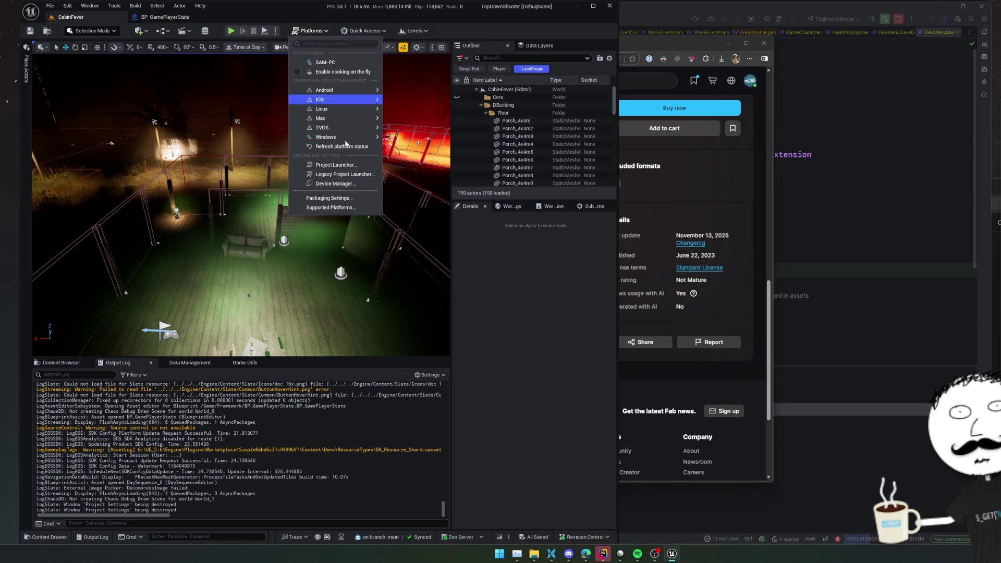
pyautogui.moveTo(326, 137)
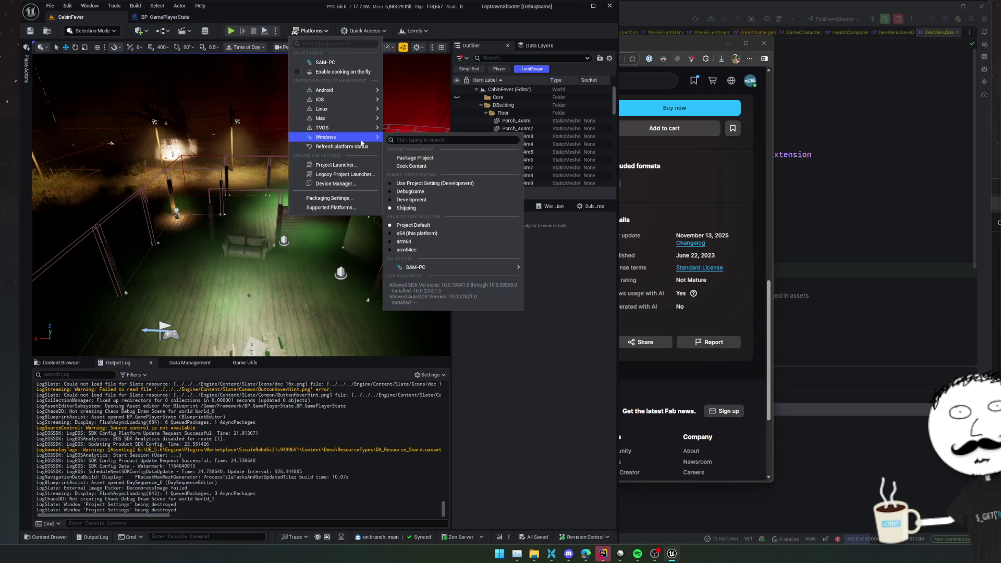
pyautogui.click(426, 159)
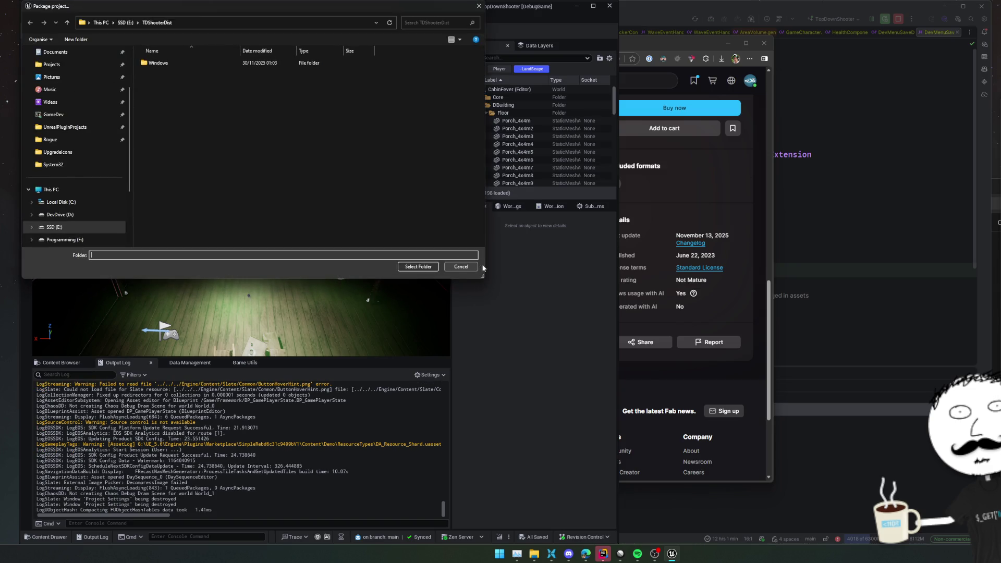
pyautogui.click(410, 268)
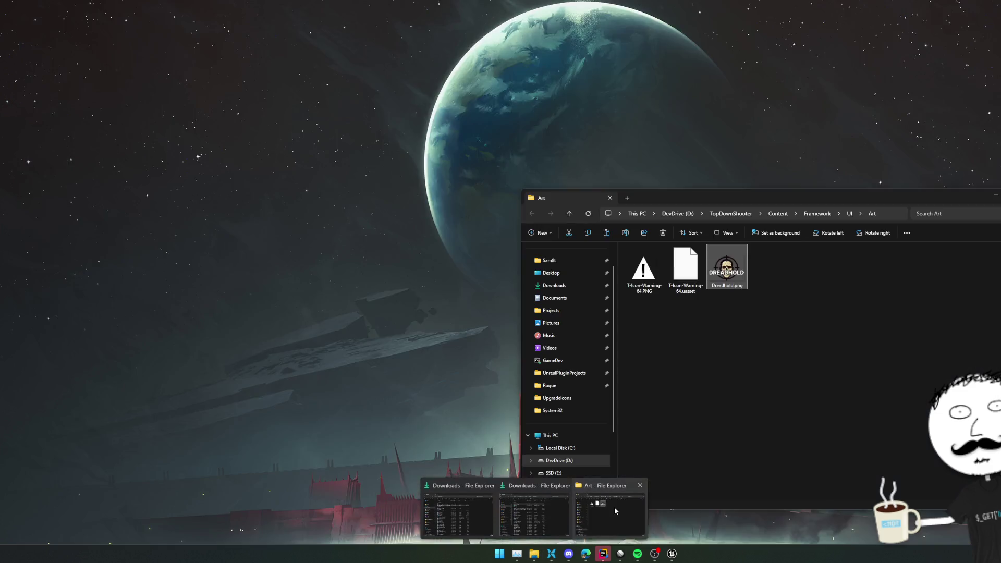
# Step: Launch TopDownShooter.exe from the TDShooterDist\Windows folder and bring the game to the front
pyautogui.moveTo(533, 554)
pyautogui.click(613, 506)
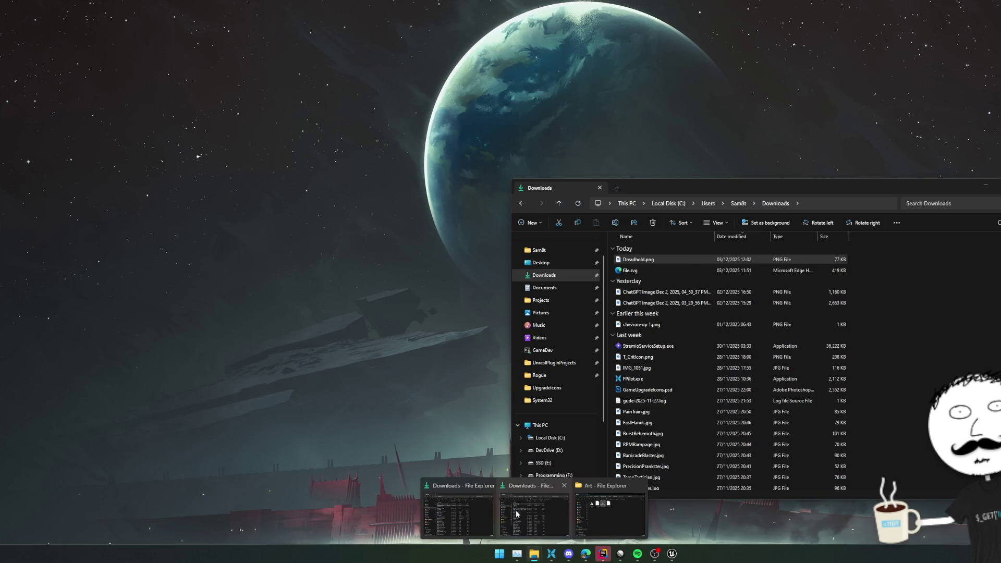
pyautogui.click(516, 514)
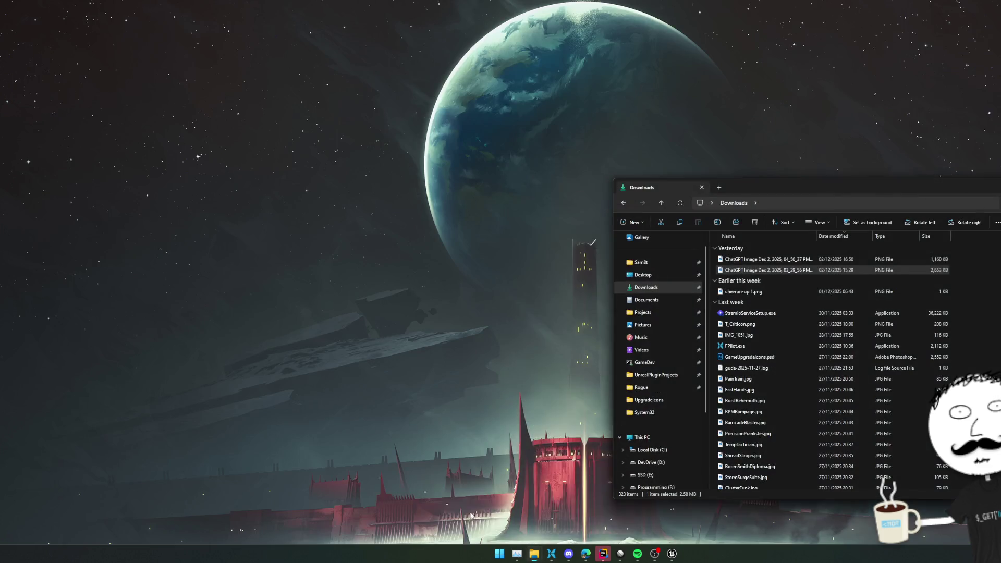
pyautogui.click(552, 553)
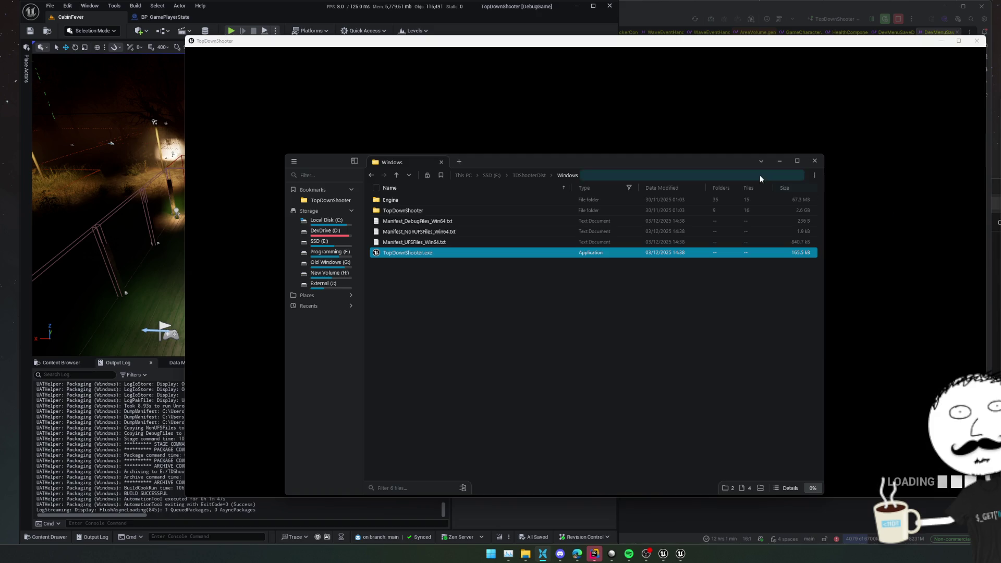
pyautogui.click(778, 160)
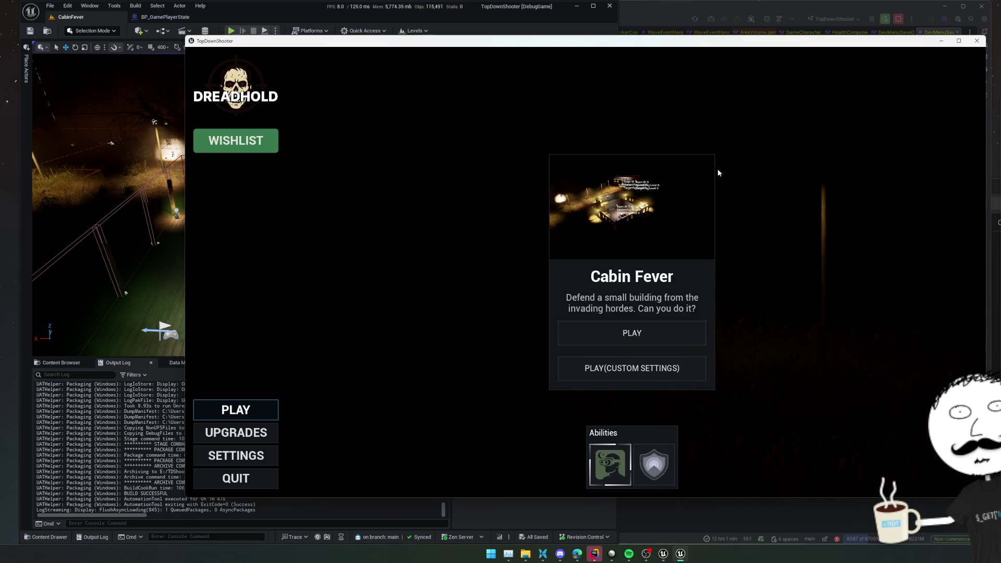
# Step: Start Cabin Fever with custom settings, Difficulty Multiplier raised to 3.0
pyautogui.click(643, 369)
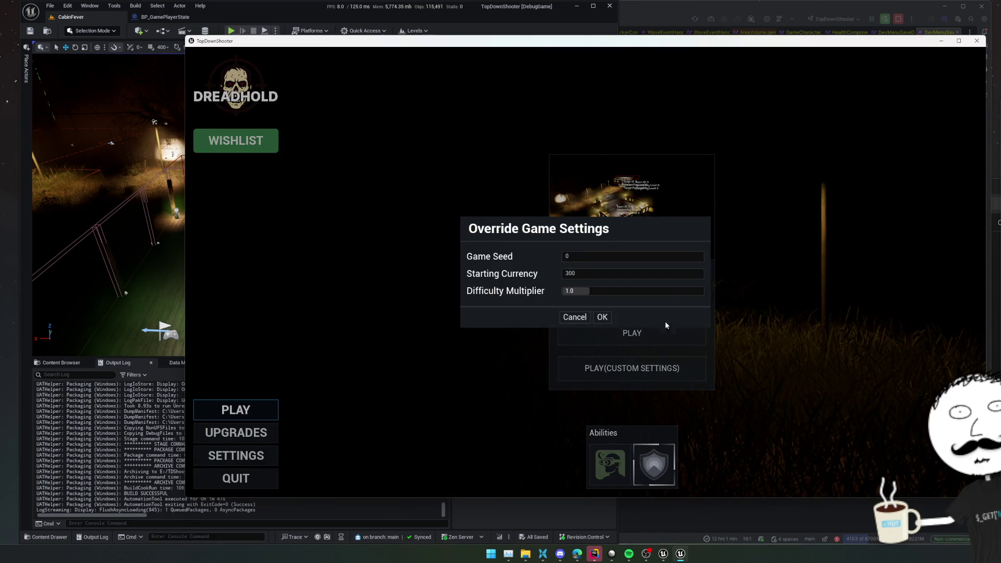
pyautogui.moveTo(594, 290); pyautogui.dragTo(703, 291)
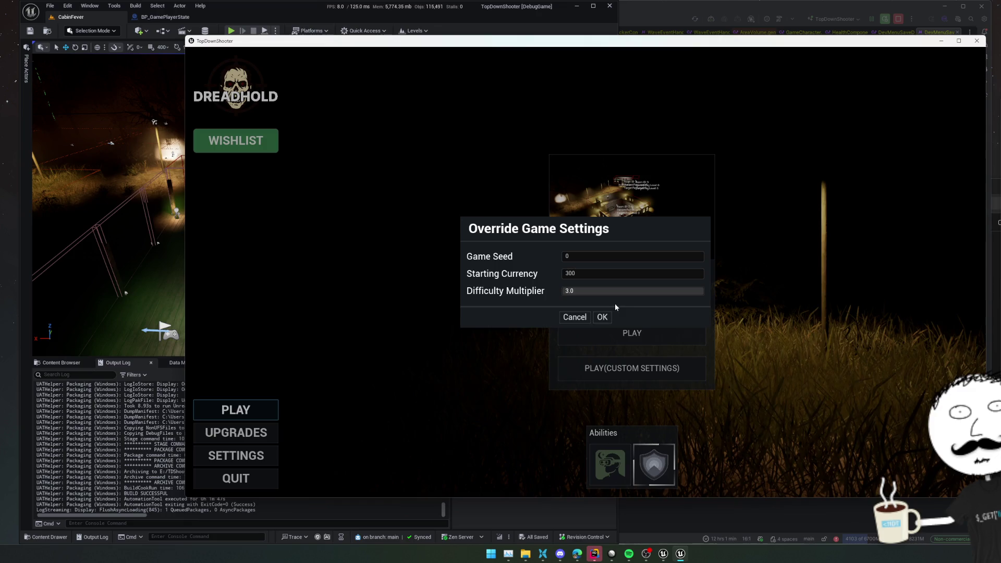
pyautogui.click(601, 317)
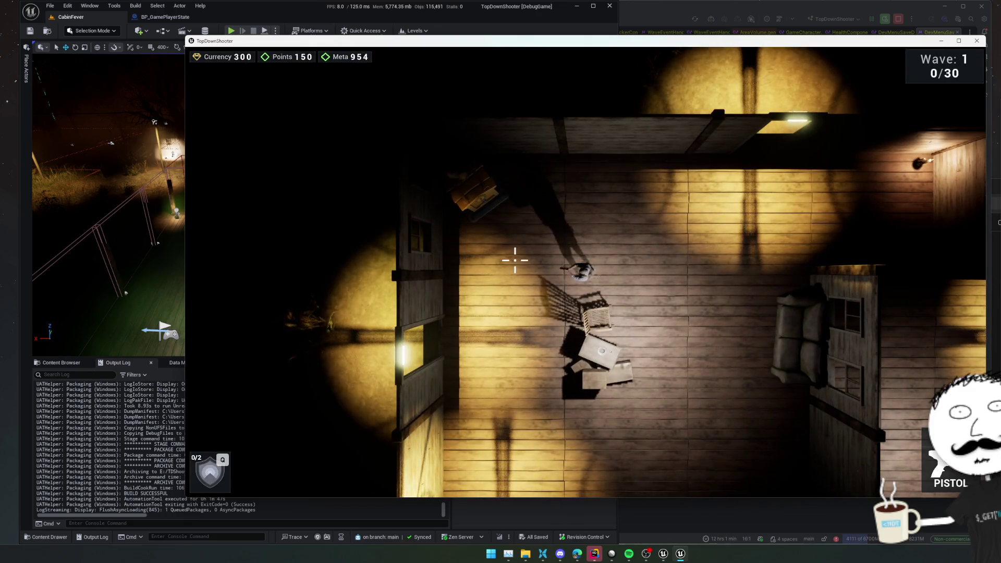
# Step: Walk to the shop spot and bring up the shop's Upgrades page
pyautogui.press('w')
pyautogui.press('a')
pyautogui.press('e')
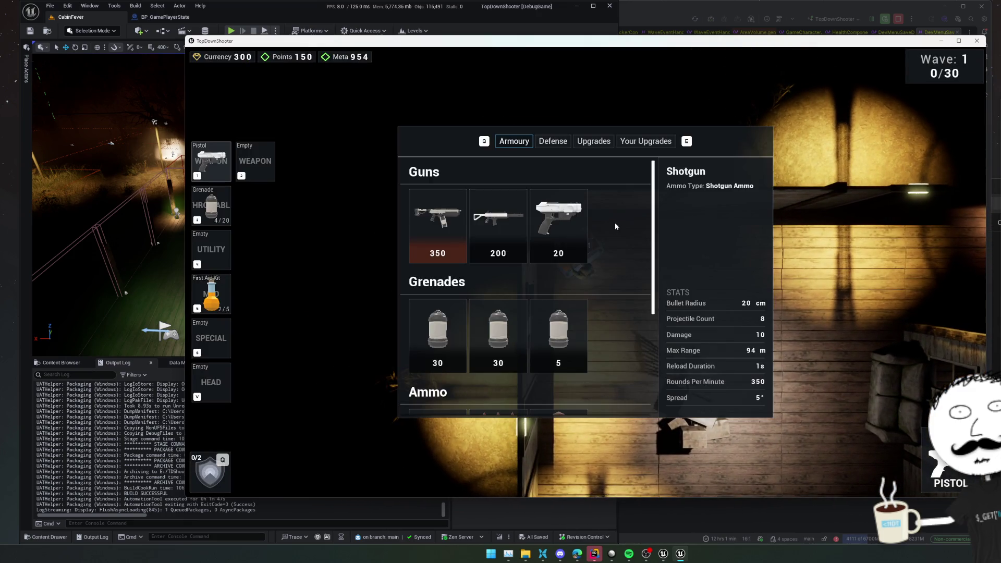
pyautogui.press('e')
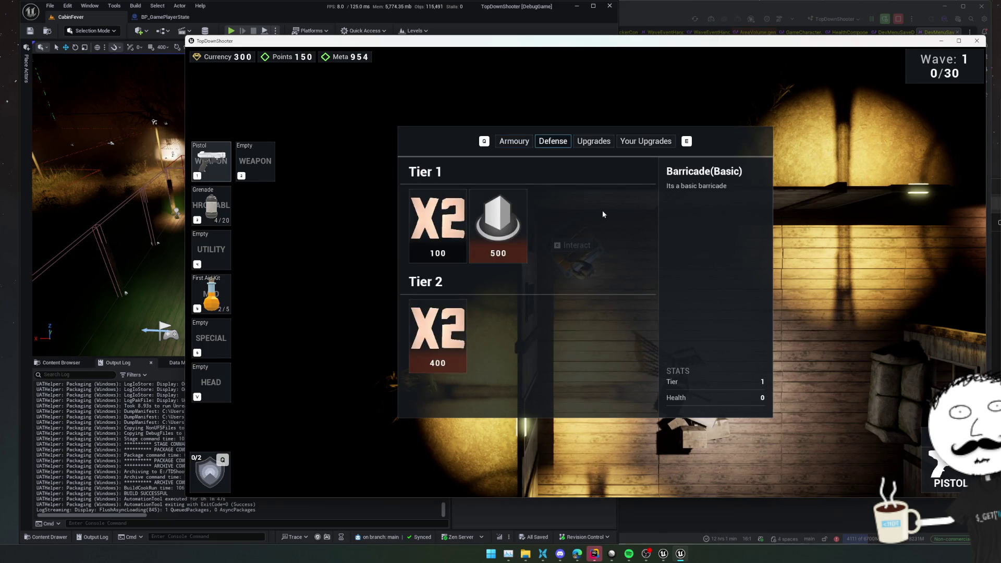
pyautogui.press('e')
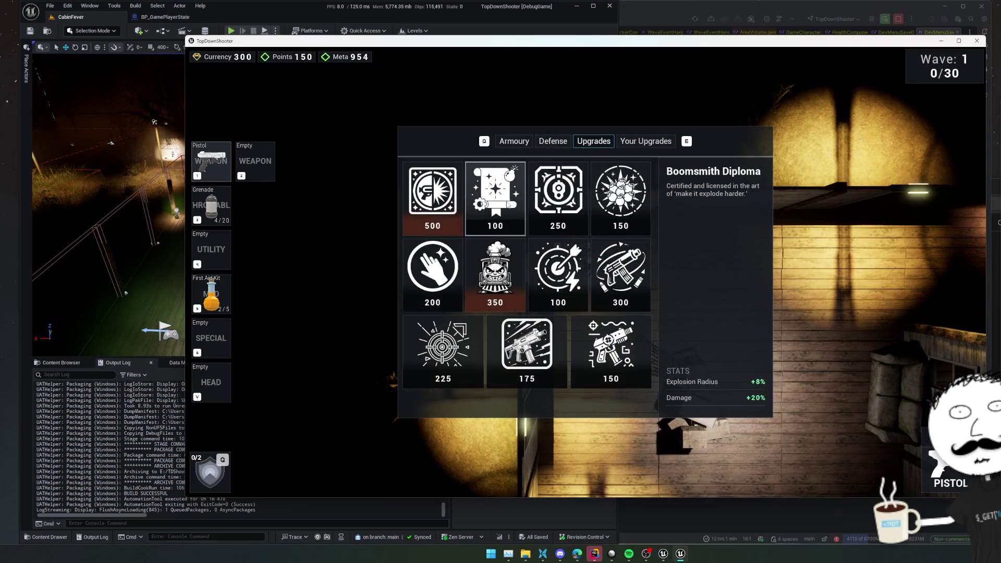
# Step: Buy the Burst Behemoth upgrade, leaving 50 currency, and head back into the cabin
pyautogui.click(545, 216)
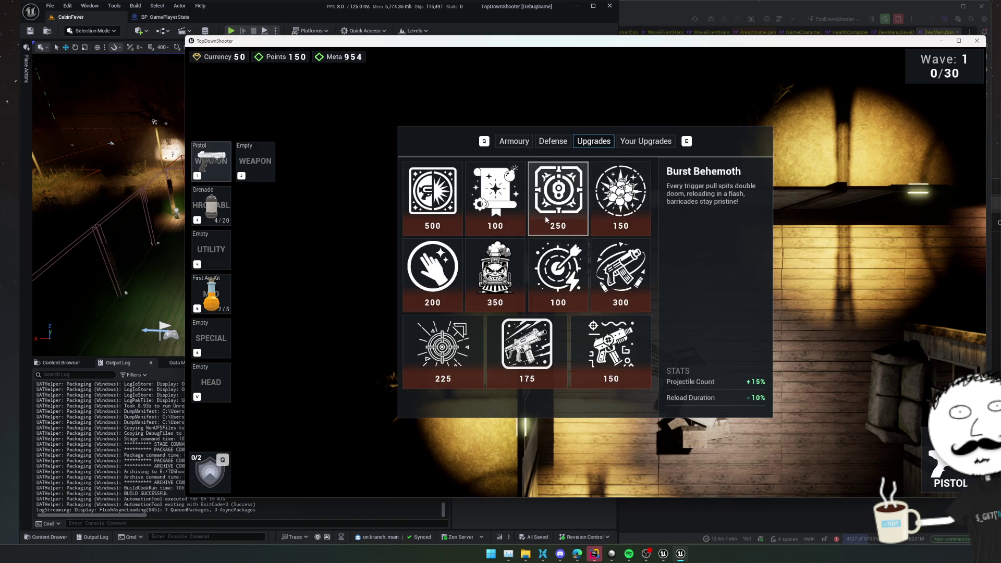
pyautogui.press('Escape')
pyautogui.press('s')
pyautogui.press('d')
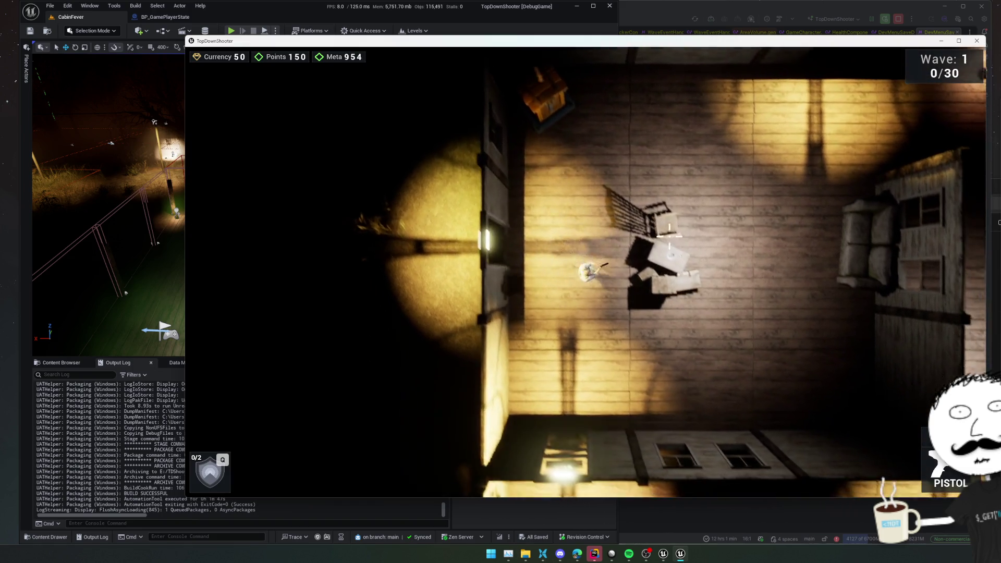
# Step: Move around the cabin shooting the approaching zombies, then trigger the Q shield ability
pyautogui.click(668, 228)
pyautogui.press('w')
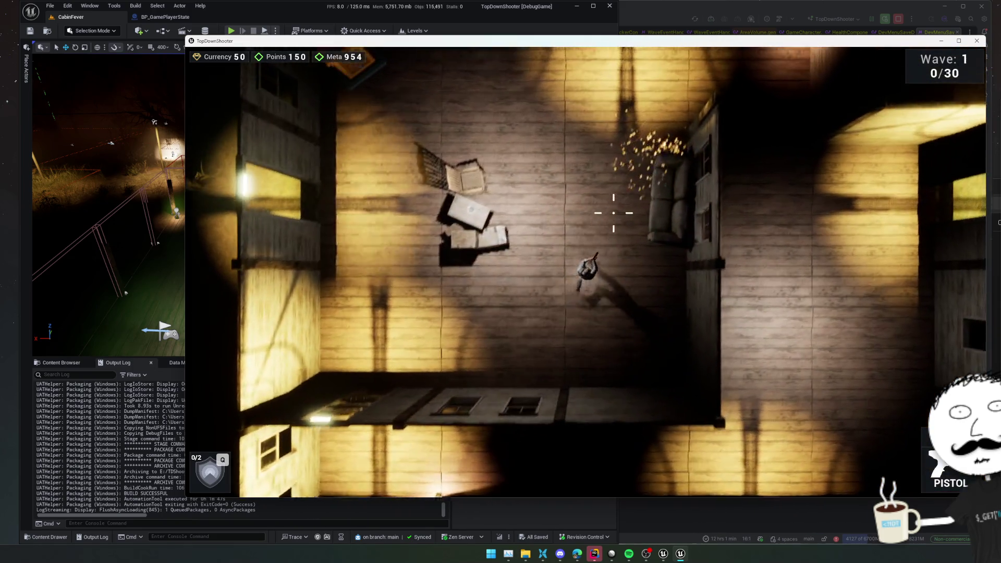
pyautogui.press('s')
pyautogui.press('a')
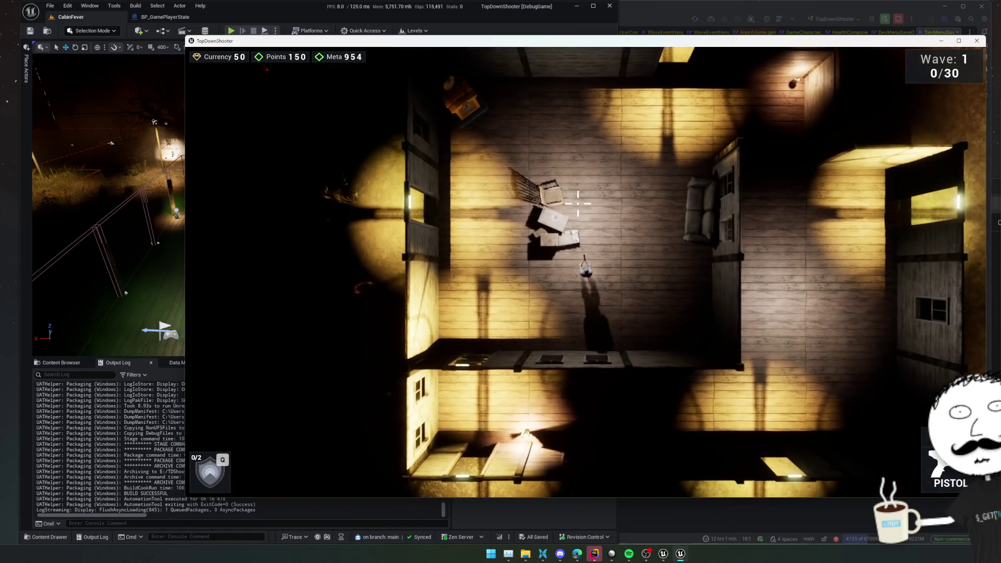
pyautogui.press('s')
pyautogui.press('a')
pyautogui.click(473, 200)
pyautogui.press('w')
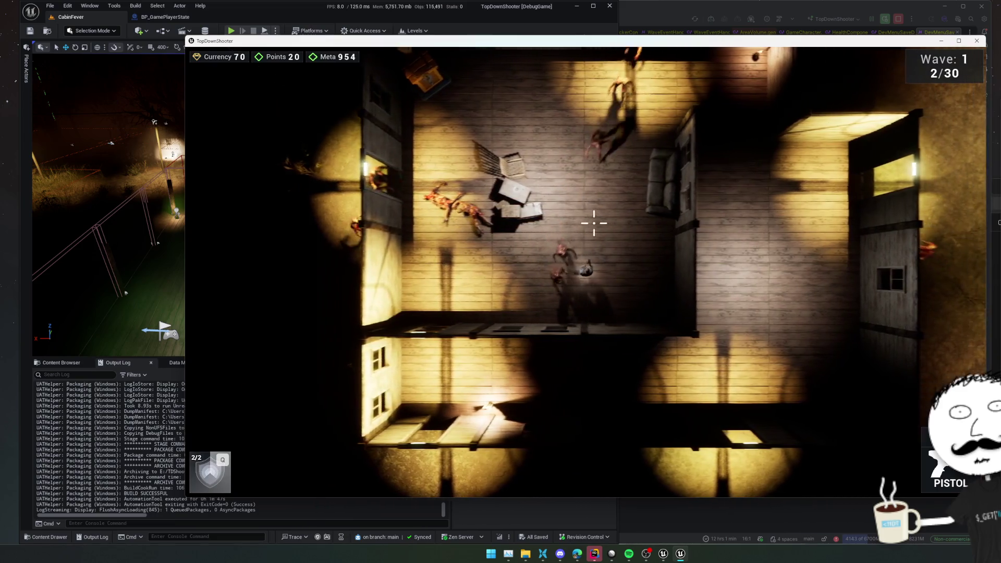
pyautogui.click(624, 278)
pyautogui.press('s')
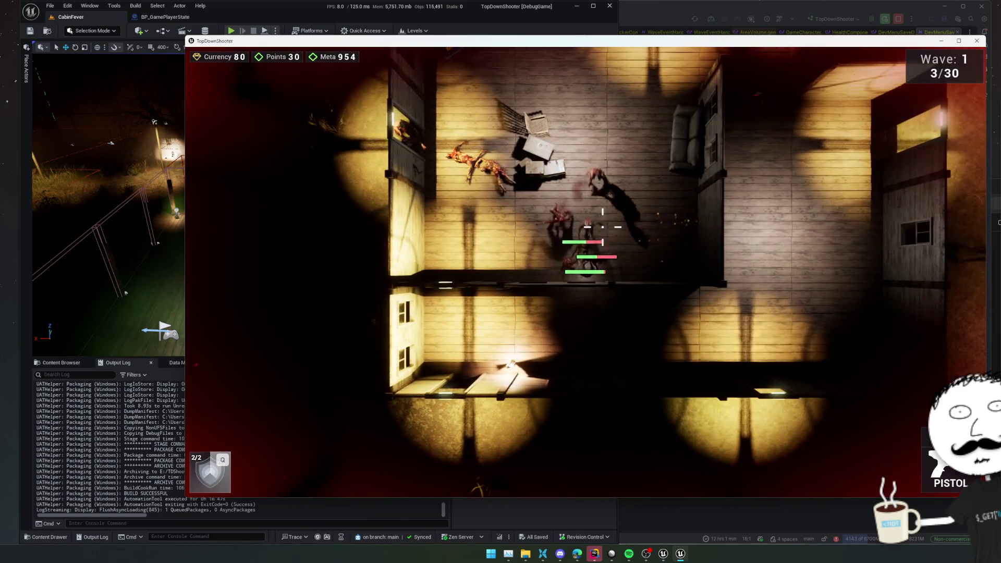
pyautogui.click(590, 247)
pyautogui.press('q')
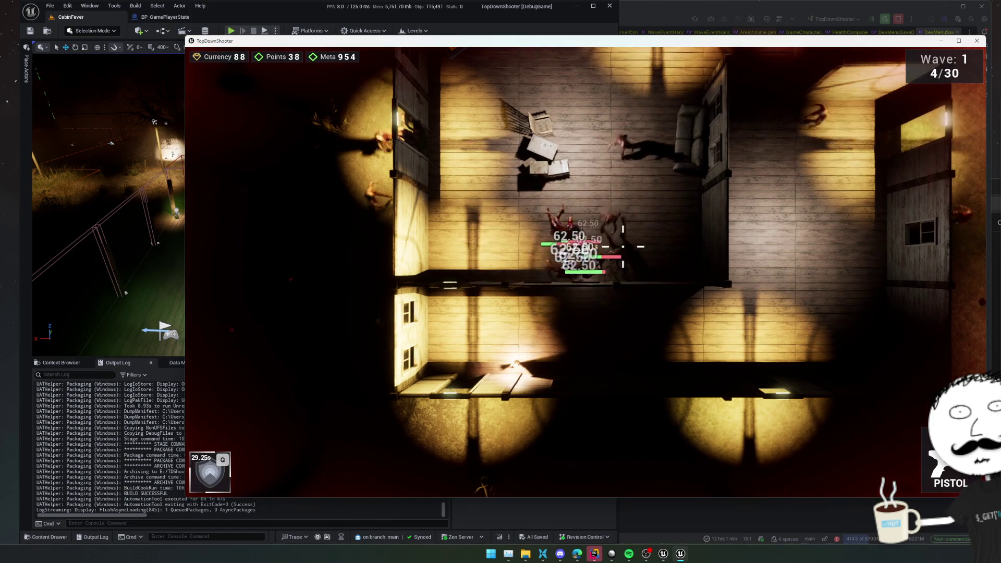
# Step: Keep clearing the rooms with pistol fire while strafing left, up and across the house
pyautogui.press('a')
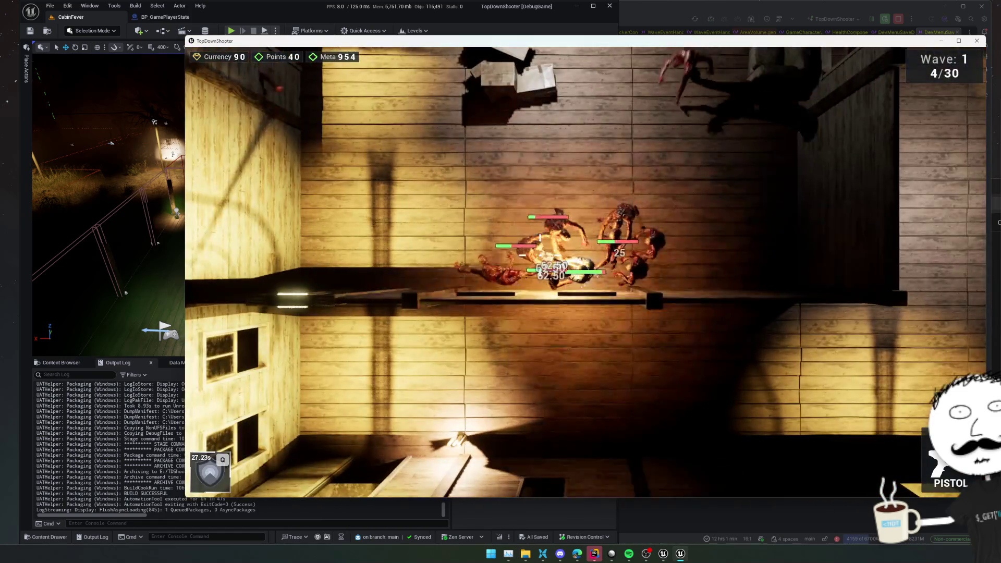
pyautogui.click(624, 254)
pyautogui.click(625, 254)
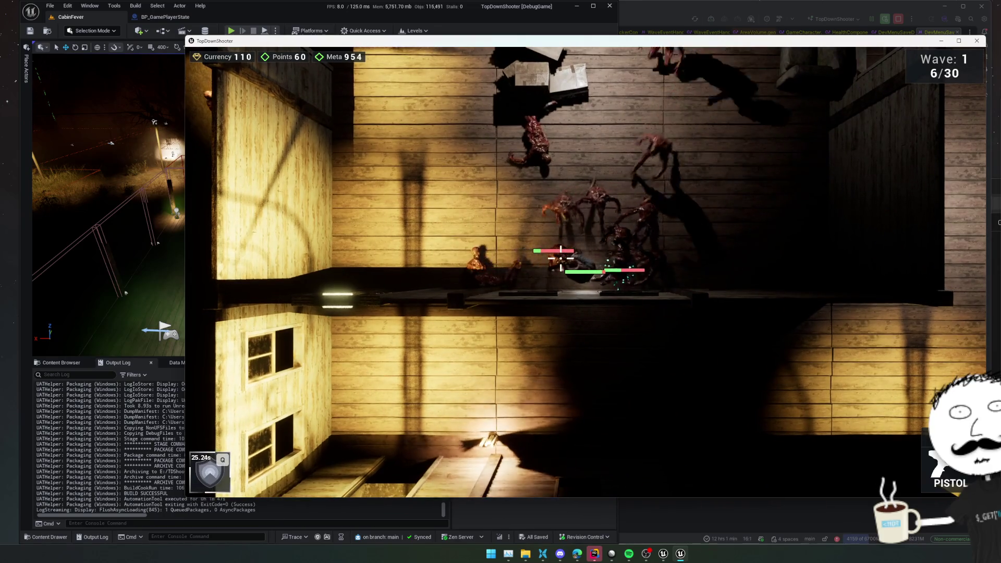
pyautogui.press('a')
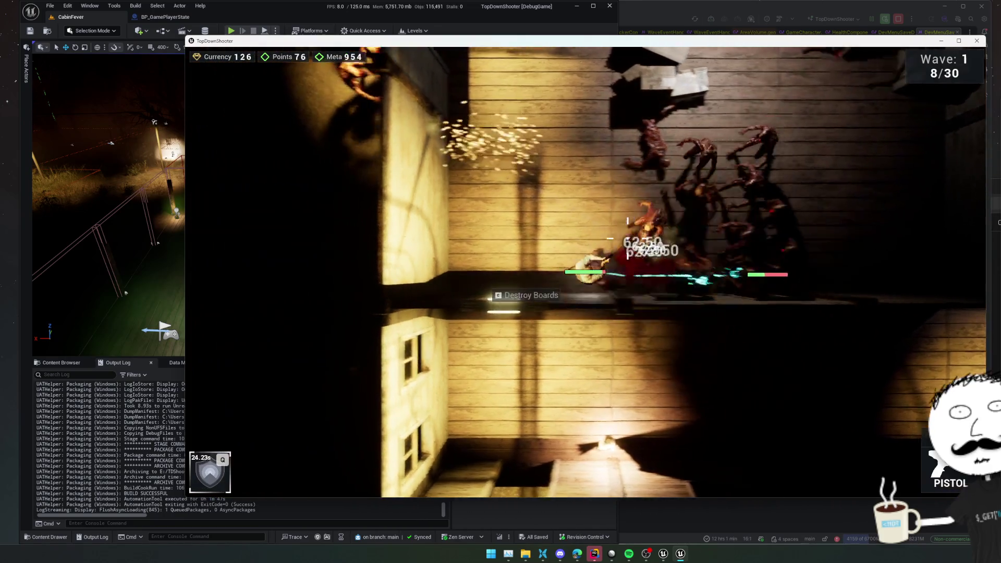
pyautogui.click(627, 238)
pyautogui.press('w')
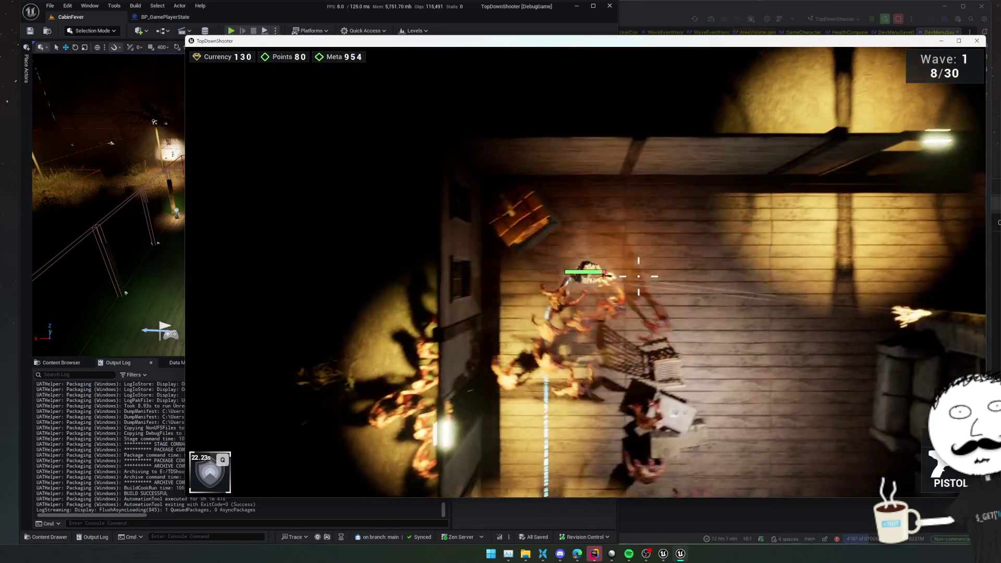
pyautogui.press('d')
pyautogui.click(638, 275)
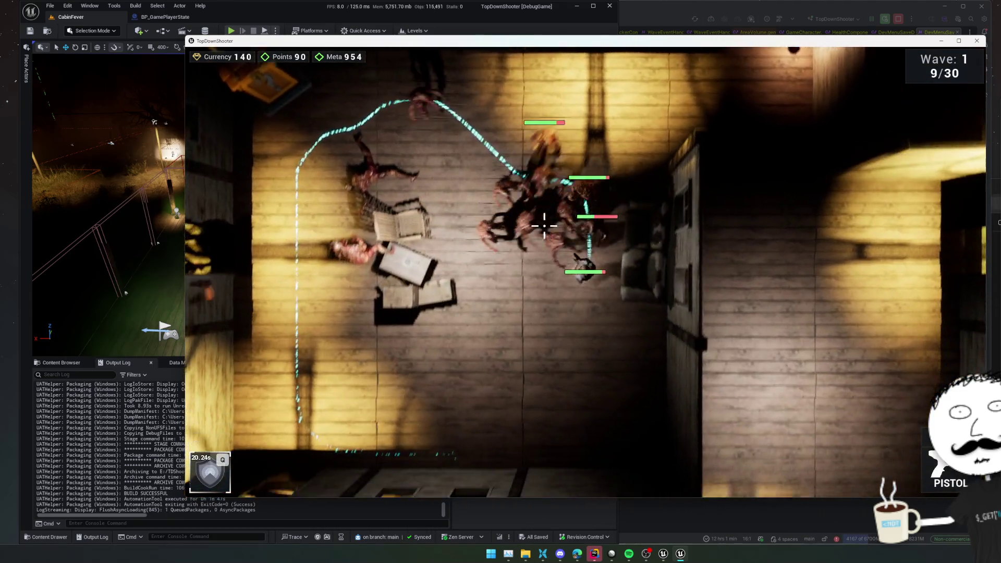
pyautogui.press('s')
pyautogui.click(544, 226)
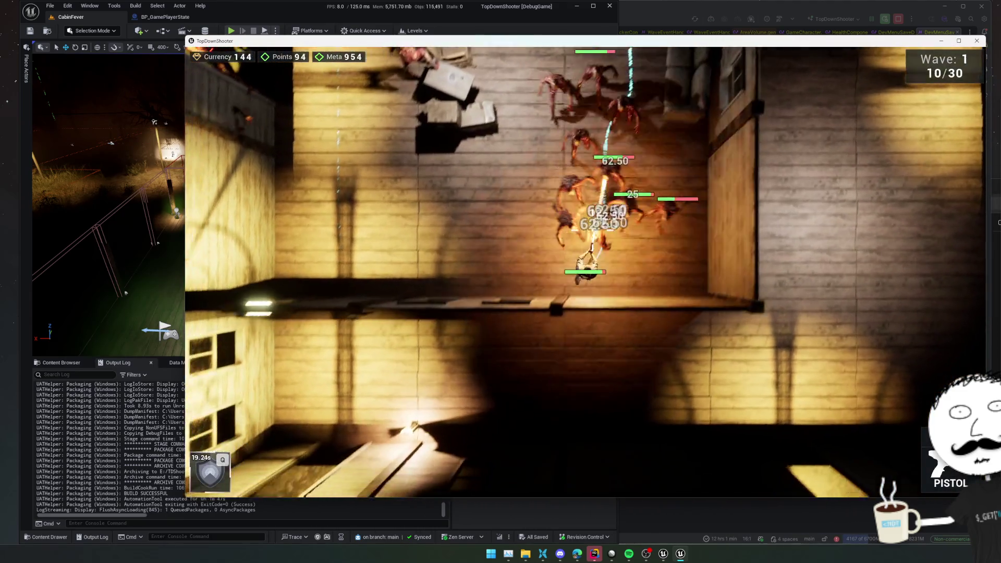
pyautogui.press('a')
pyautogui.click(436, 163)
# Step: Push up through the house into the next rooms, shooting the zombie groups ahead
pyautogui.press('w')
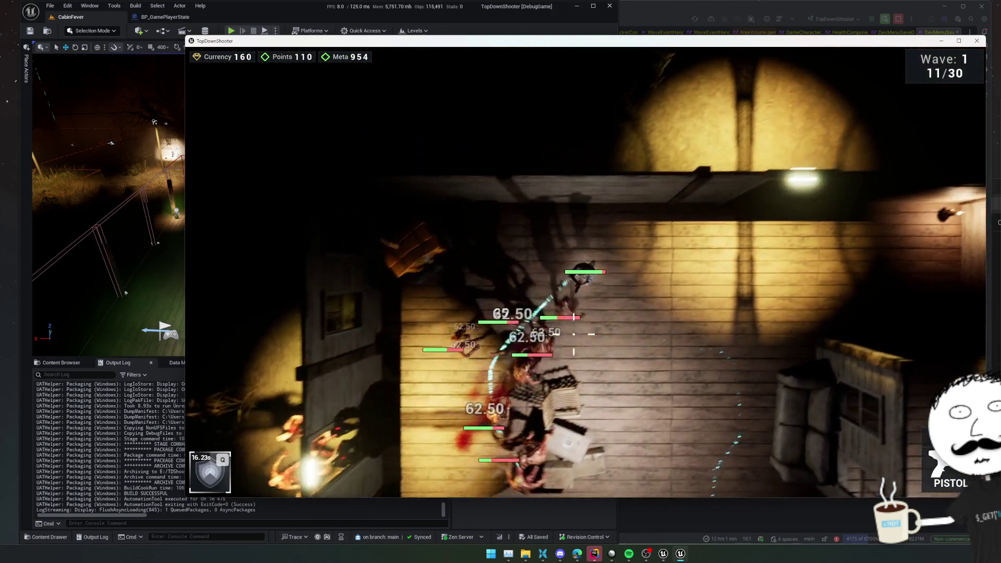
pyautogui.press('w')
pyautogui.click(573, 334)
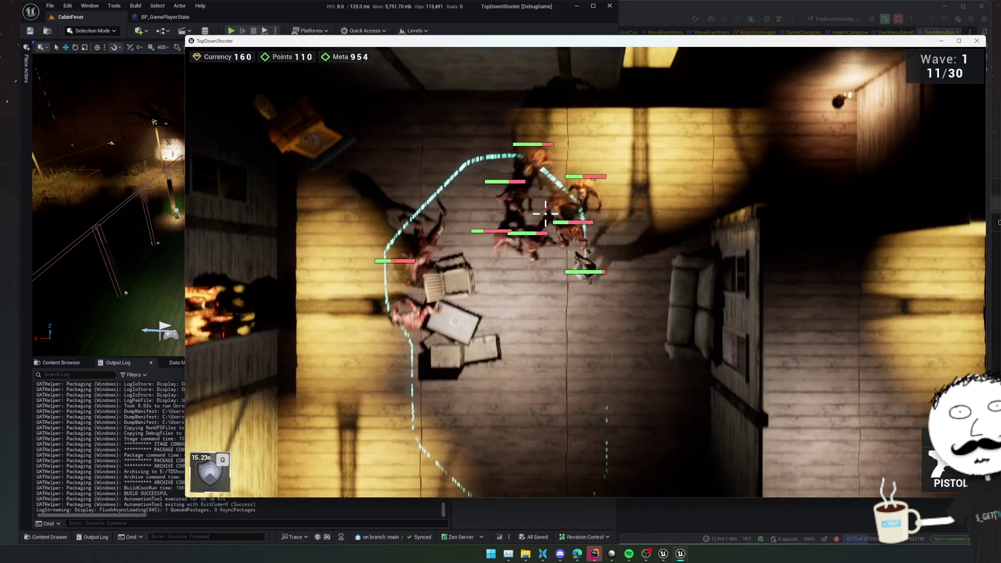
pyautogui.press('a')
pyautogui.press('w')
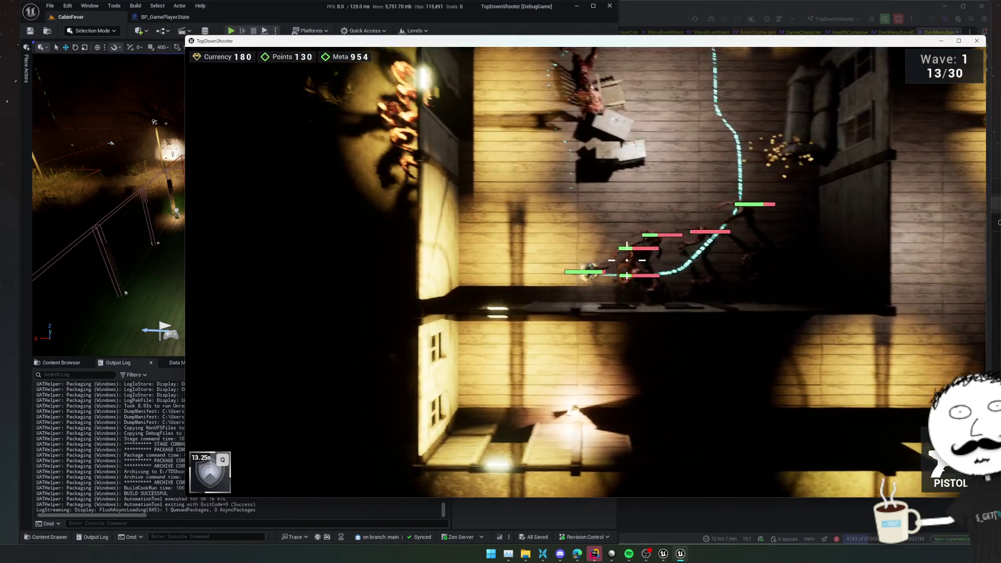
pyautogui.click(585, 313)
pyautogui.press('w')
pyautogui.click(585, 325)
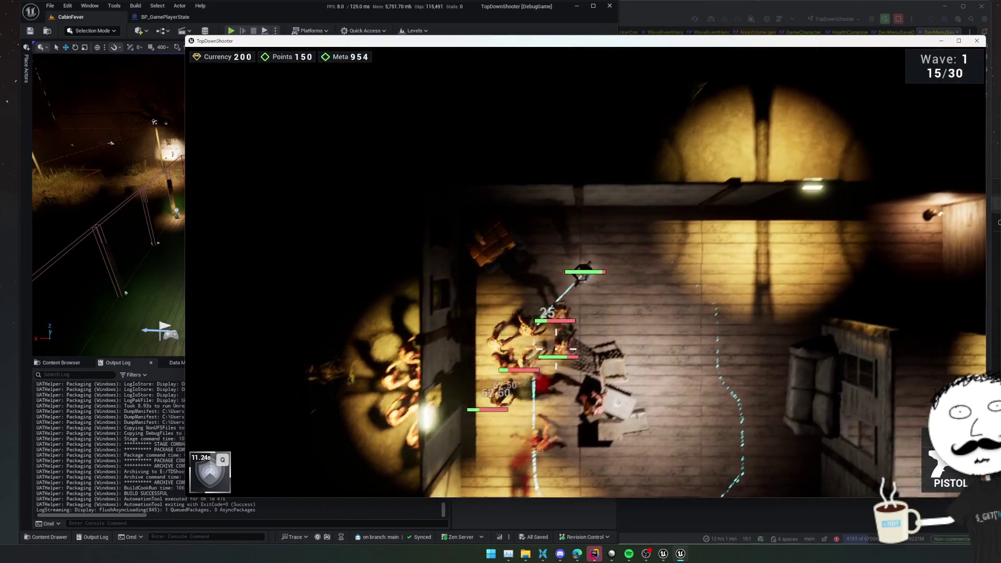
pyautogui.press('d')
pyautogui.press('s')
# Step: Switch to the grenade (2) and back to the pistol (1), then continue shooting zombies room to room
pyautogui.press('2')
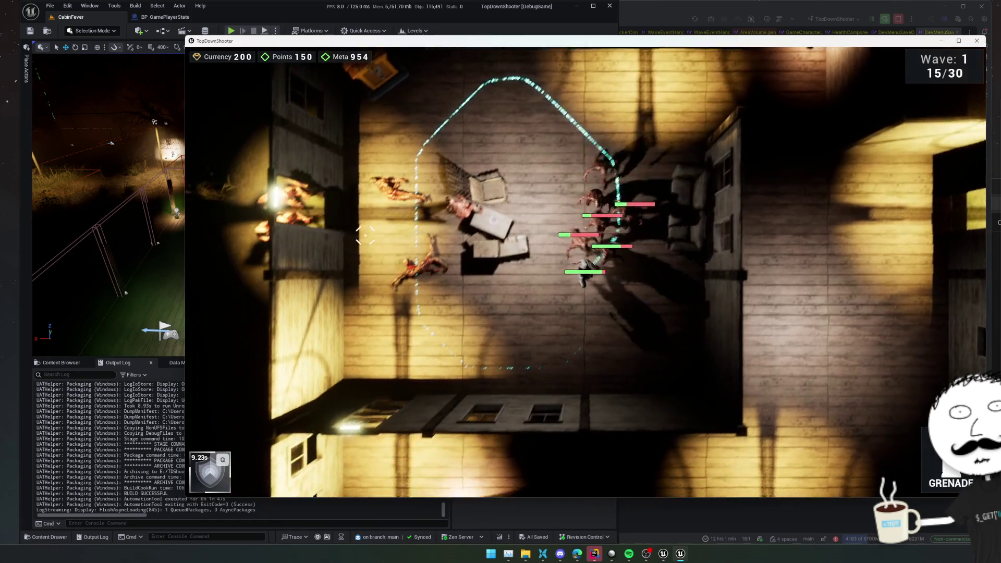
pyautogui.press('a')
pyautogui.press('w')
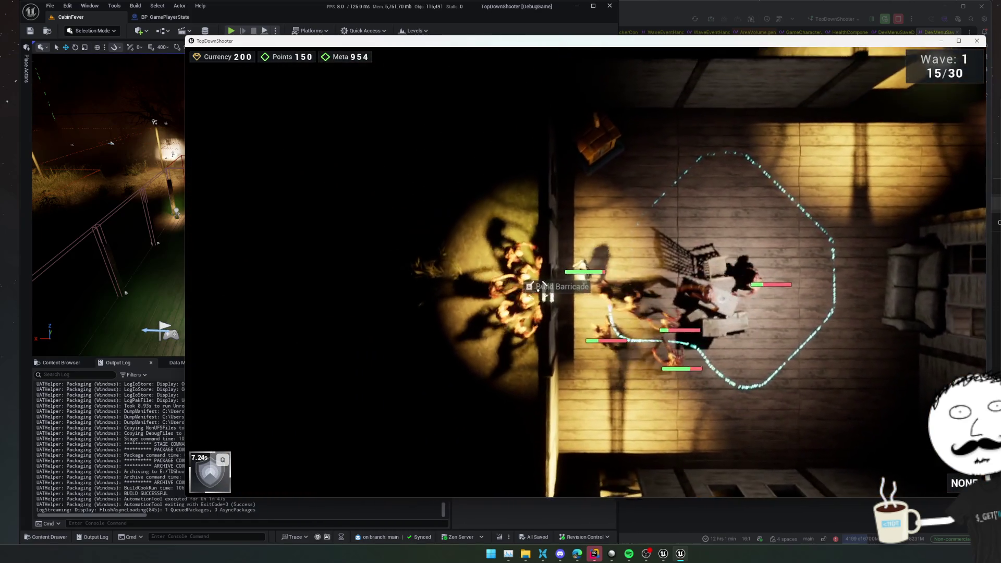
pyautogui.press('d')
pyautogui.press('1')
pyautogui.press('w')
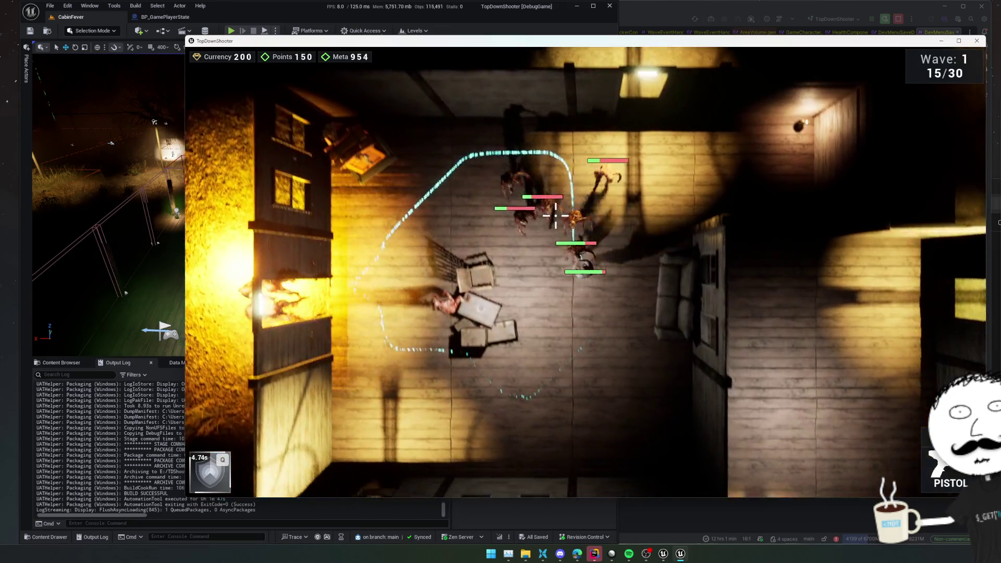
pyautogui.click(573, 198)
pyautogui.press('a')
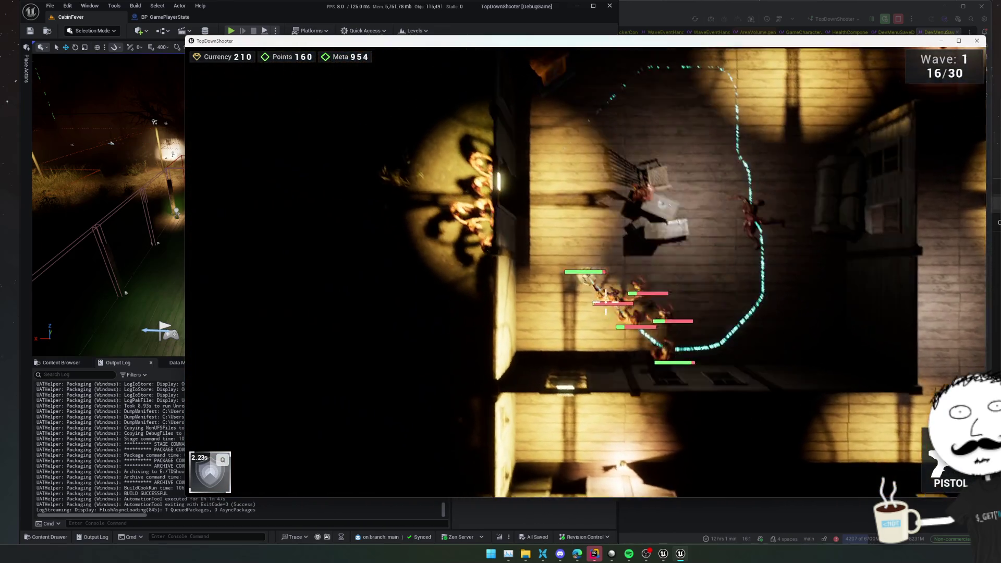
pyautogui.press('w')
pyautogui.click(606, 295)
# Step: Use the Q ability again, move to the shop spot and bring up the shop's Defense page at 18/30 kills
pyautogui.press('d')
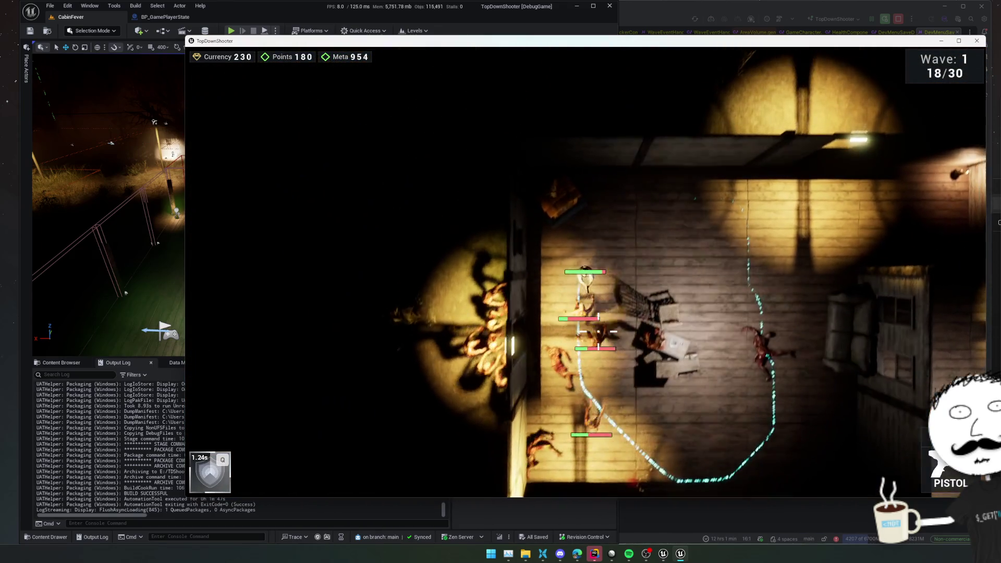
pyautogui.press('s')
pyautogui.press('q')
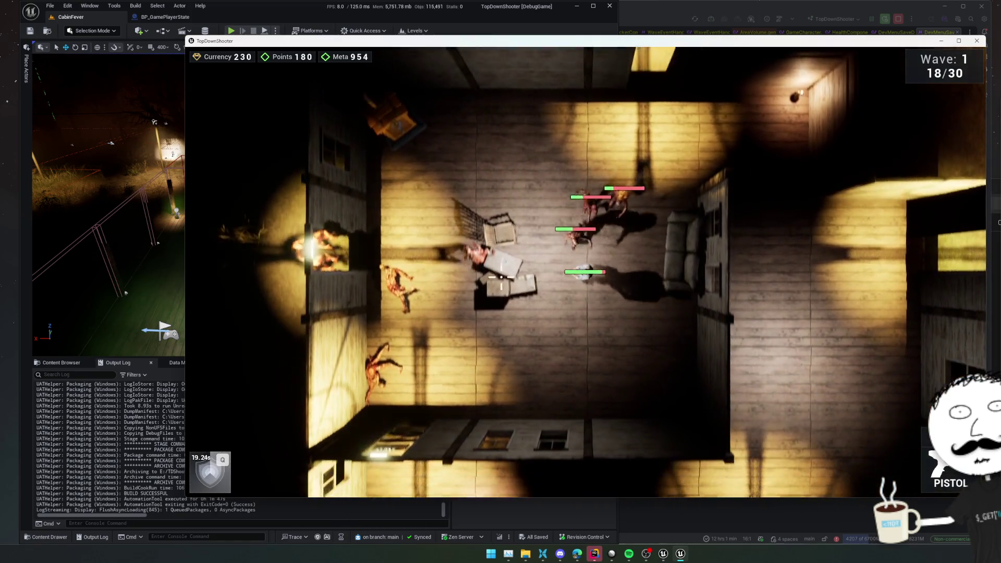
pyautogui.press('w')
pyautogui.press('a')
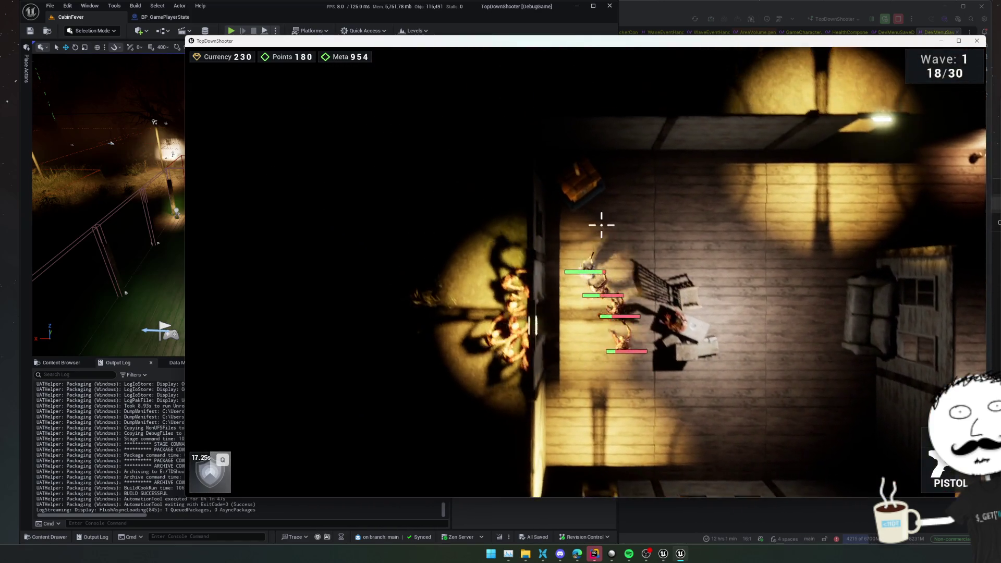
pyautogui.press('b')
pyautogui.press('q')
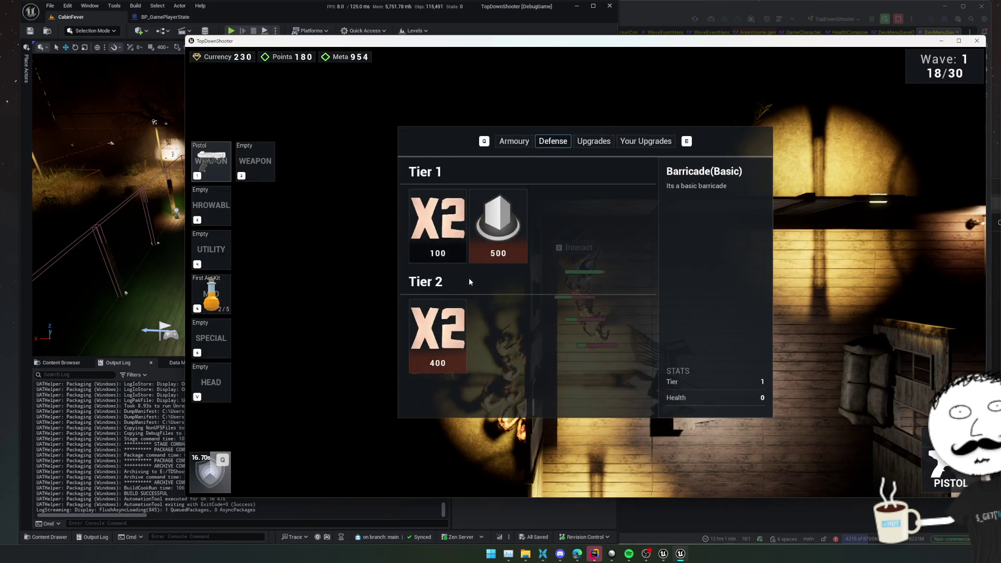
# Step: Buy two rounds of Pistol Ammo from the Armoury page
pyautogui.press('q')
pyautogui.scroll(-2, 463, 284)
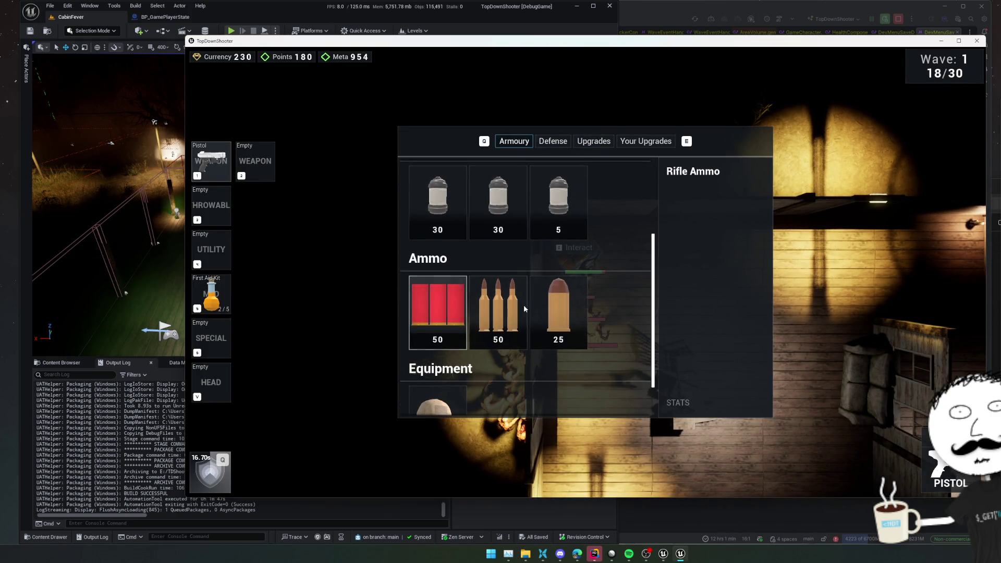
pyautogui.click(564, 315)
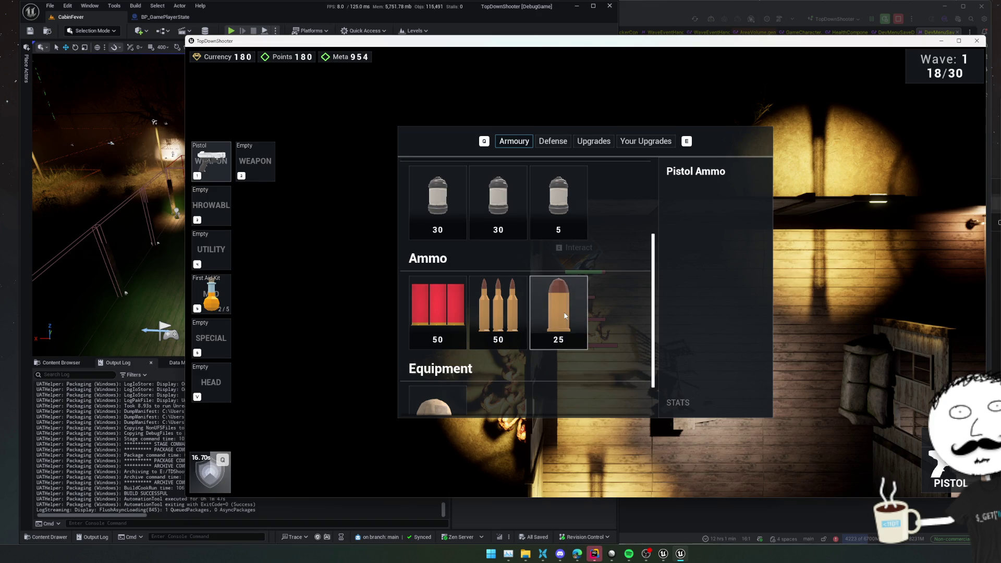
pyautogui.click(563, 315)
pyautogui.click(563, 315)
# Step: Buy the Precision Prankster upgrade, leaving 7 currency, and resume shooting zombies
pyautogui.press('e')
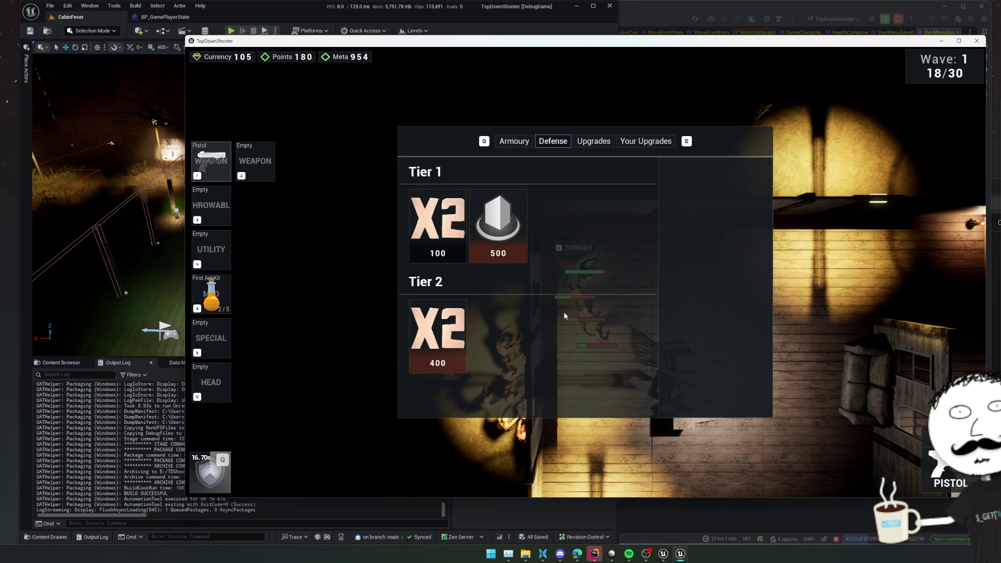
pyautogui.press('e')
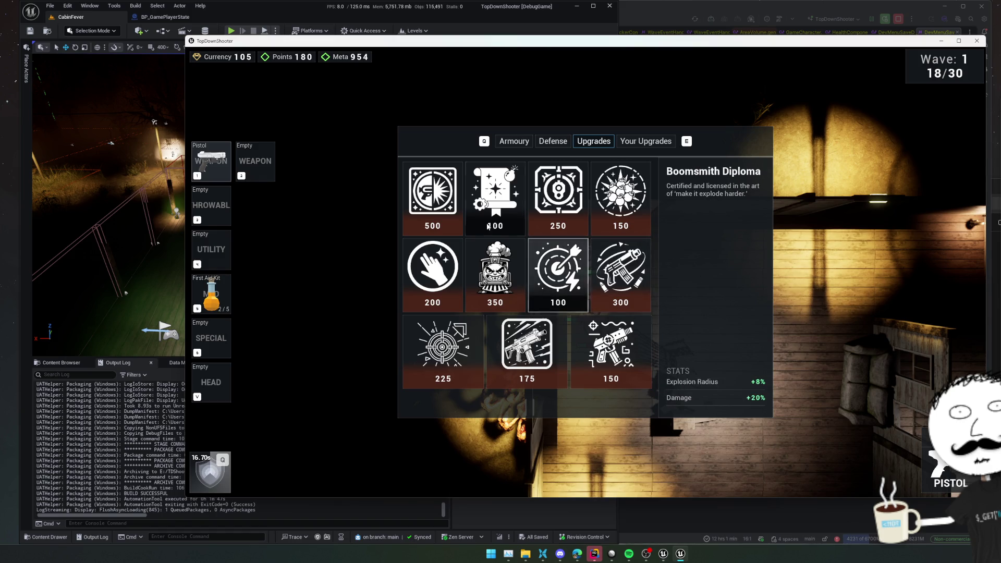
pyautogui.click(557, 274)
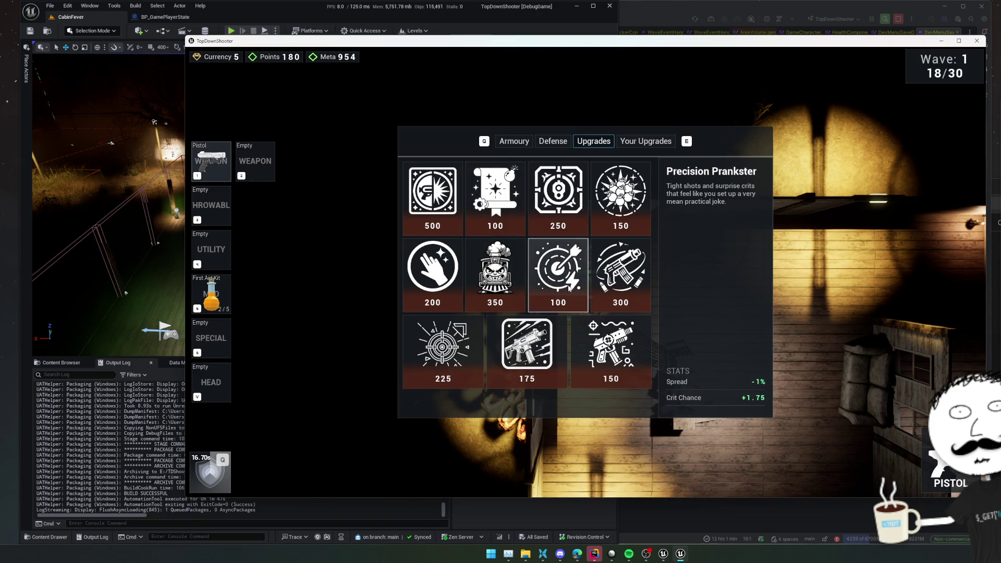
pyautogui.press('Tab')
pyautogui.click(546, 342)
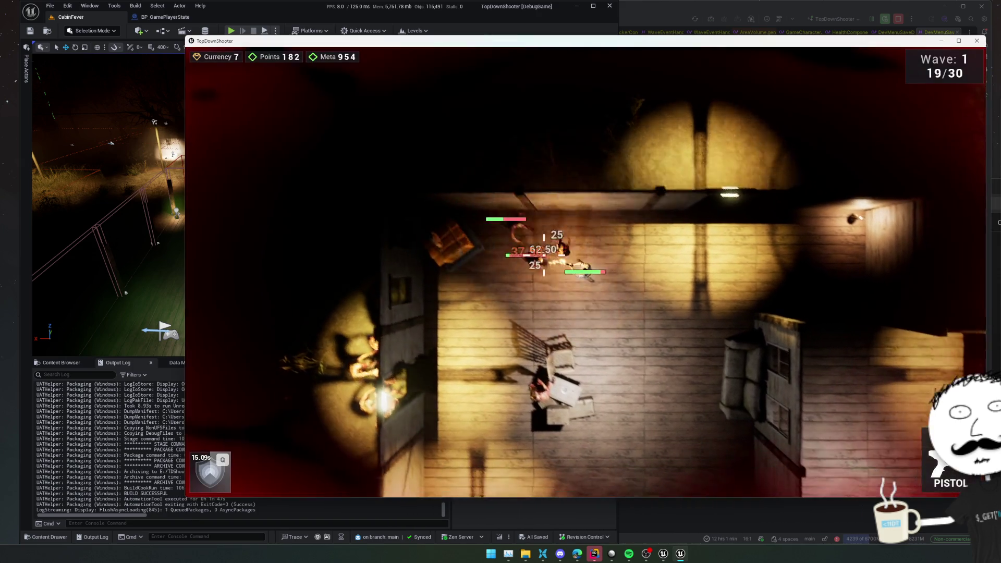
# Step: Fight on through the house, shooting zombies along the walls and nearby
pyautogui.press('w')
pyautogui.press('w')
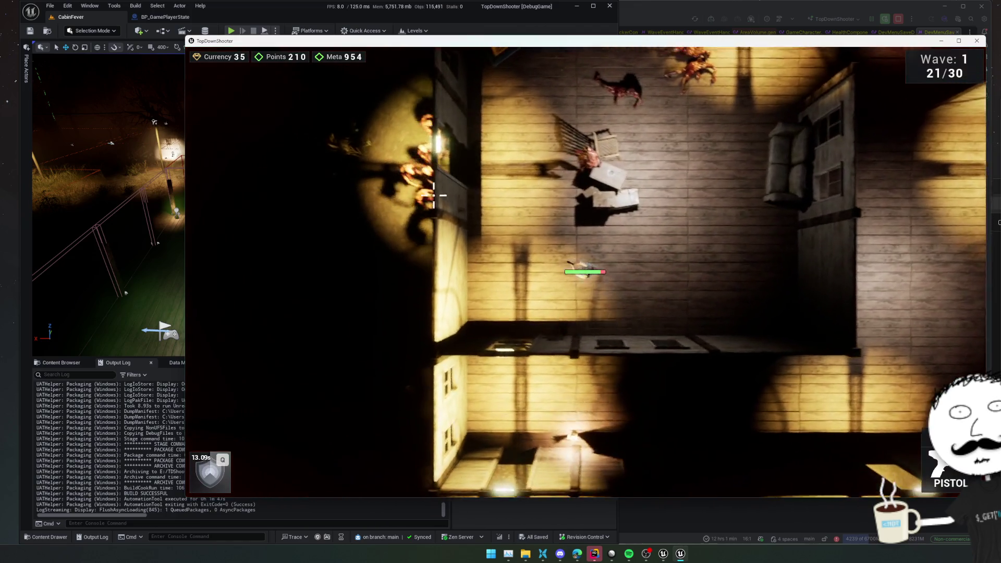
pyautogui.press('a')
pyautogui.click(451, 319)
pyautogui.press('s')
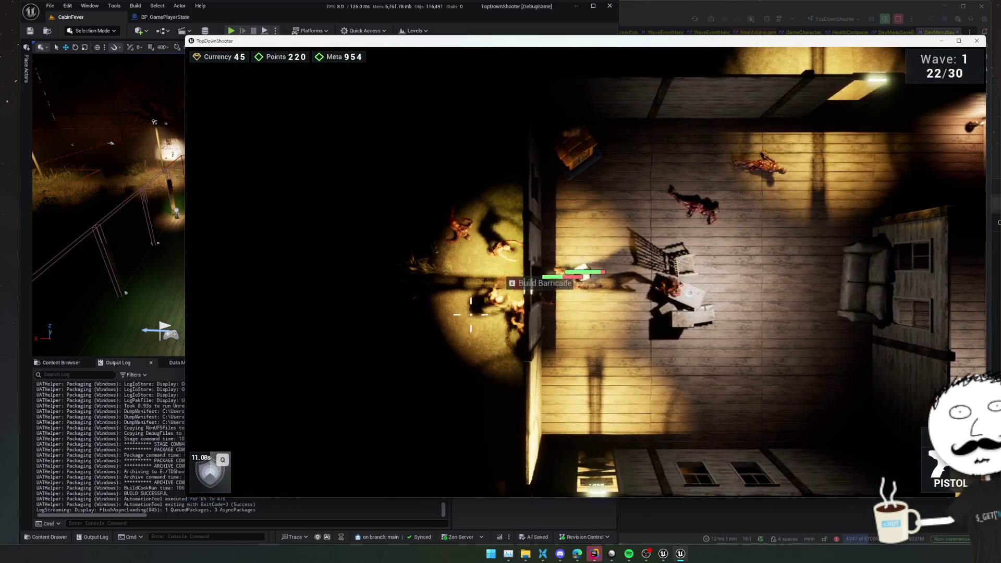
pyautogui.press('d')
pyautogui.click(553, 220)
pyautogui.press('s')
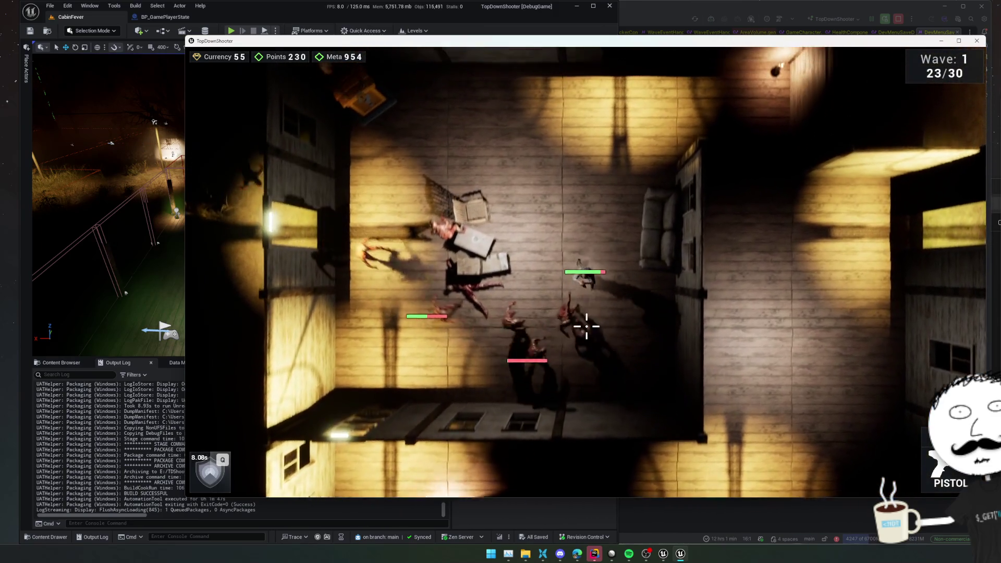
pyautogui.moveTo(553, 214)
pyautogui.mouseDown()
pyautogui.moveTo(585, 347)
pyautogui.moveTo(556, 239)
pyautogui.moveTo(573, 204)
pyautogui.moveTo(666, 259)
pyautogui.mouseUp()
# Step: Finish off zombies up to 29/30 kills, then pause and enter the Gameplay settings page
pyautogui.press('w')
pyautogui.press('d')
pyautogui.press('s')
pyautogui.press('s')
pyautogui.press('a')
pyautogui.press('w')
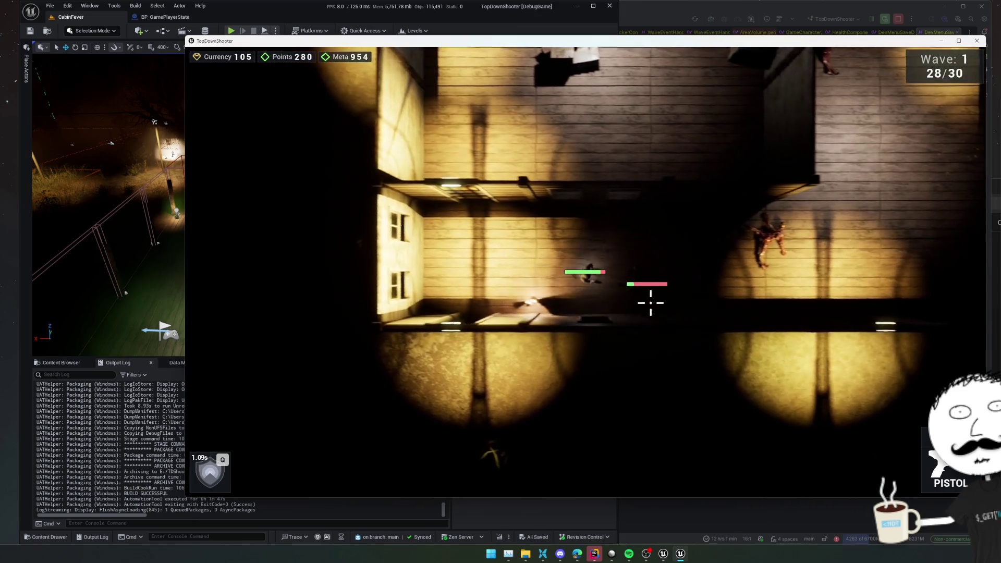
pyautogui.press('Escape')
pyautogui.click(584, 264)
pyautogui.moveTo(313, 303)
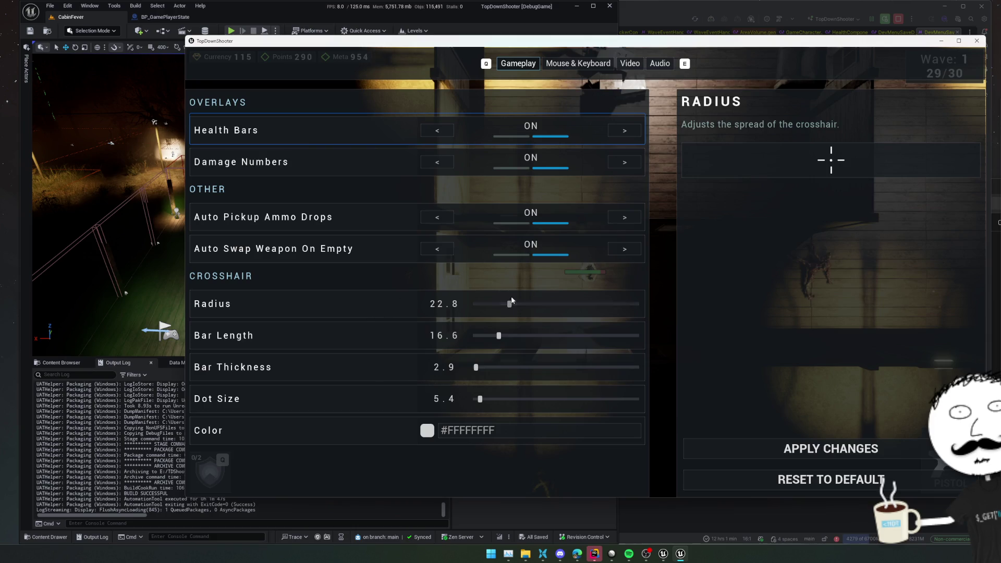
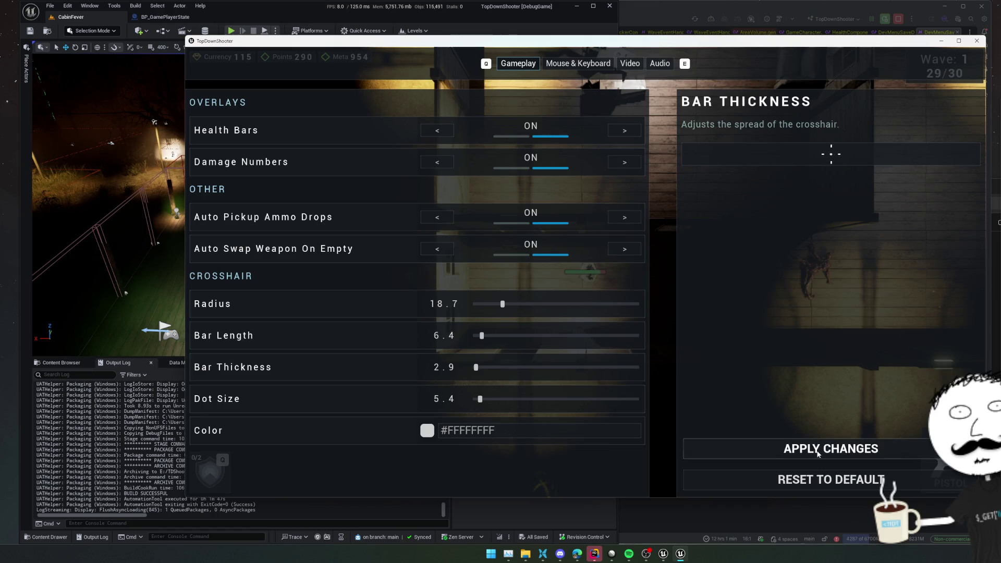
# Step: Close the settings and pause menu, then walk the player up the corridor and through the doorway
pyautogui.press('Escape')
pyautogui.press('Escape')
pyautogui.press('d')
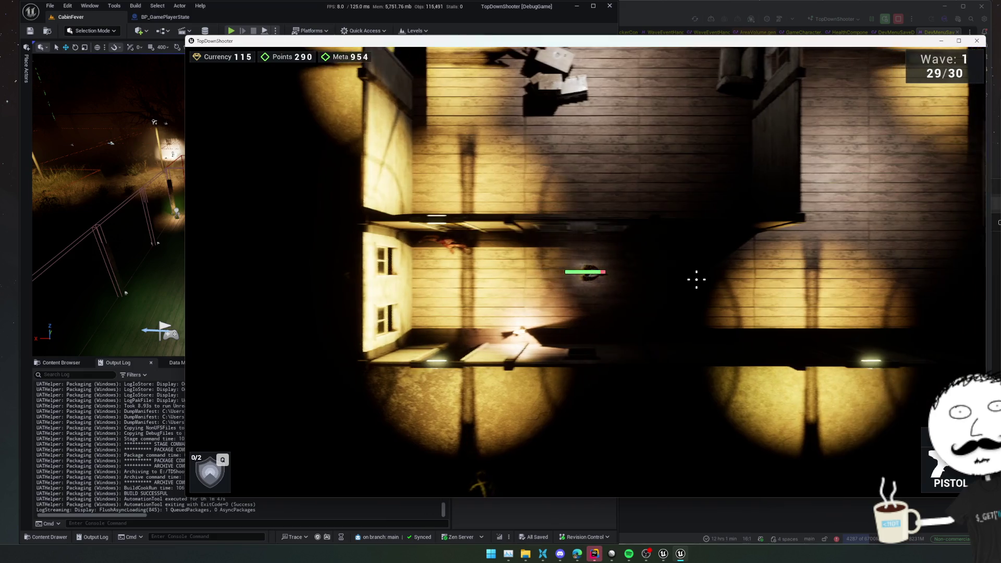
pyautogui.press('w')
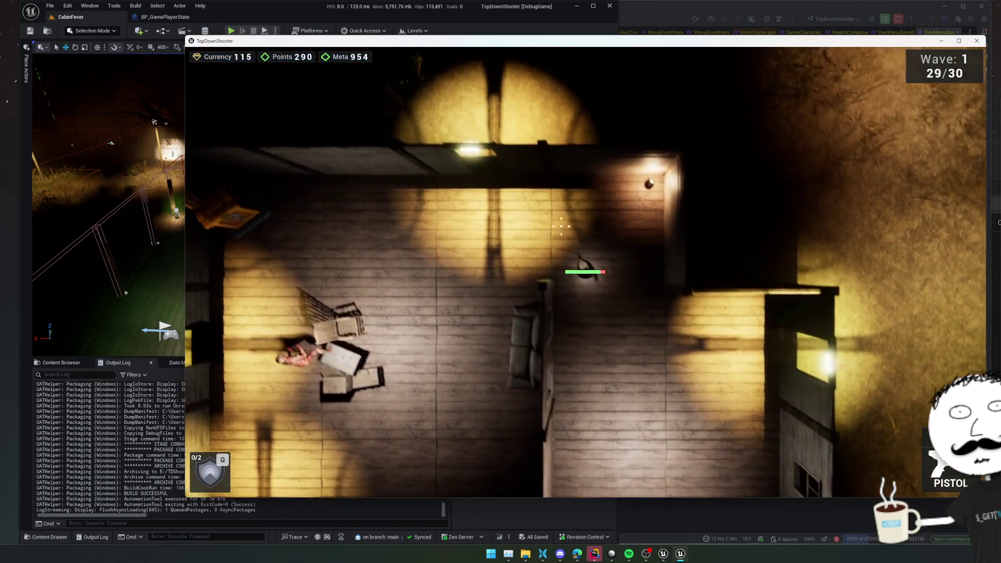
pyautogui.press('a')
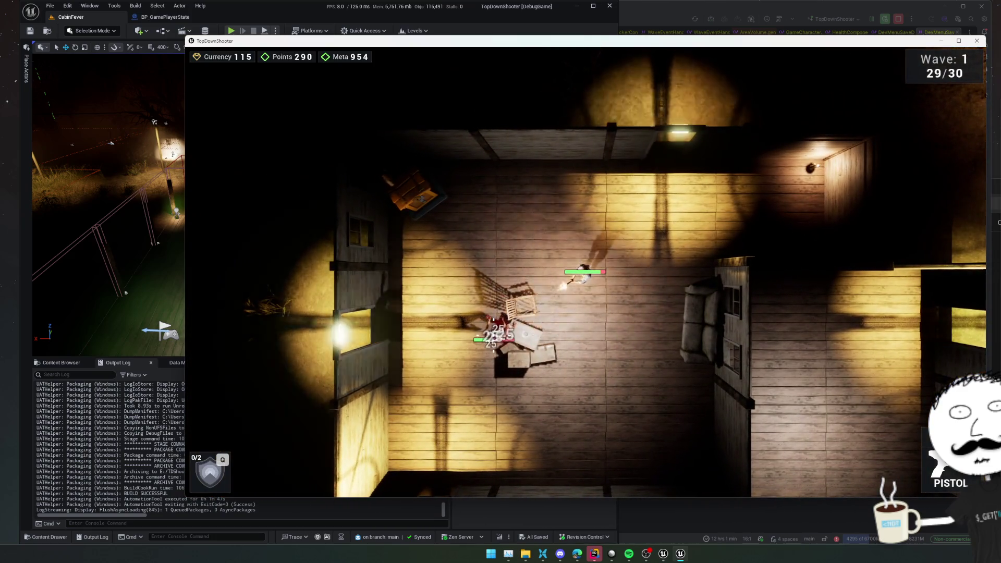
# Step: Shoot the last enemy to clear the wave and bring up the upgrades shop with E
pyautogui.click(482, 274)
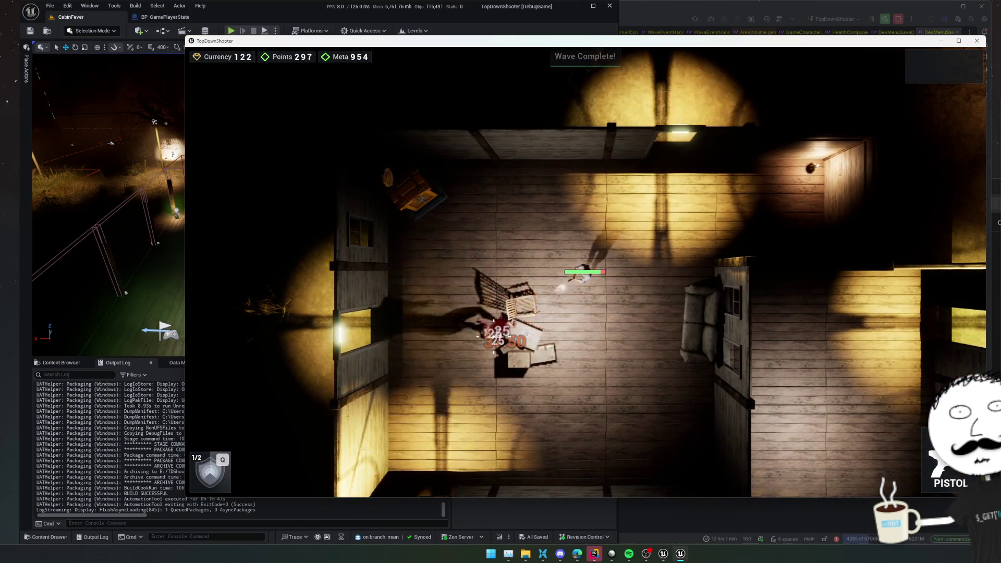
pyautogui.press('a')
pyautogui.press('e')
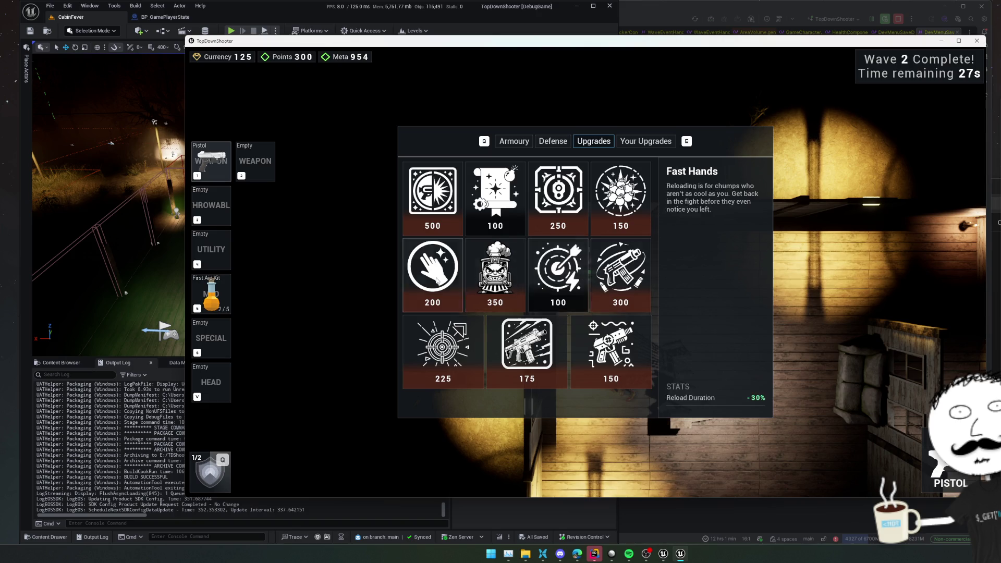
# Step: Leave the shop and wander the room south, east and back west during the countdown
pyautogui.press('s')
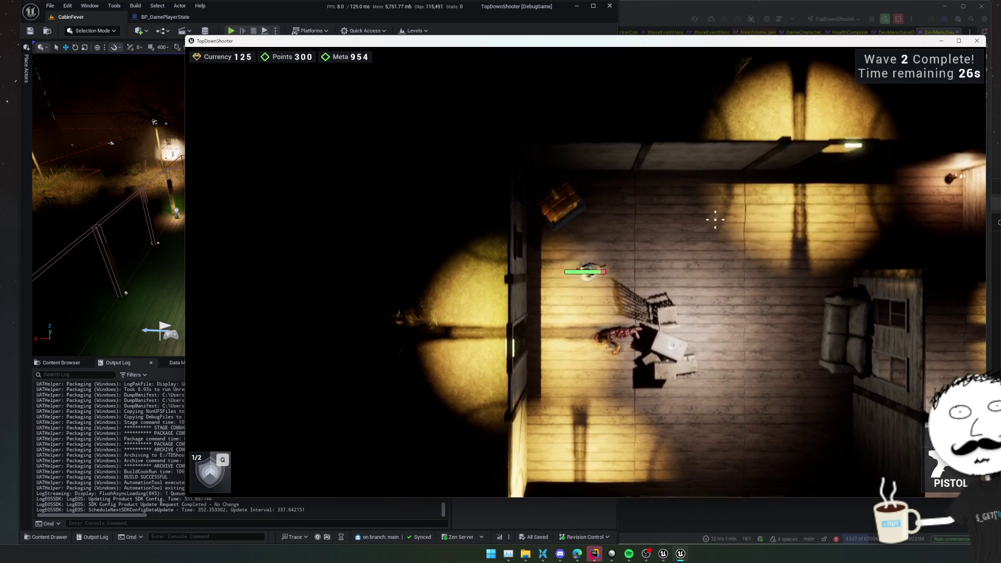
pyautogui.press('d')
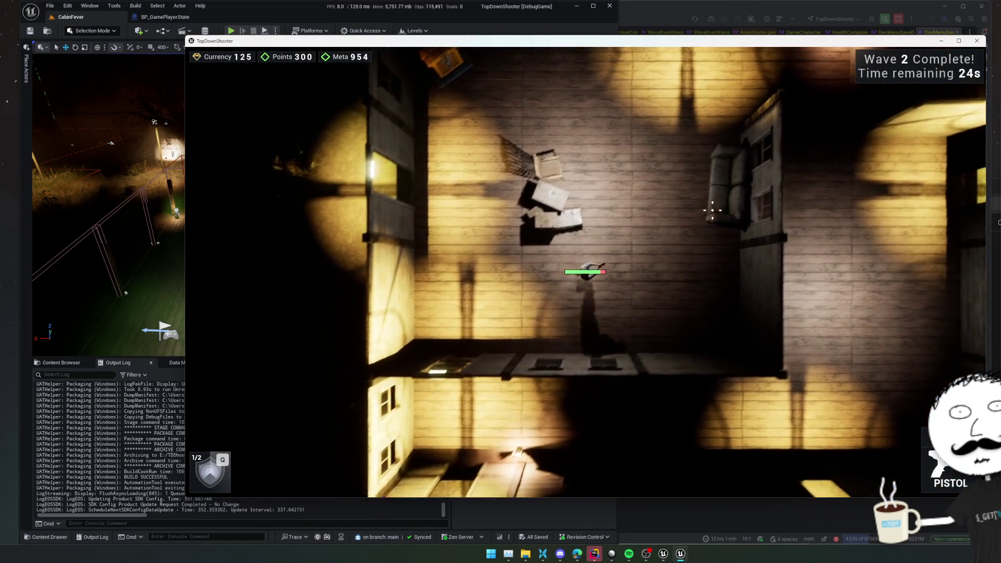
pyautogui.press('d')
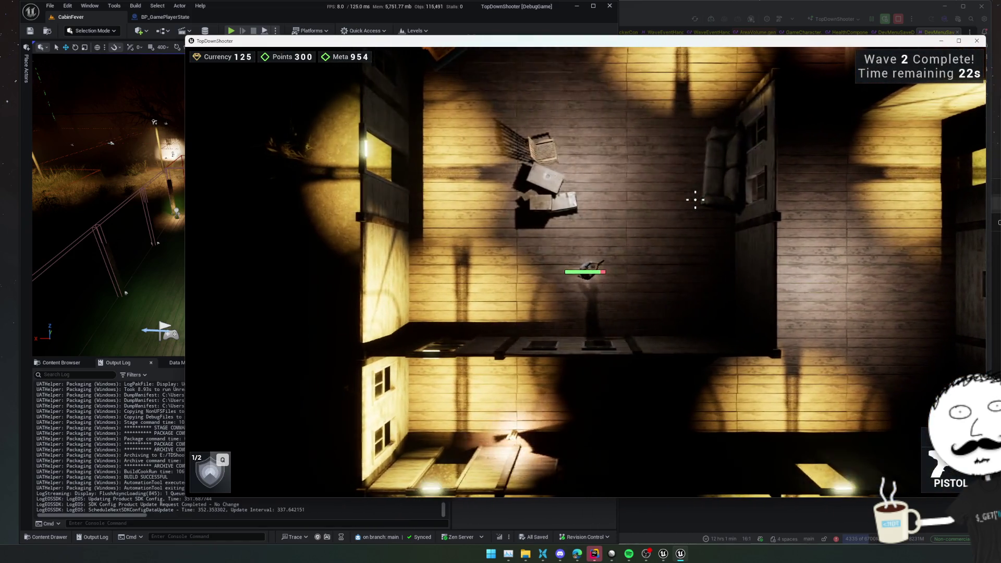
pyautogui.press('a')
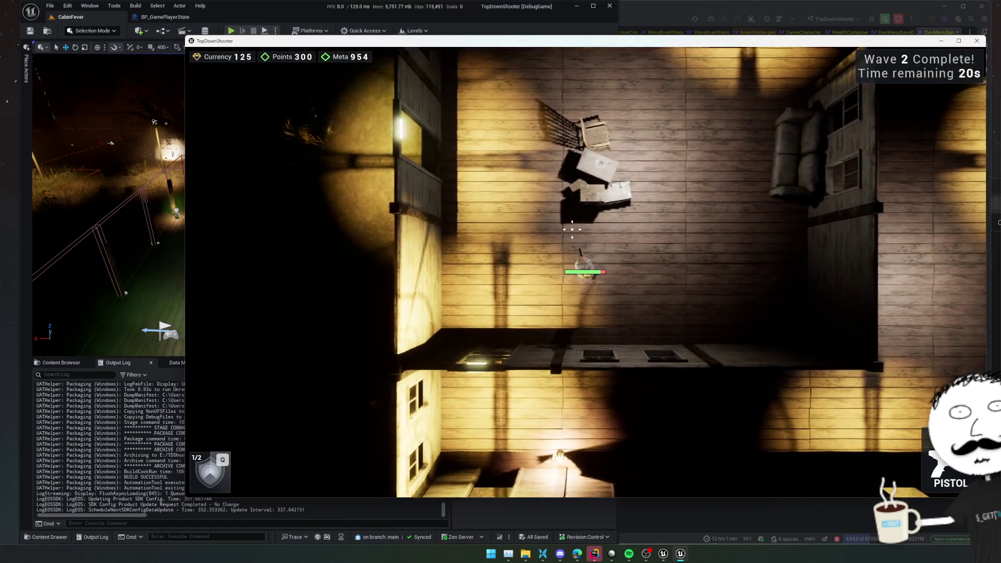
pyautogui.press('a')
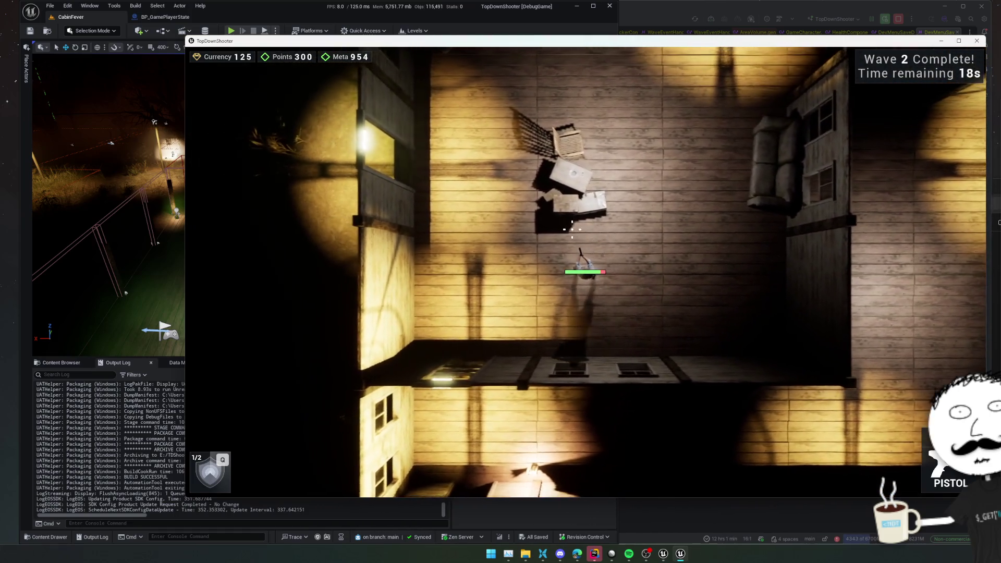
# Step: Walk north-east then back south and west as wave 2 of 61 enemies begins
pyautogui.press('d')
pyautogui.press('w')
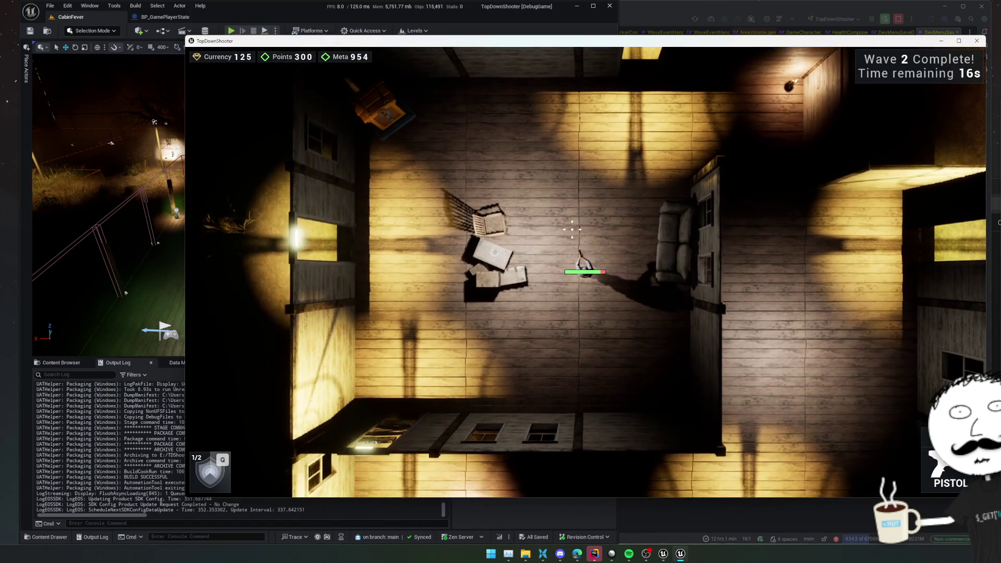
pyautogui.press('s')
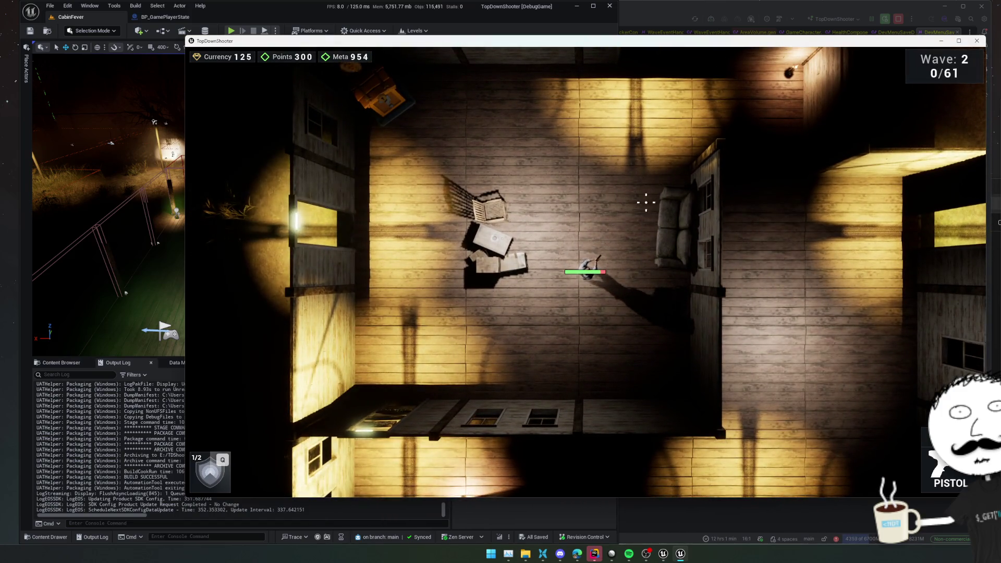
pyautogui.press('s')
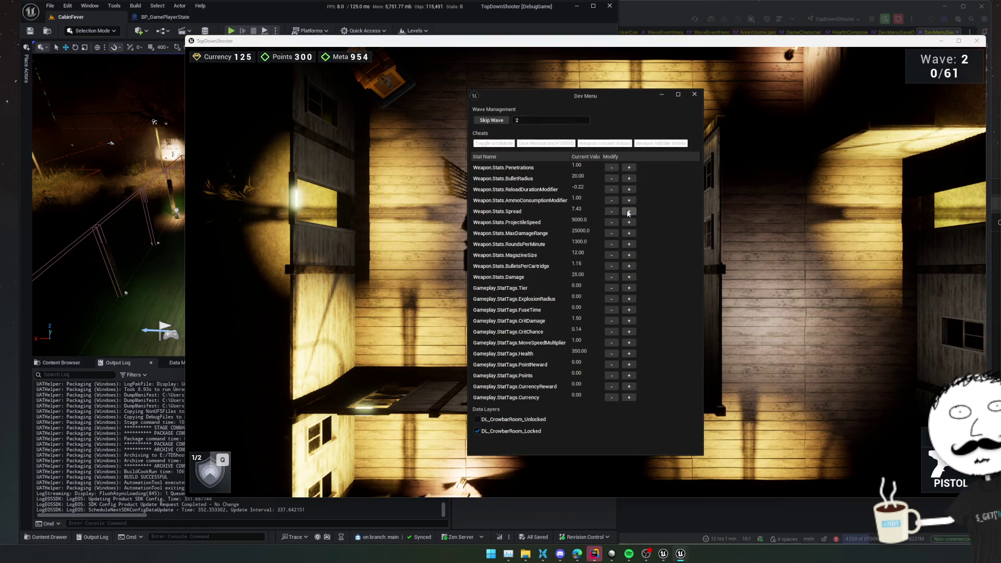
pyautogui.press('s')
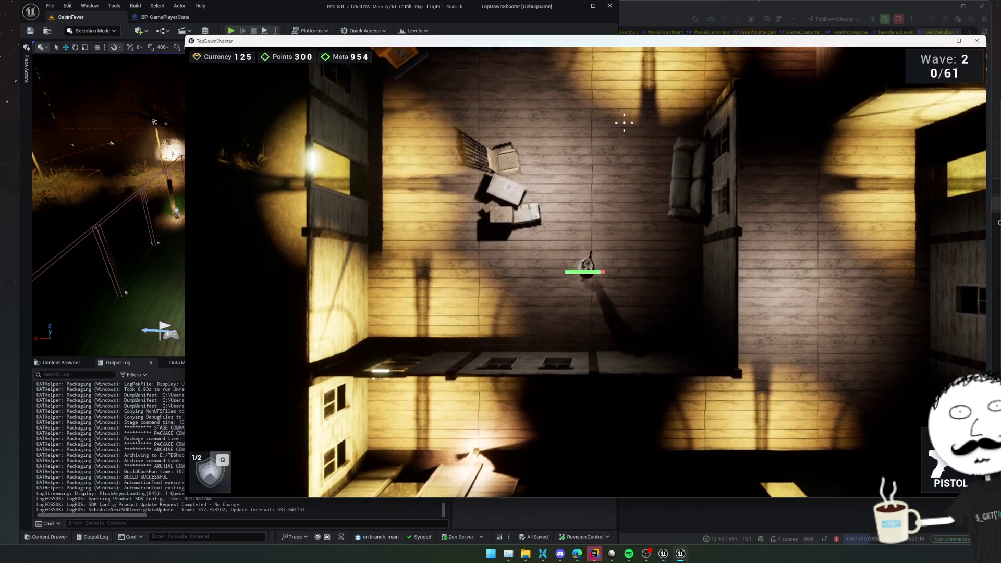
# Step: Head south toward the enemies and shoot the approaching horde while strafing
pyautogui.press('a')
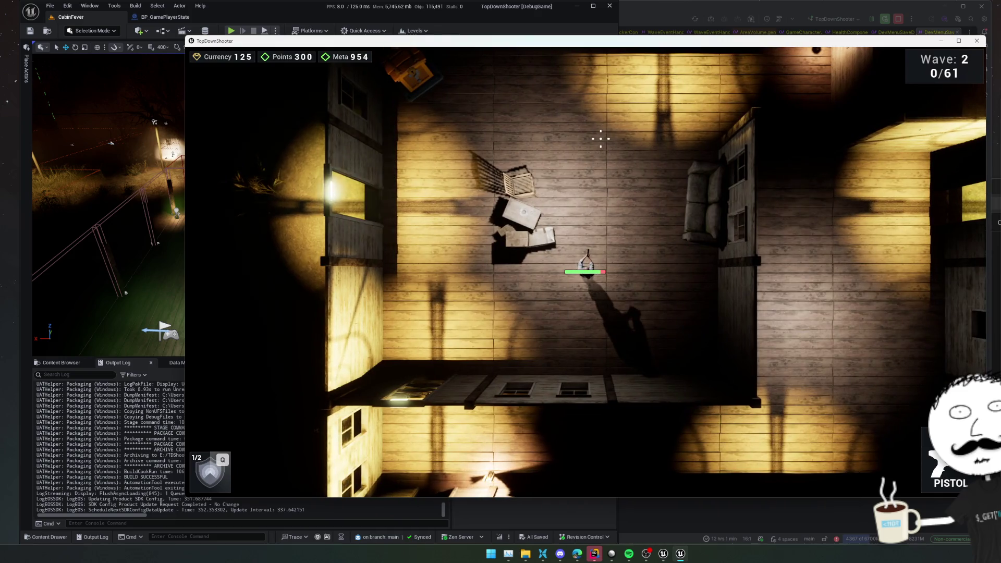
pyautogui.press('s')
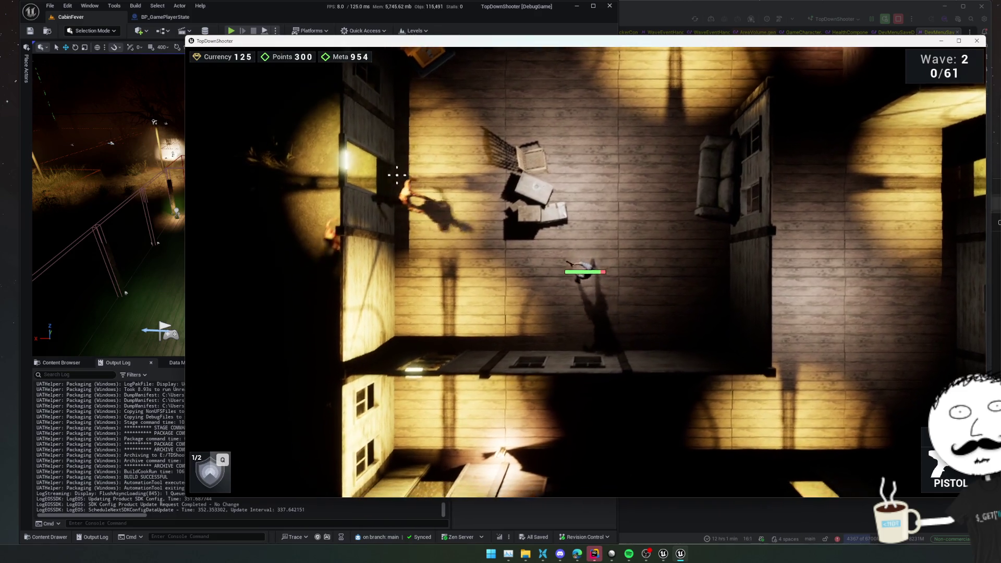
pyautogui.click(447, 212)
pyautogui.press('w')
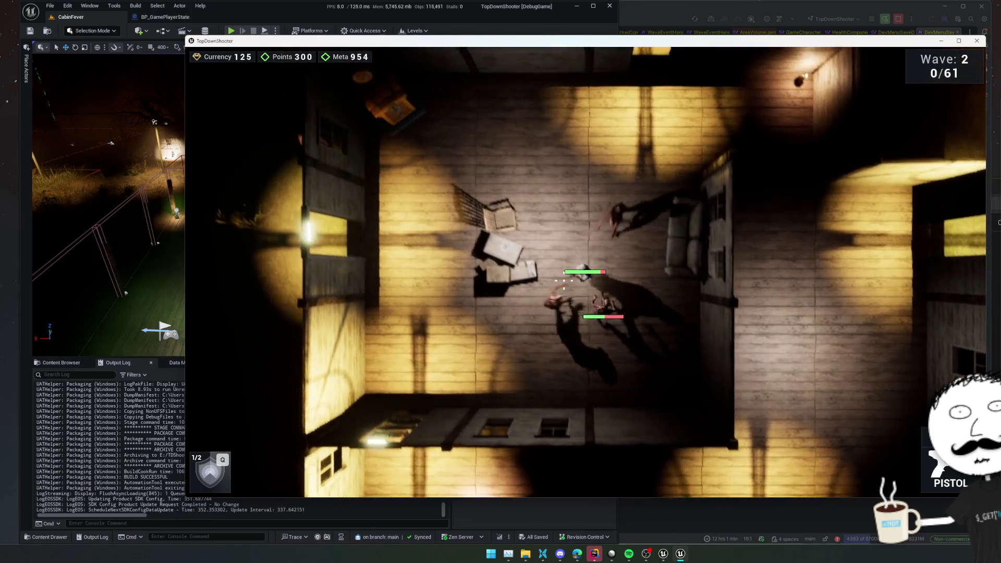
pyautogui.press('d')
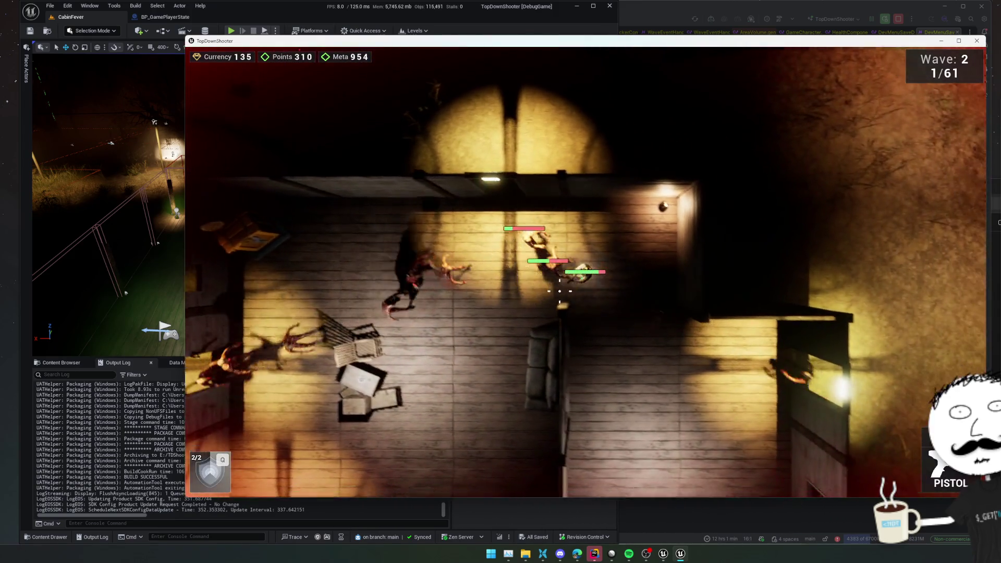
pyautogui.press('s')
pyautogui.click(578, 213)
pyautogui.press('s')
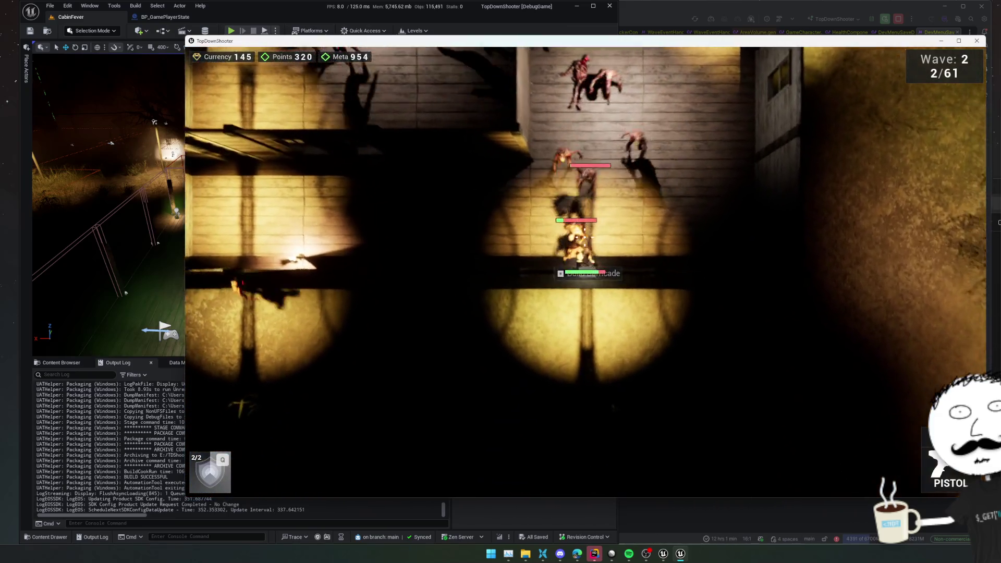
pyautogui.press('s')
pyautogui.click(578, 212)
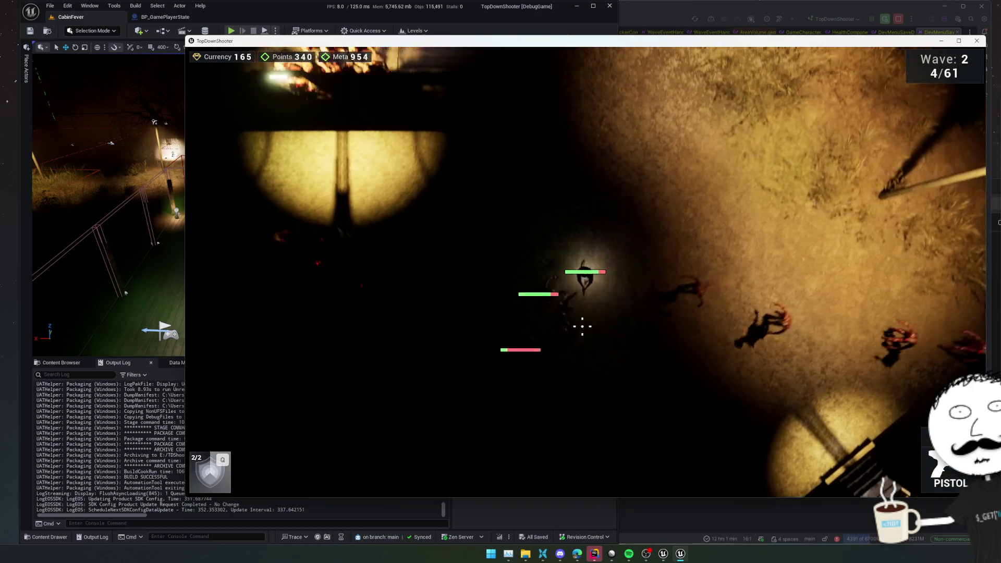
# Step: Move north past the barn and north-west, firing into the crowd of enemies
pyautogui.press('w')
pyautogui.click(582, 327)
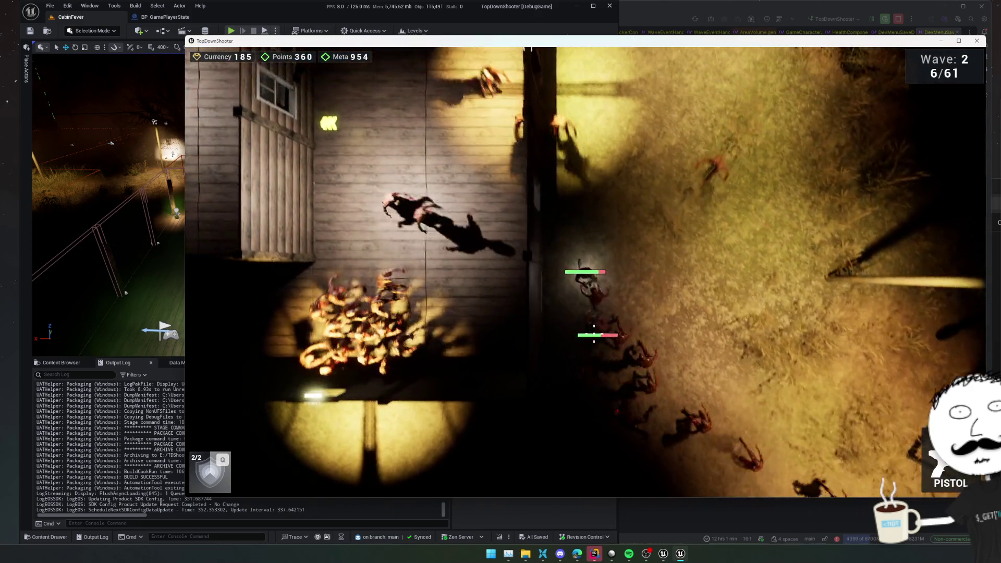
pyautogui.press('d')
pyautogui.click(594, 330)
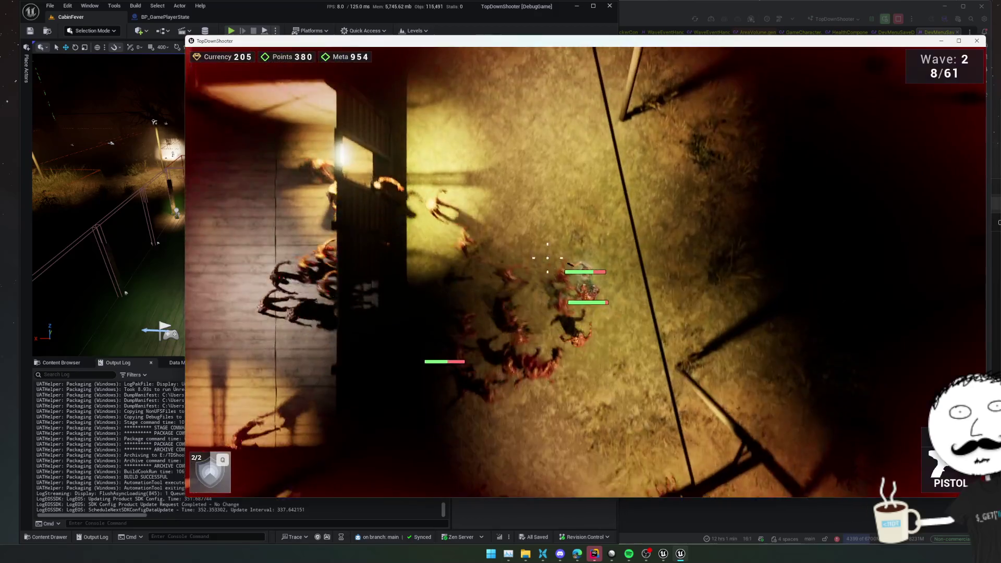
pyautogui.press('w')
pyautogui.press('a')
pyautogui.click(547, 258)
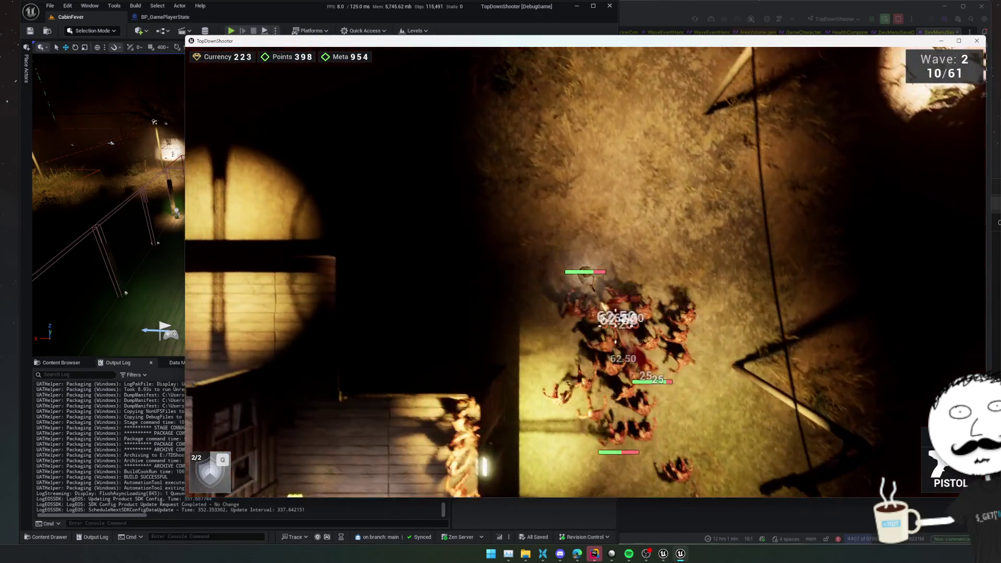
pyautogui.press('w')
pyautogui.press('a')
pyautogui.click(525, 279)
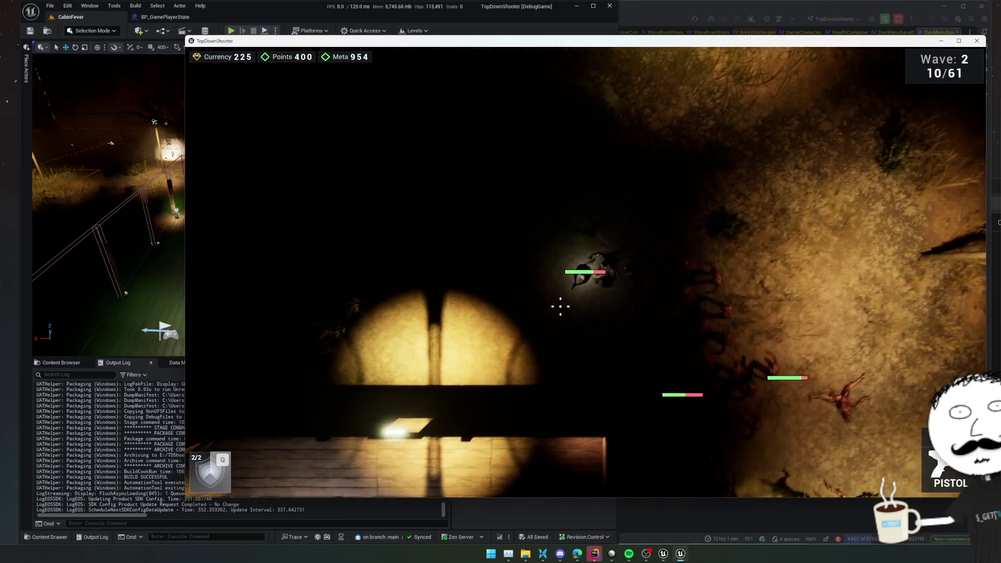
# Step: Retreat south-west while killing nearby enemies and those by the barn
pyautogui.press('s')
pyautogui.press('a')
pyautogui.click(559, 306)
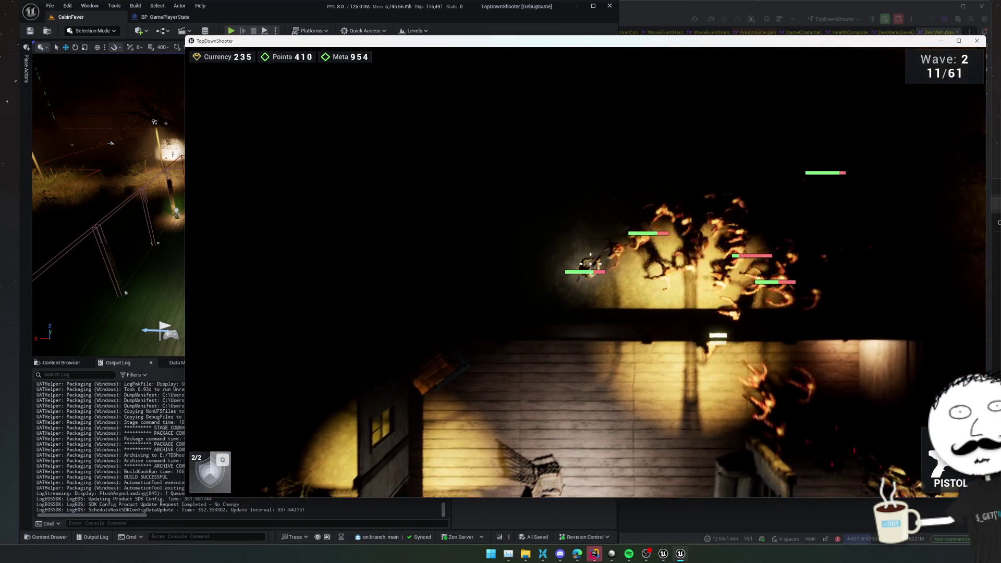
pyautogui.press('s')
pyautogui.press('a')
pyautogui.click(630, 263)
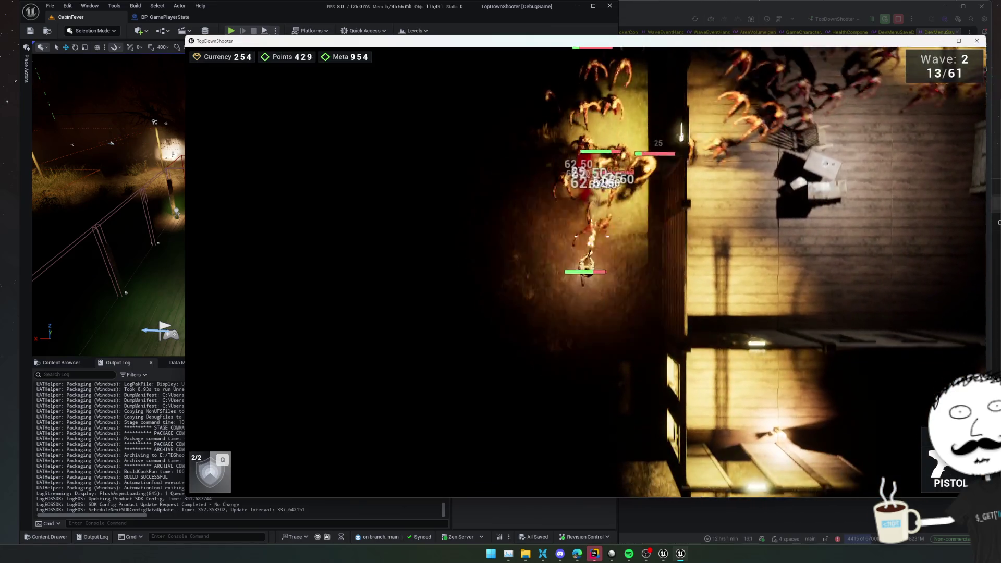
pyautogui.press('s')
pyautogui.click(594, 176)
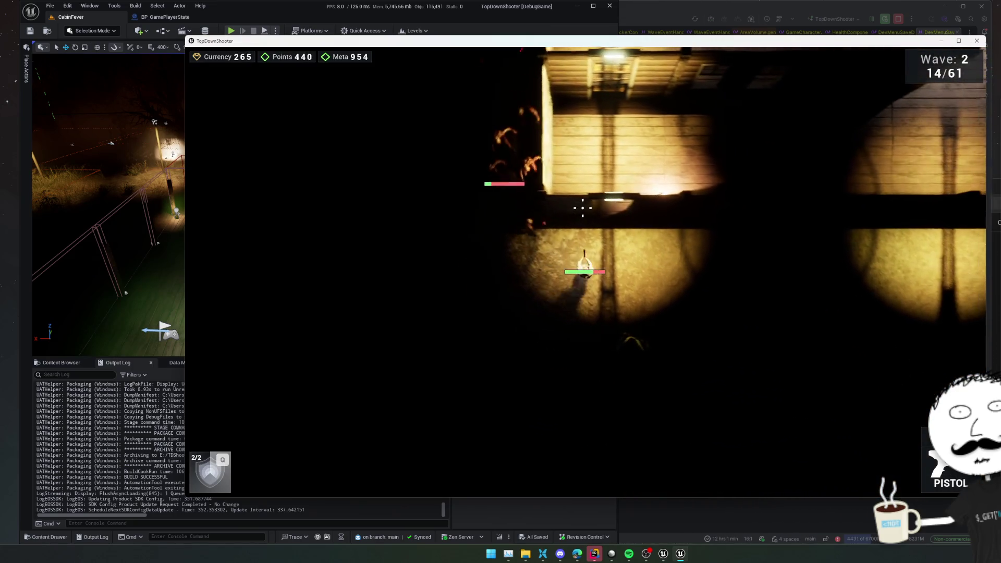
# Step: Push into the barn, shoot the enemies inside, then exit to the south-east
pyautogui.press('w')
pyautogui.click(511, 290)
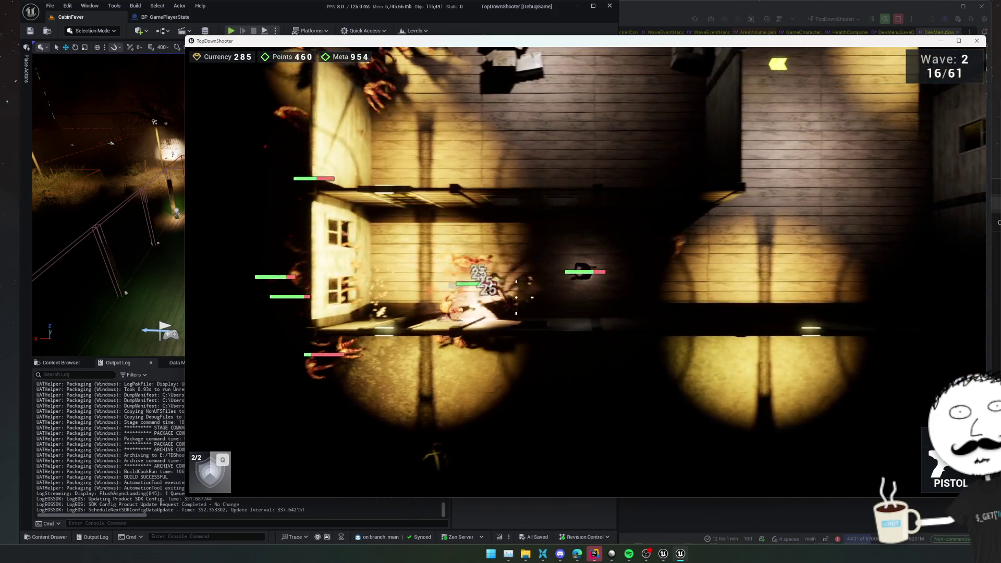
pyautogui.press('w')
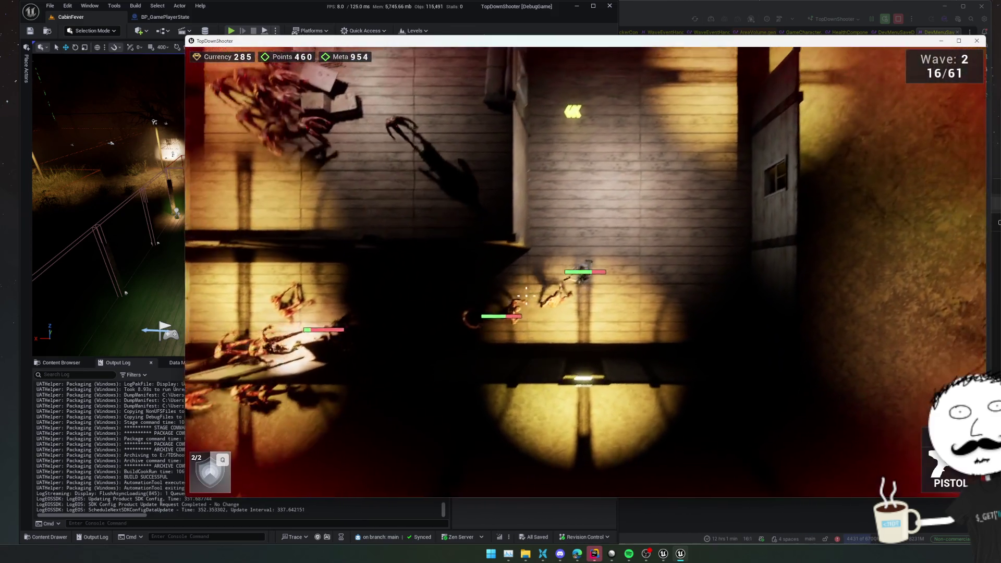
pyautogui.click(539, 314)
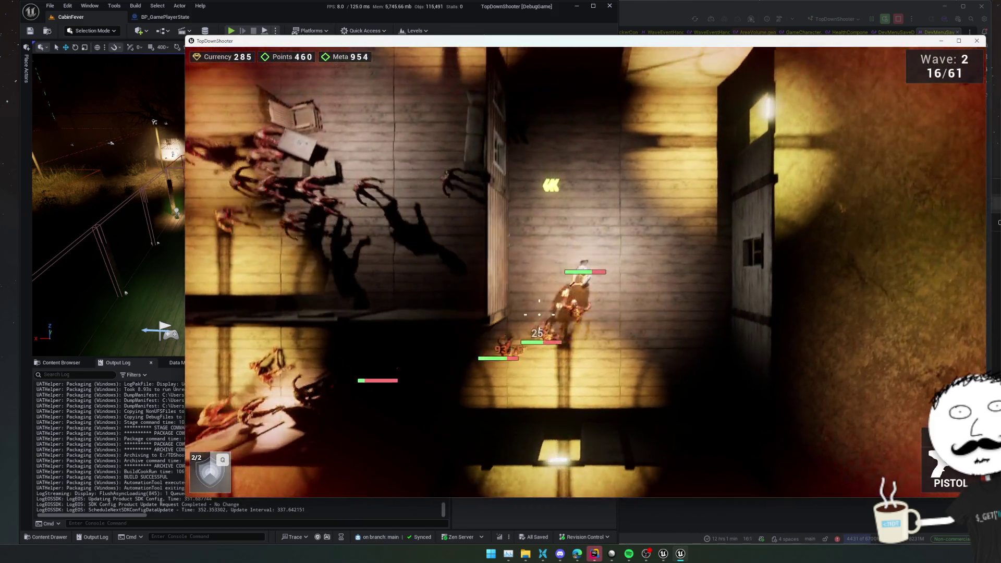
pyautogui.press('d')
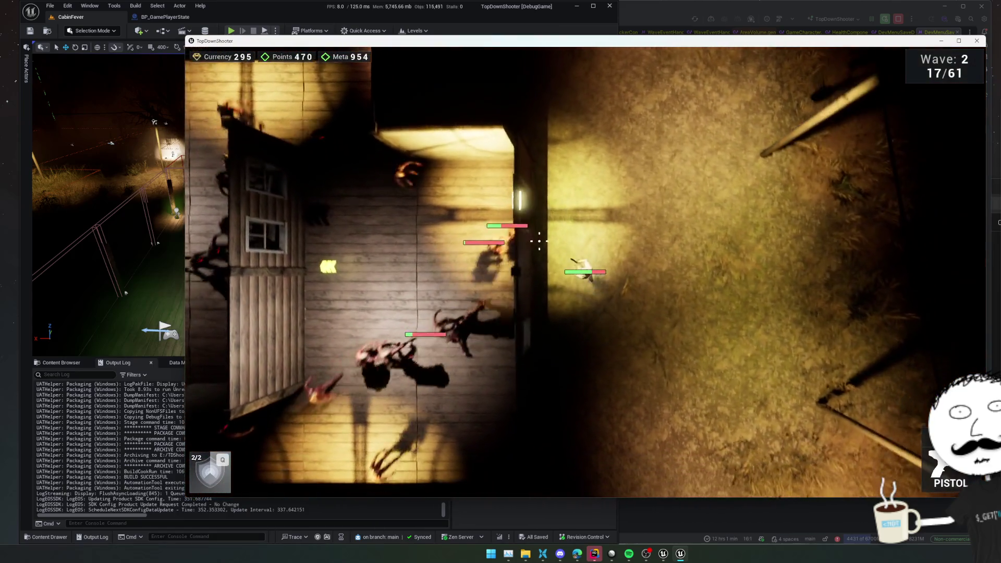
pyautogui.press('s')
pyautogui.click(538, 239)
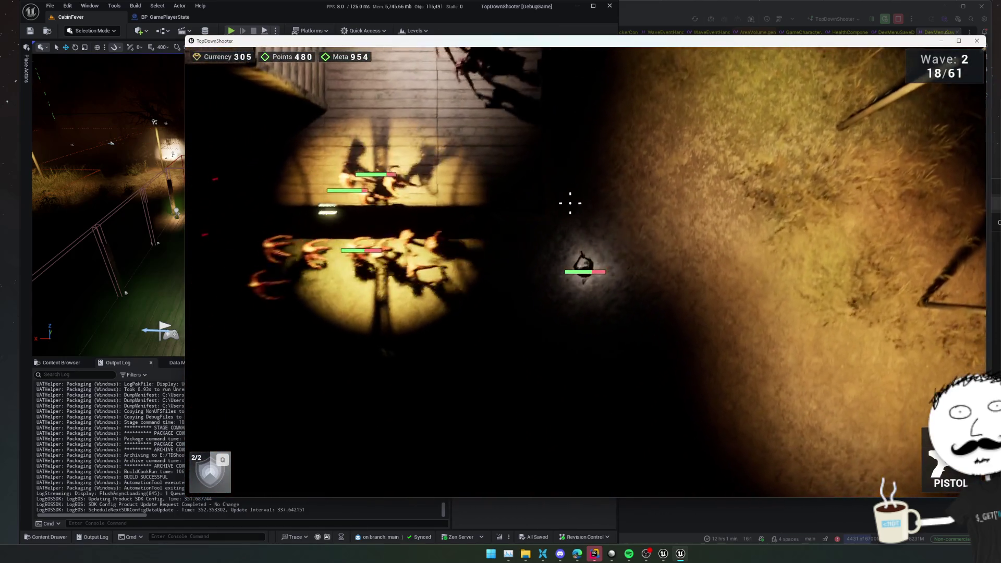
# Step: Fight the enemies closing in below the barn until 20 of 61 kills, then bring up the upgrades shop
pyautogui.press('a')
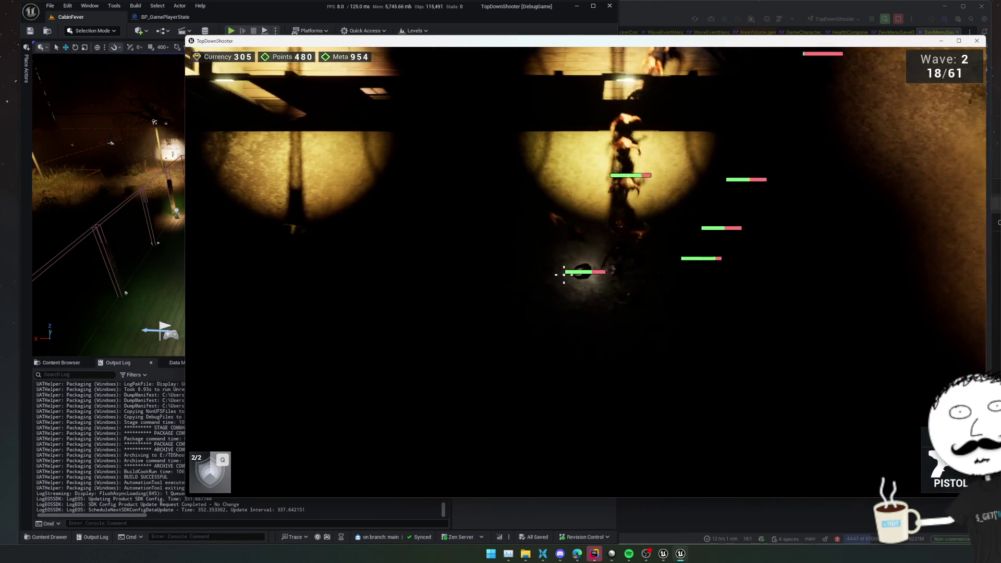
pyautogui.press('a')
pyautogui.click(688, 305)
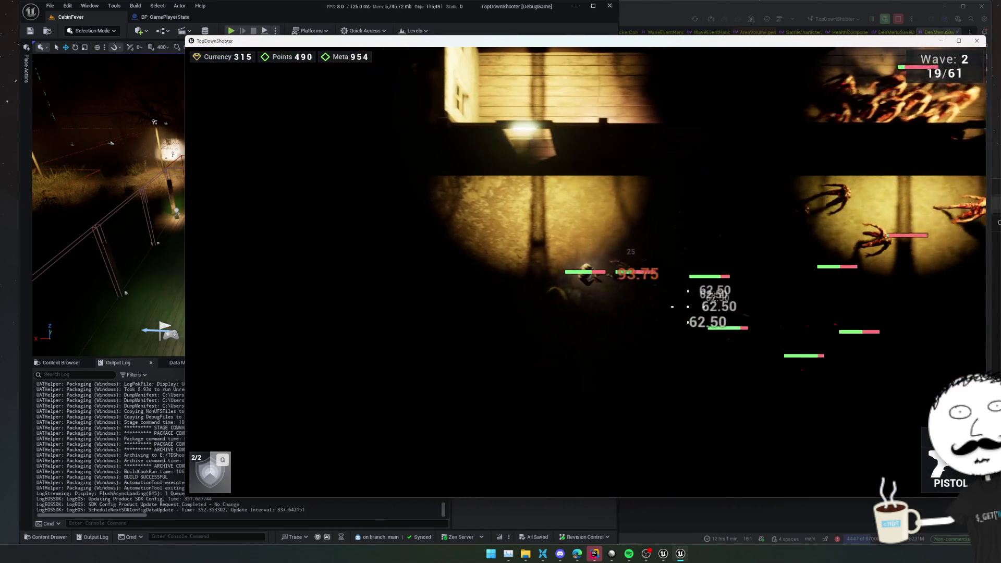
pyautogui.press('a')
pyautogui.press('w')
pyautogui.click(619, 331)
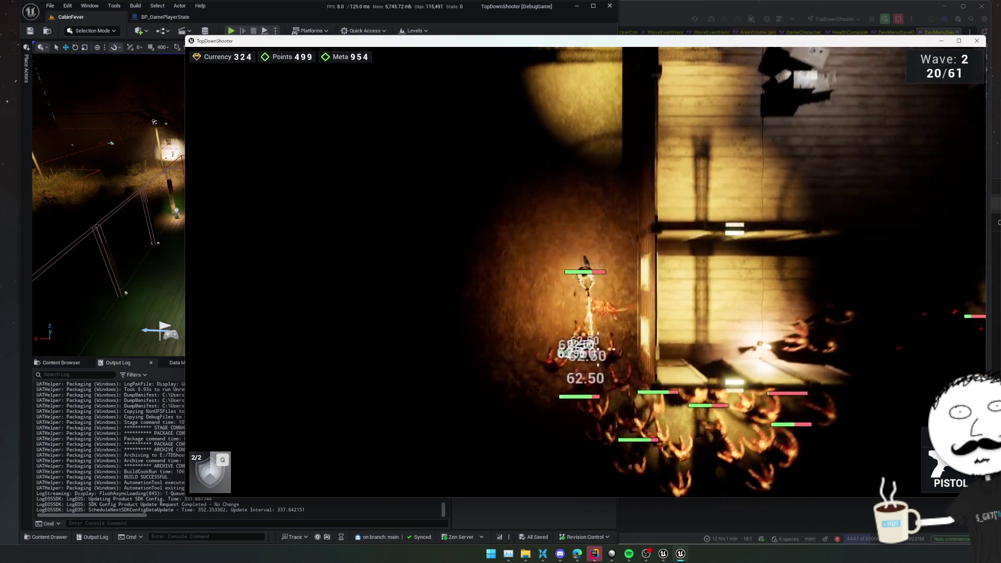
pyautogui.press('w')
pyautogui.press('d')
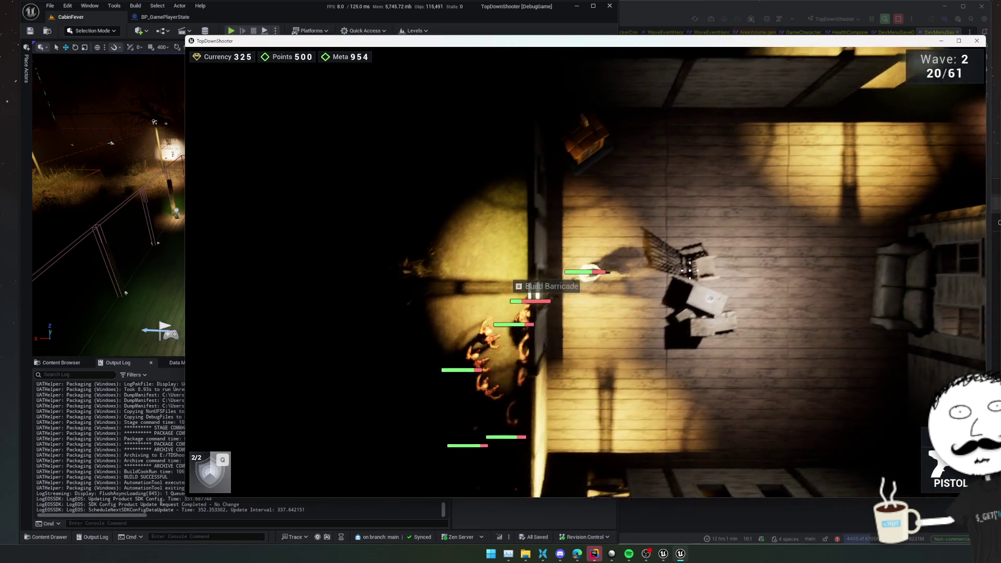
pyautogui.press('Tab')
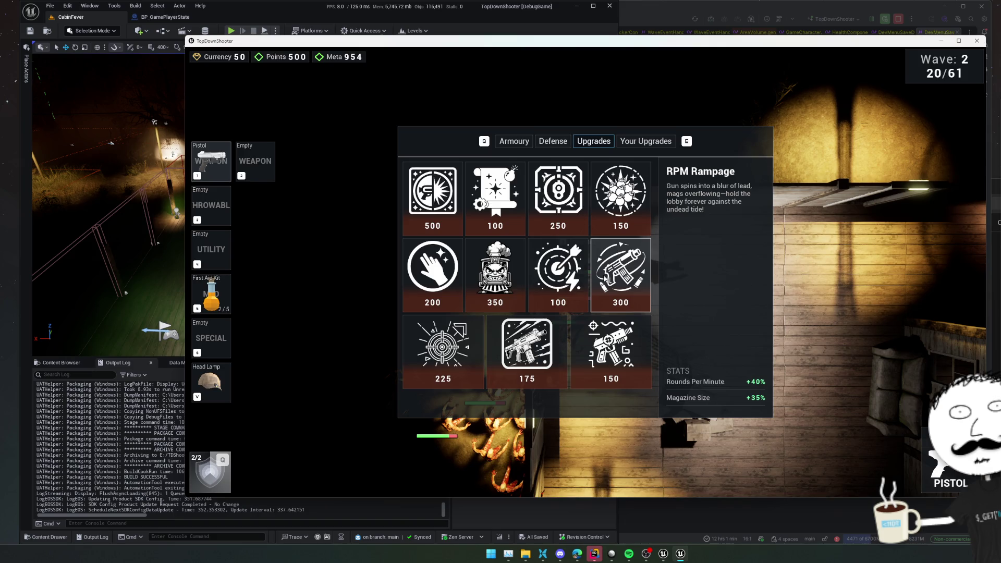
# Step: Resume play and lead the swarm down past the cabin and off to the left
pyautogui.press('Escape')
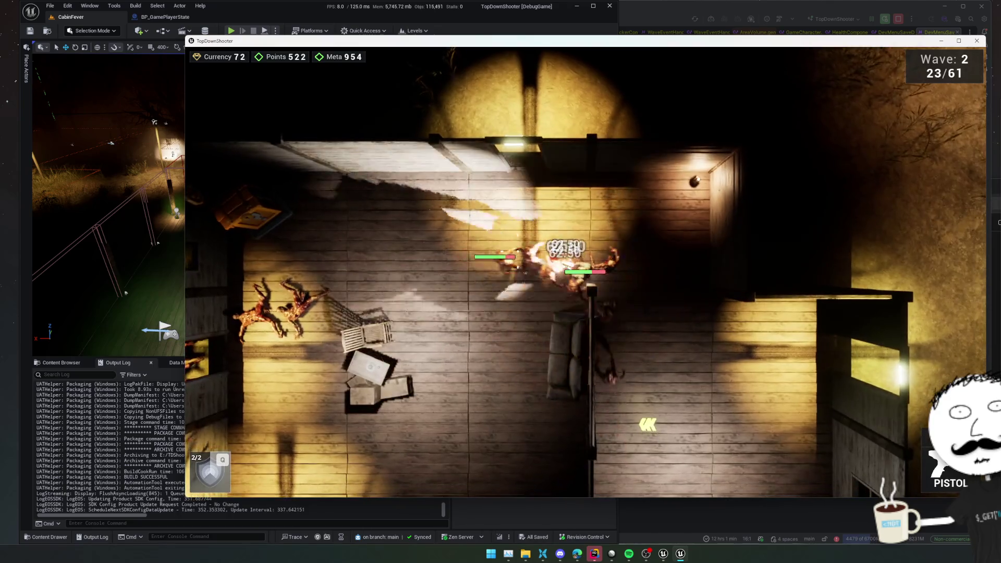
pyautogui.press('w')
pyautogui.press('d')
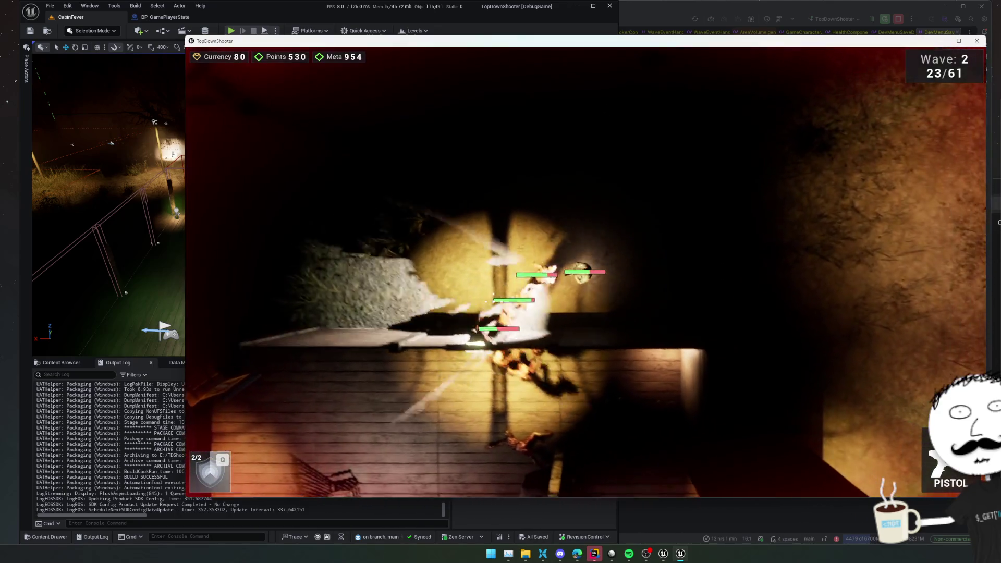
pyautogui.press('s')
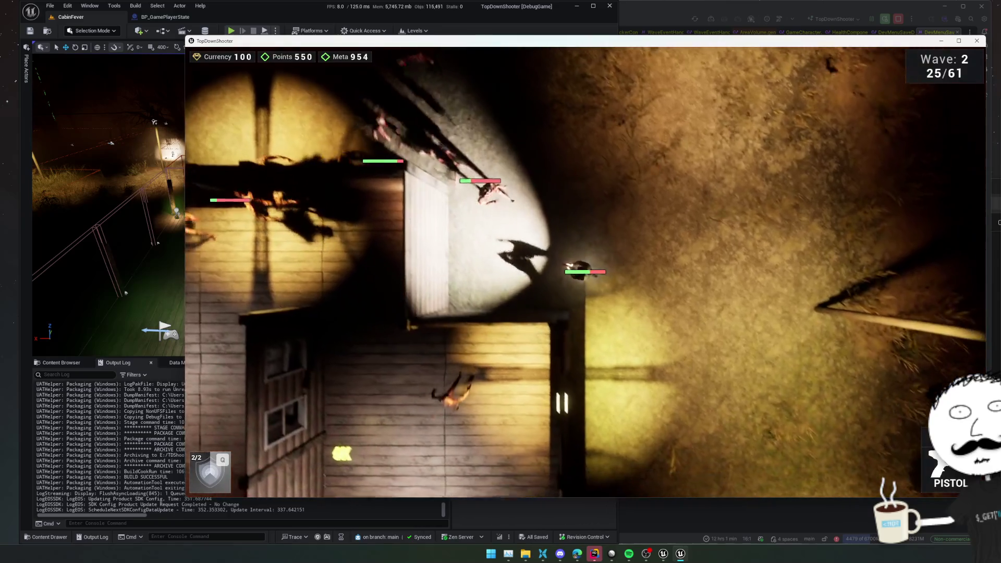
pyautogui.press('s')
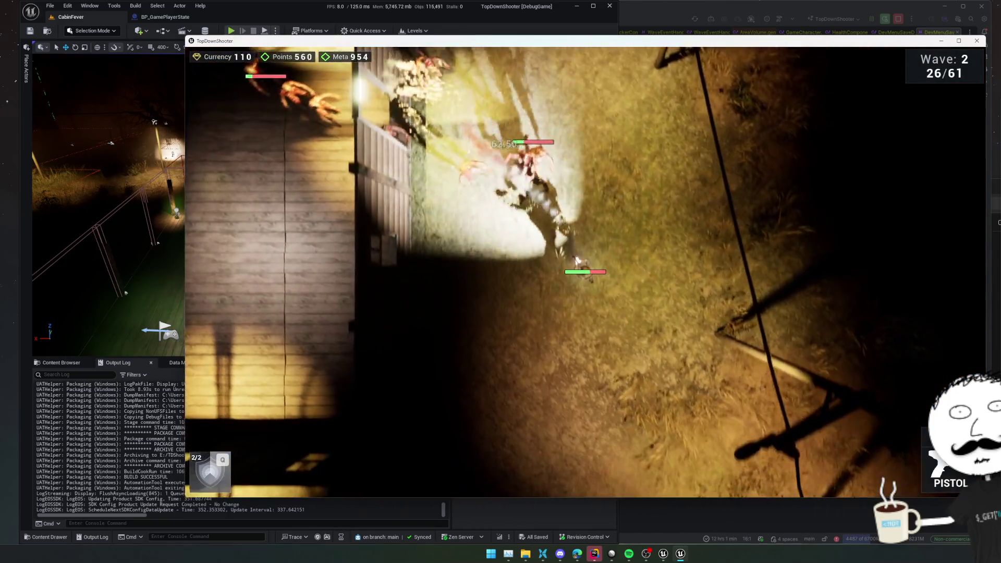
pyautogui.press('a')
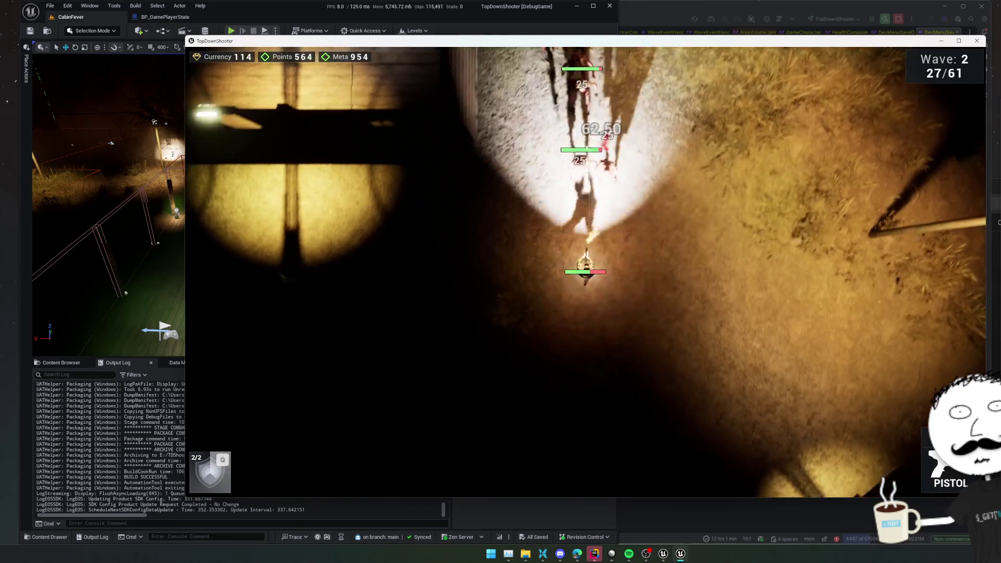
pyautogui.press('a')
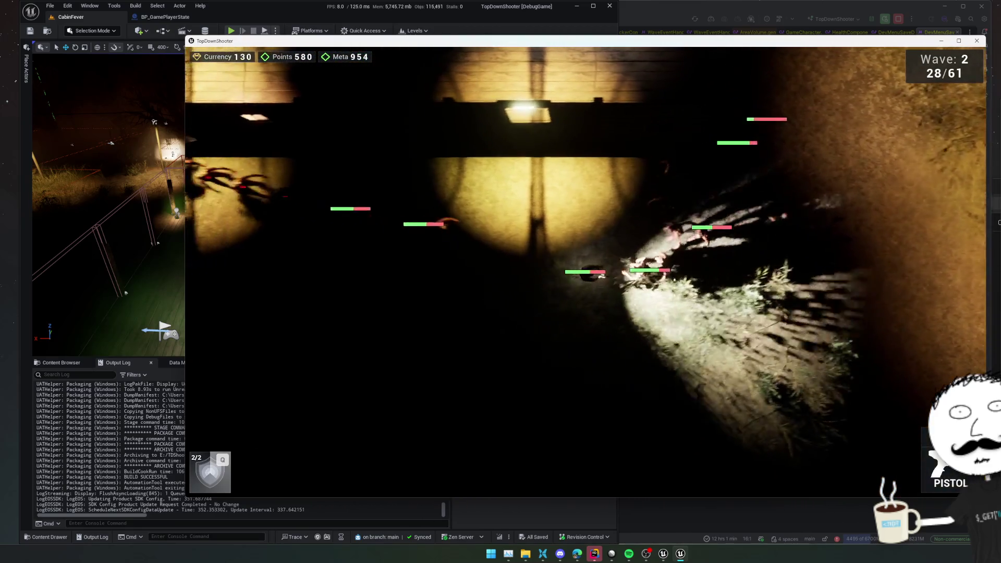
pyautogui.press('a')
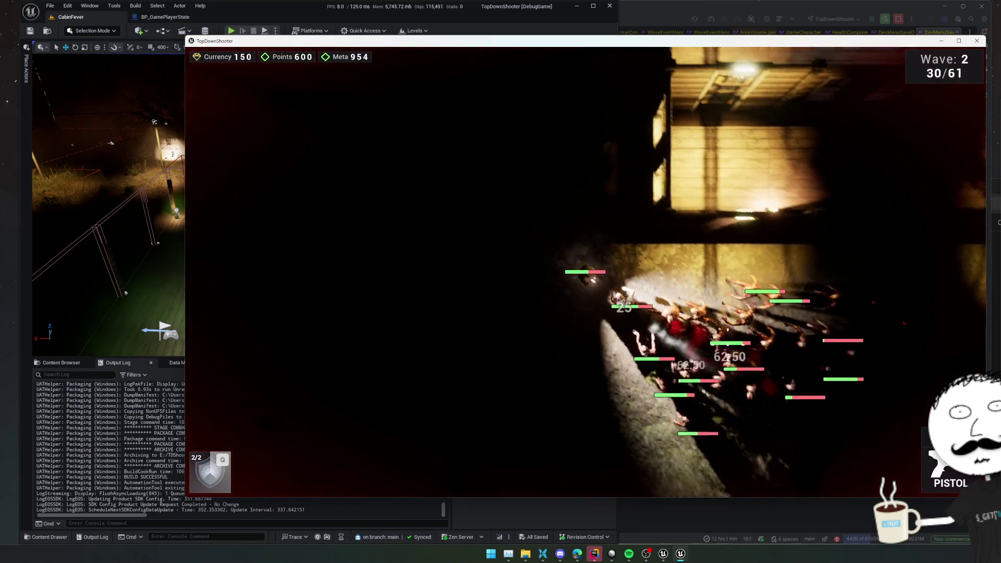
# Step: Circle upward and around the cabin, then back left toward it while kiting enemies
pyautogui.press('w')
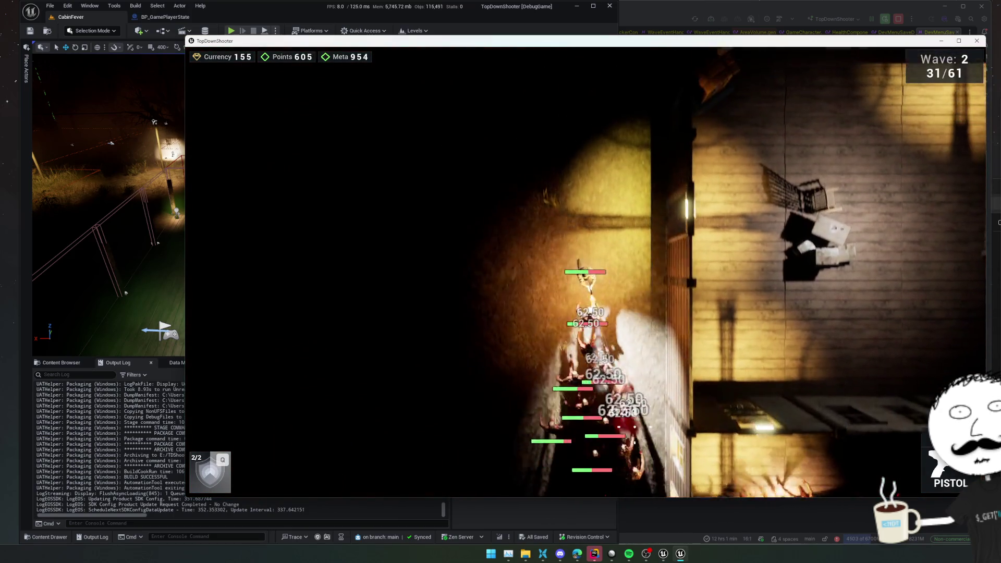
pyautogui.press('w')
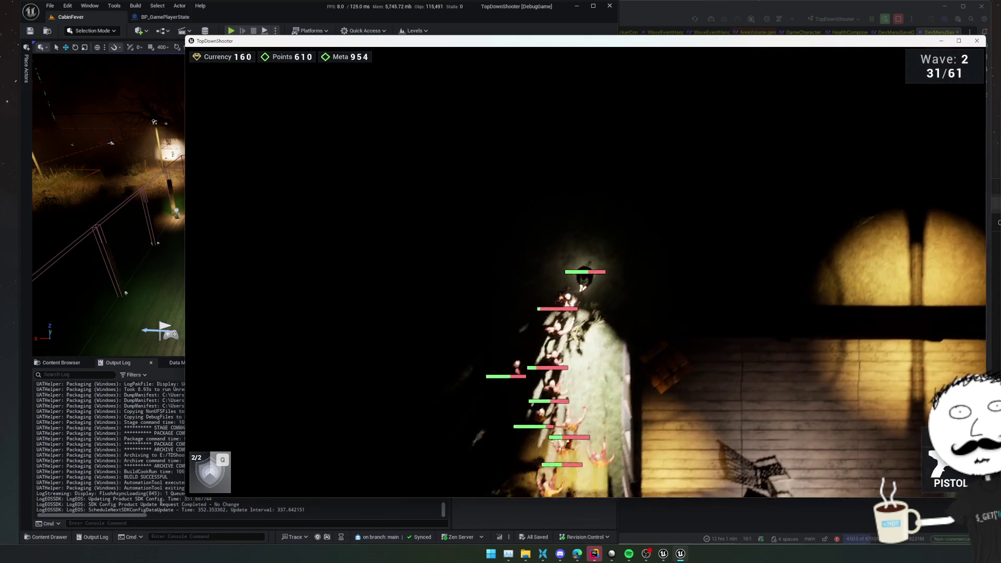
pyautogui.press('d')
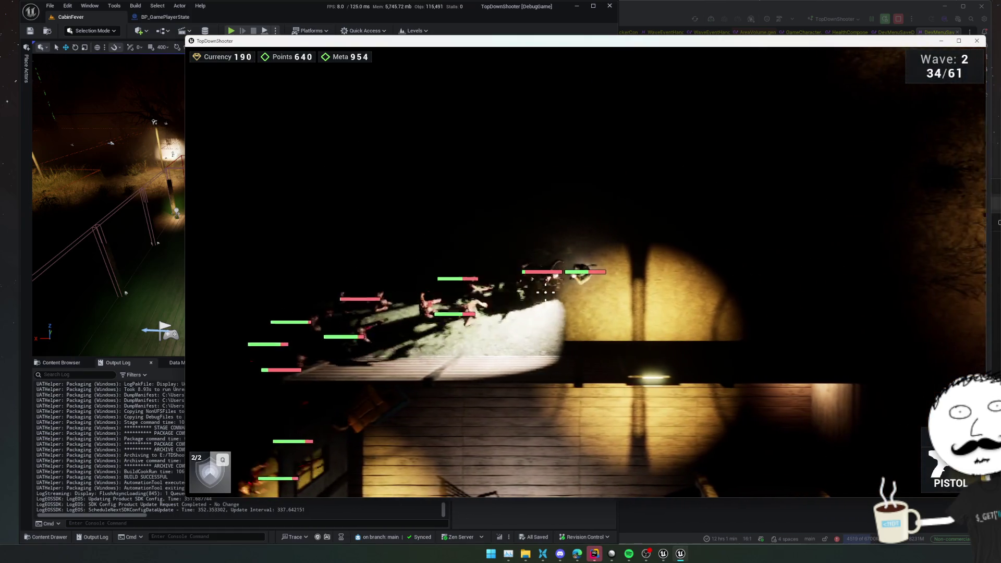
pyautogui.press('d')
pyautogui.press('s')
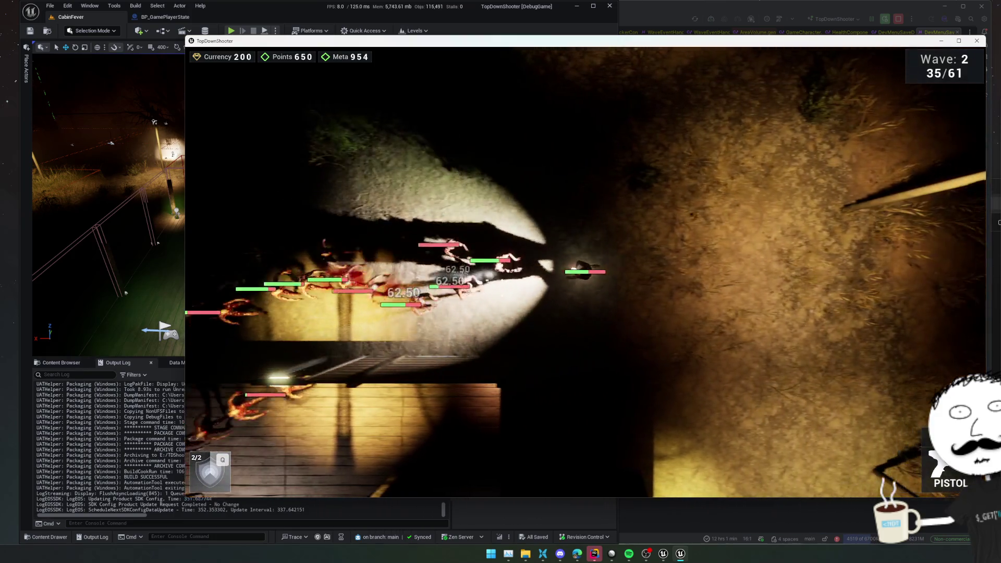
pyautogui.press('w')
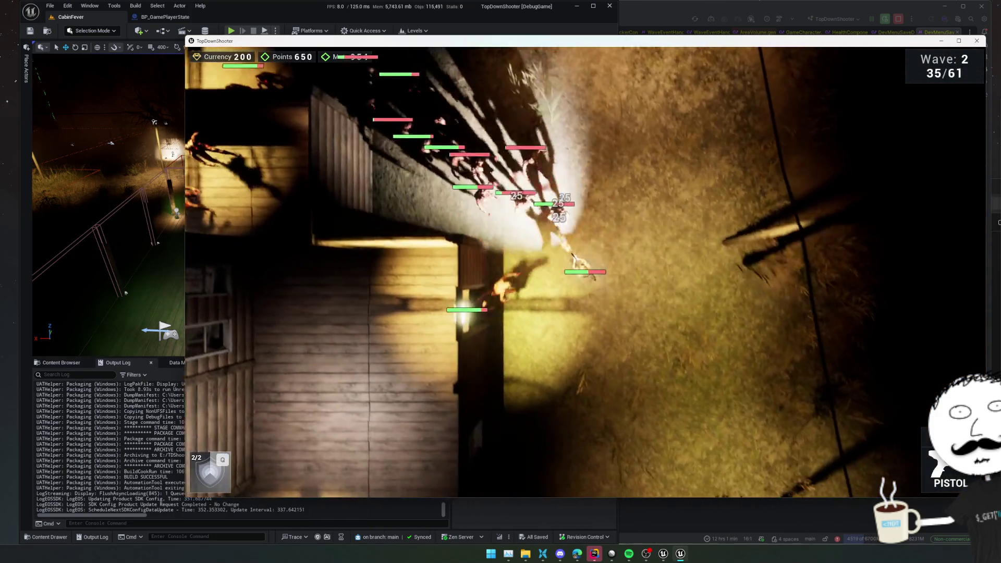
pyautogui.press('s')
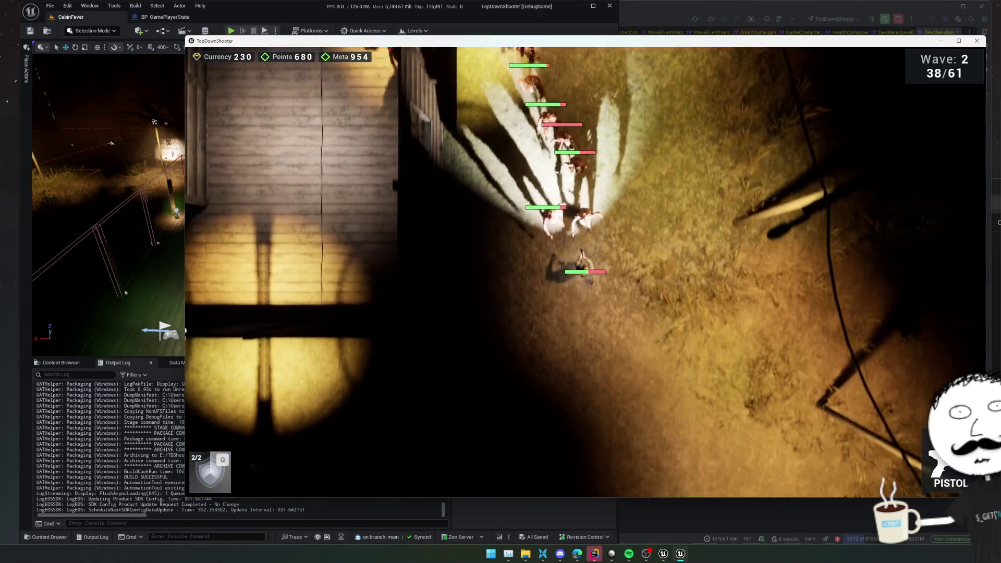
pyautogui.press('a')
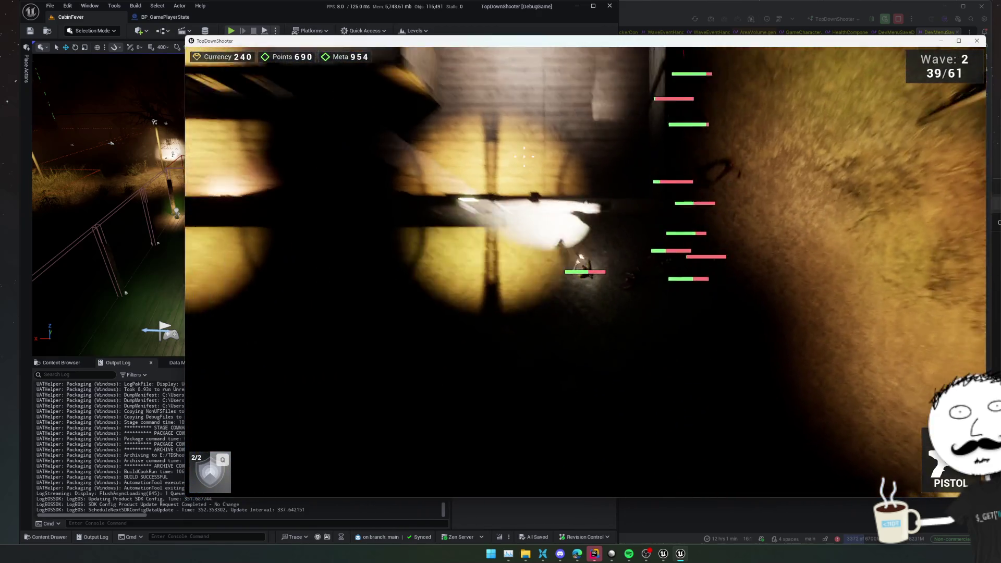
pyautogui.press('a')
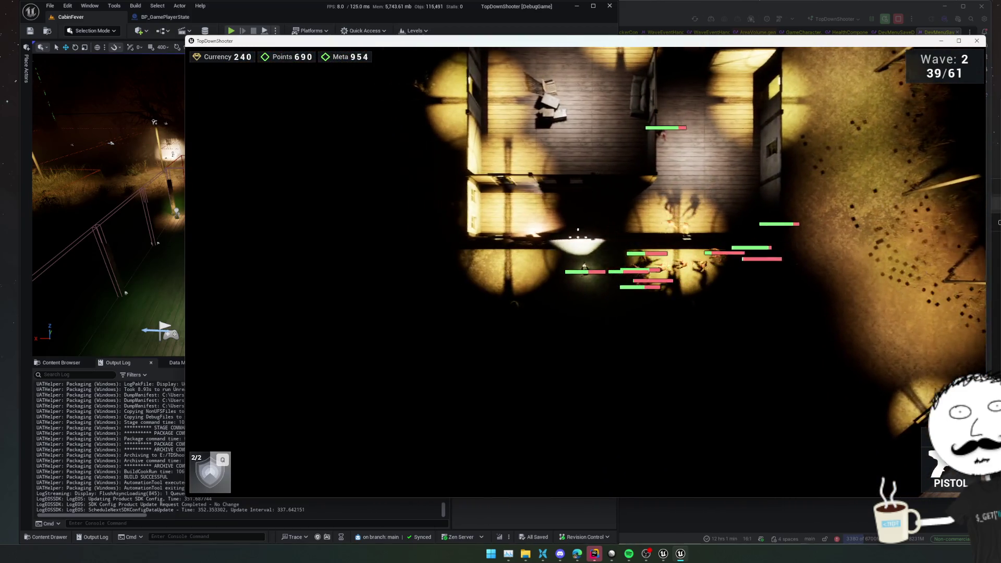
pyautogui.press('a')
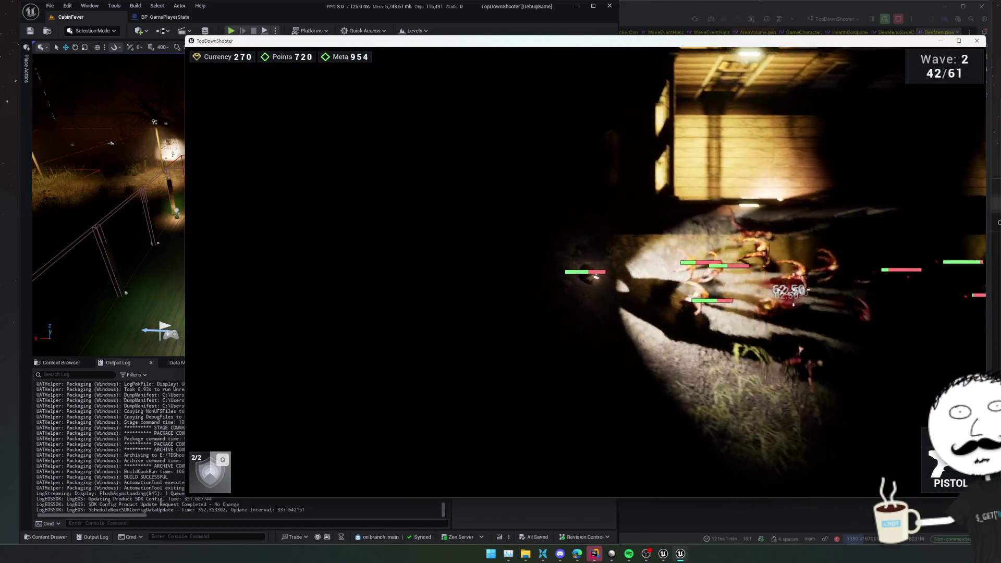
pyautogui.press('w')
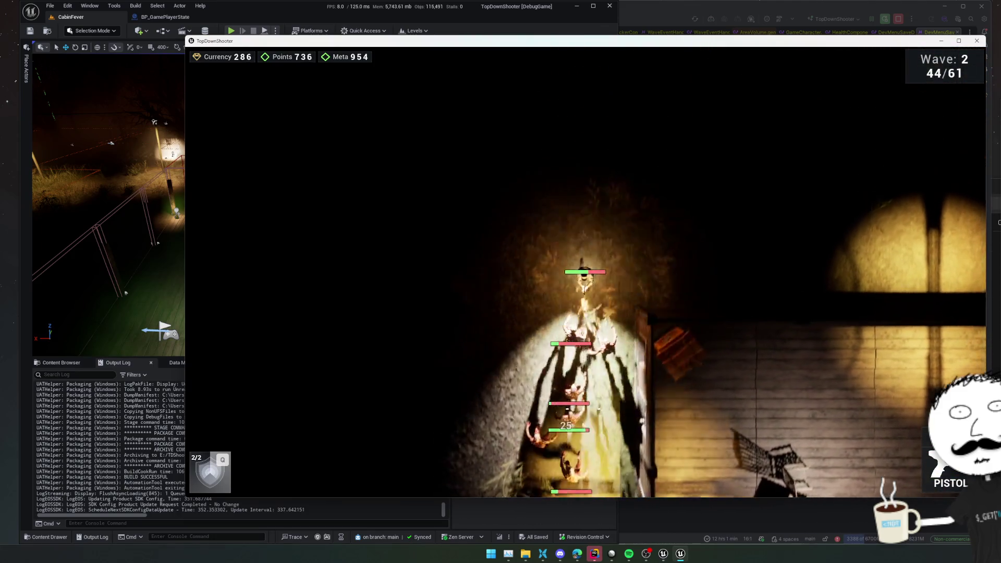
# Step: Turn and shoot the chasing enemies while drifting down and right
pyautogui.click(496, 312)
pyautogui.press('s')
pyautogui.press('d')
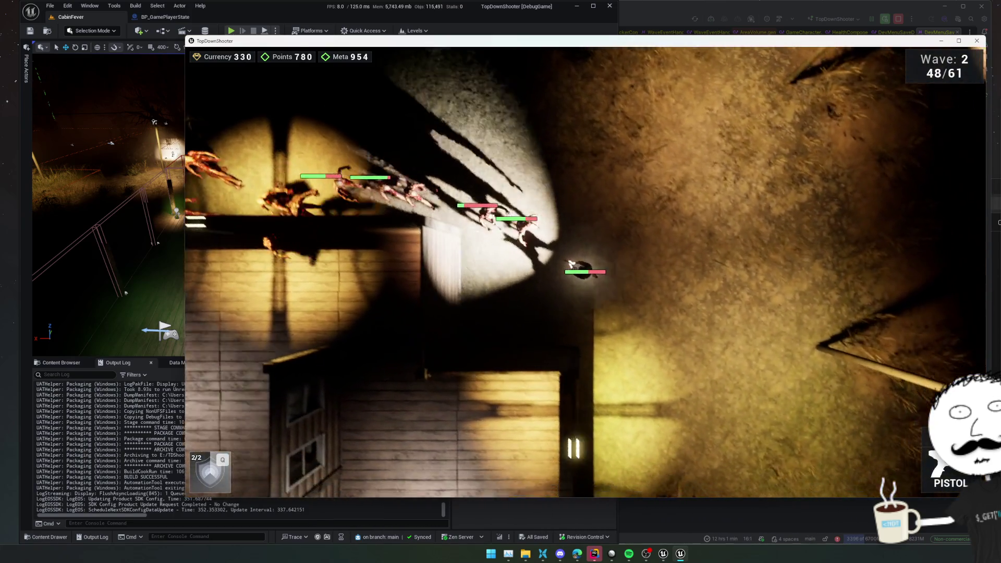
pyautogui.click(500, 196)
pyautogui.press('s')
pyautogui.press('d')
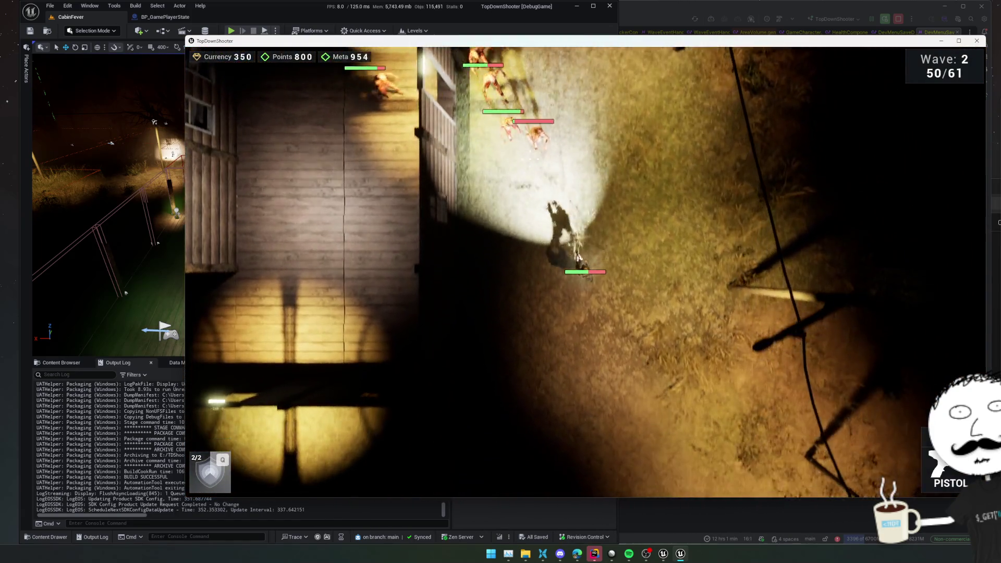
pyautogui.press('s')
pyautogui.click(618, 117)
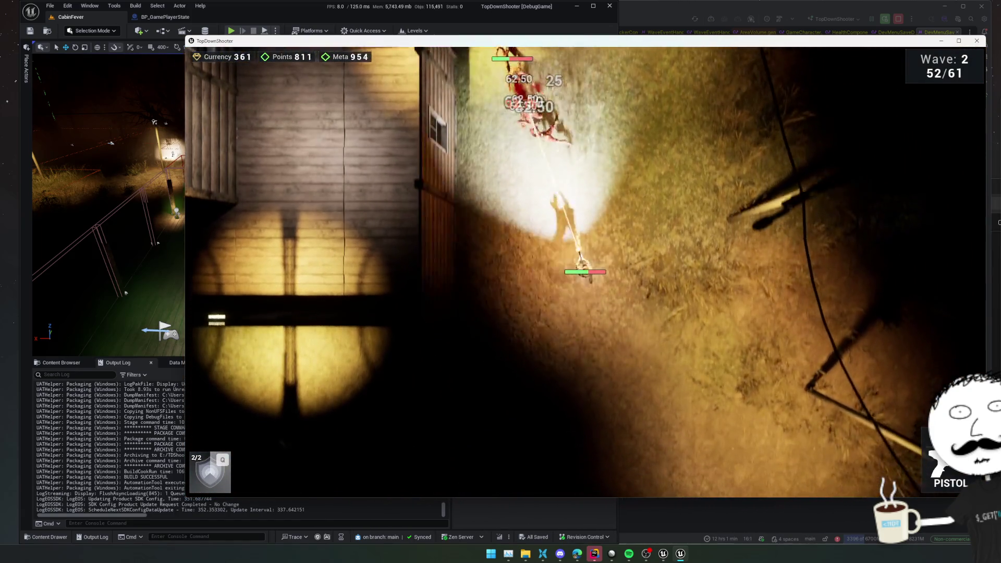
# Step: Fight leftward toward the cabin, walk inside and bring up its shop
pyautogui.press('a')
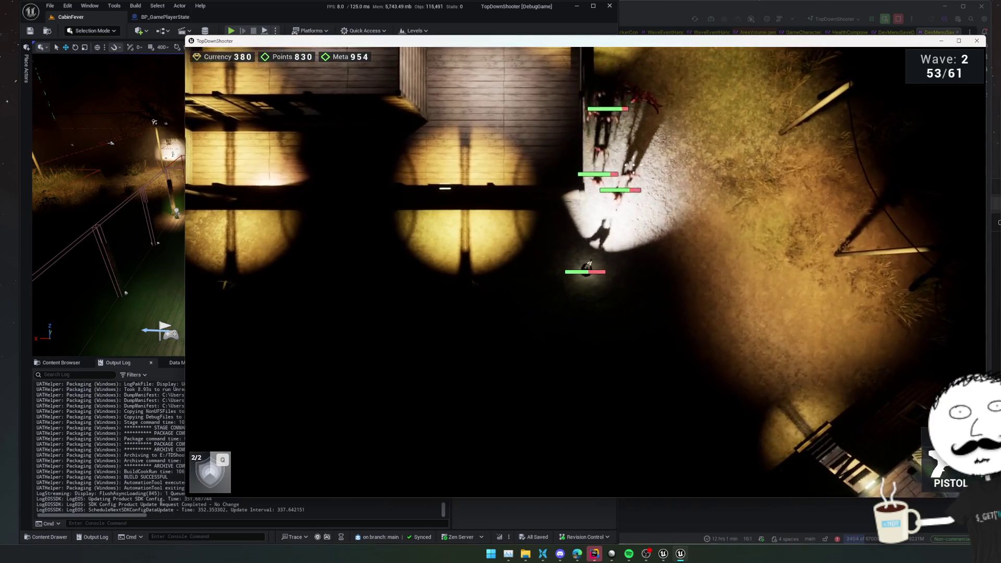
pyautogui.click(672, 234)
pyautogui.press('a')
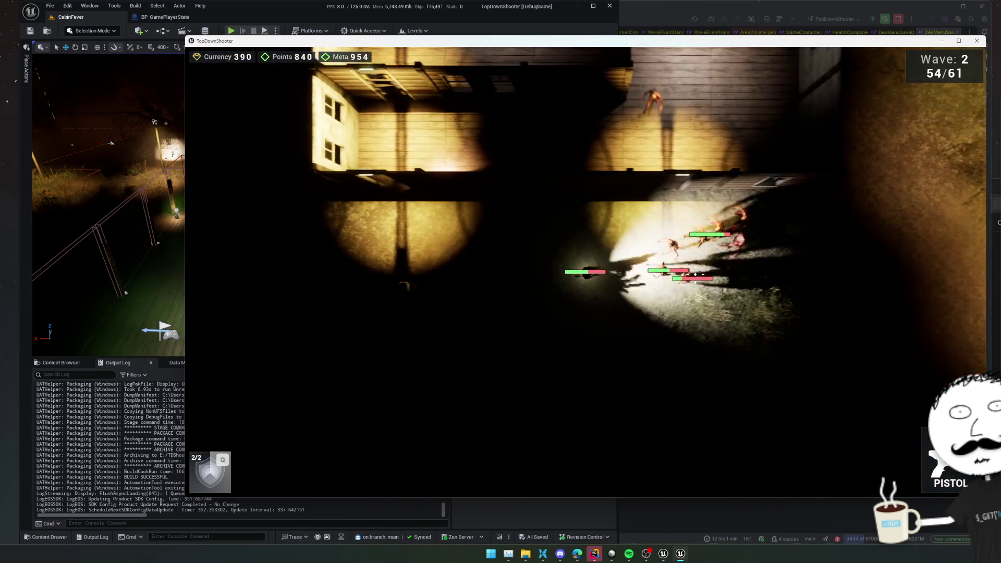
pyautogui.press('a')
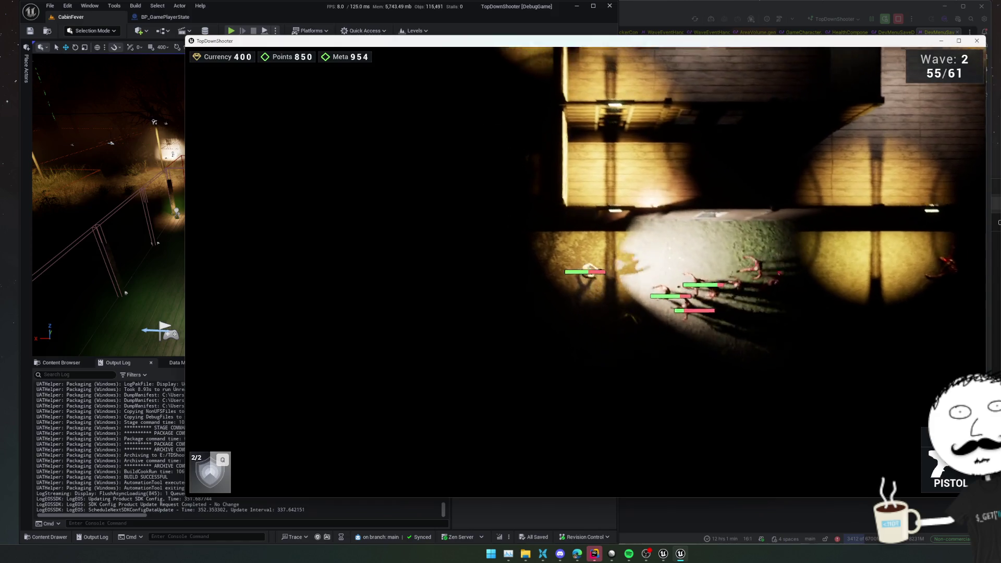
pyautogui.click(631, 392)
pyautogui.press('w')
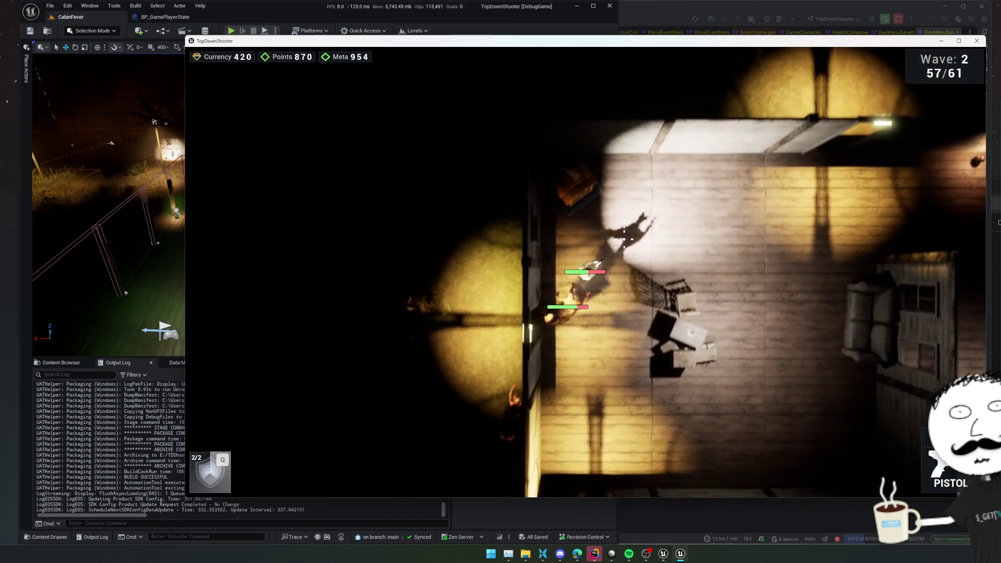
pyautogui.press('Tab')
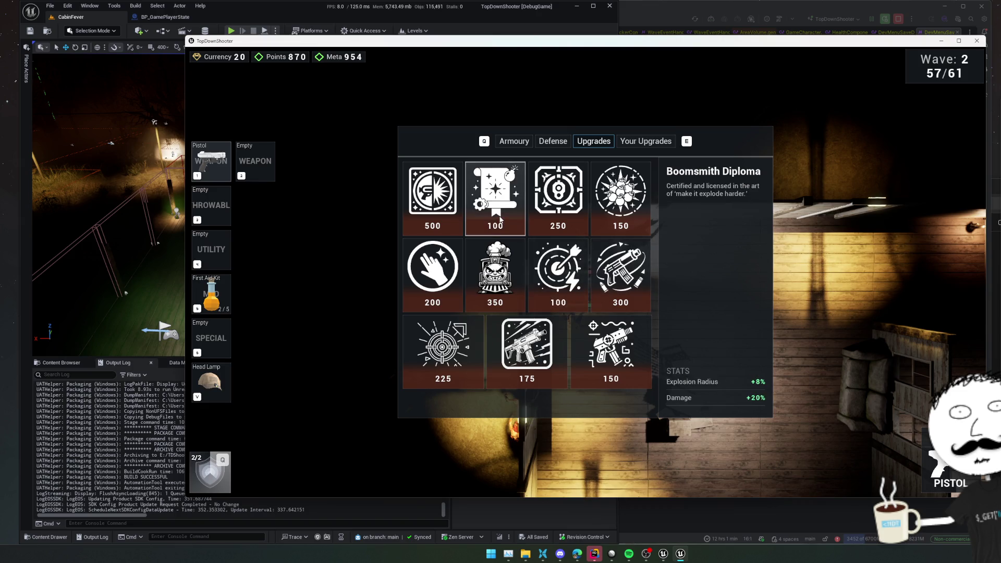
# Step: Resume play to finish the wave, then pause and bring up the game's Settings screen
pyautogui.press('Escape')
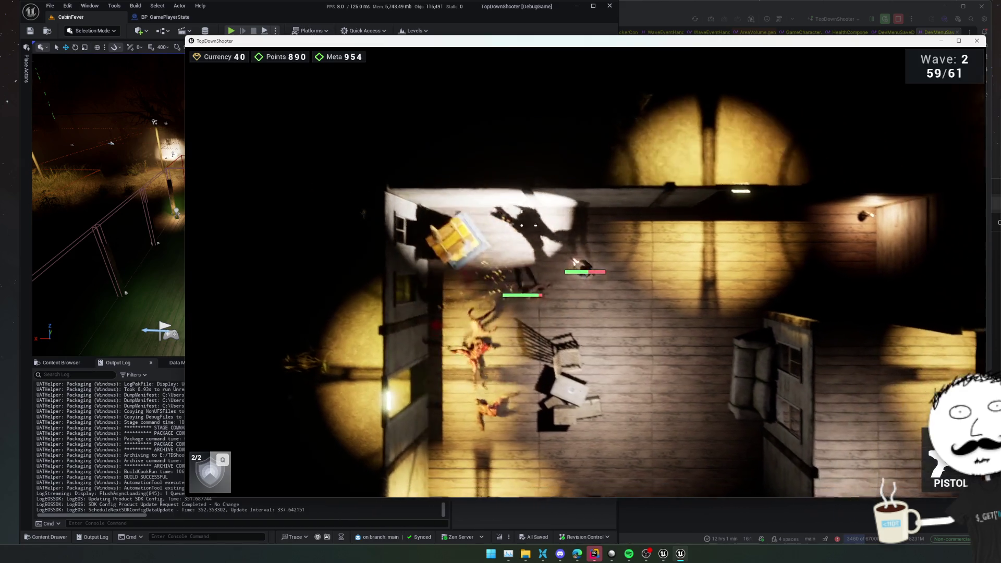
pyautogui.press('d')
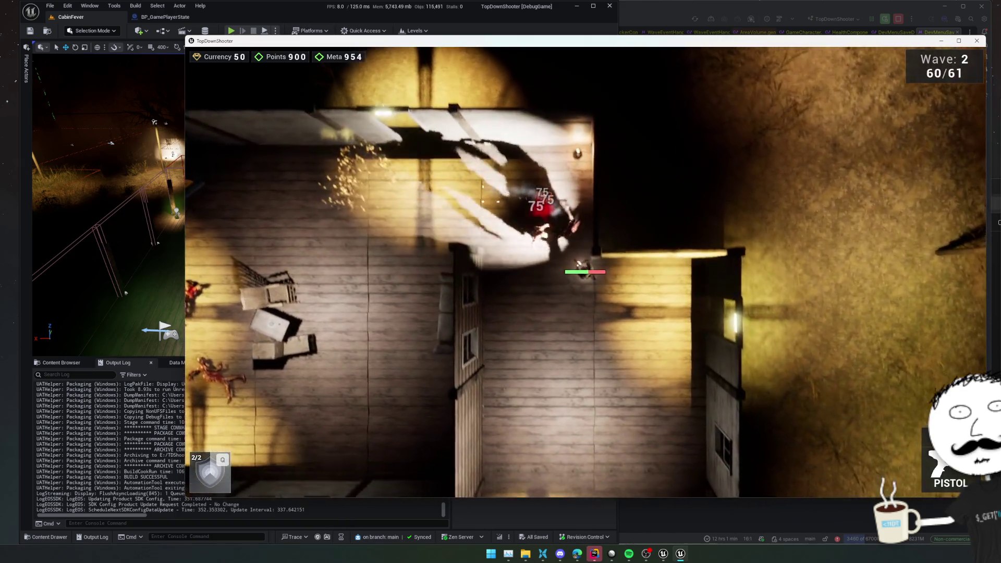
pyautogui.press('s')
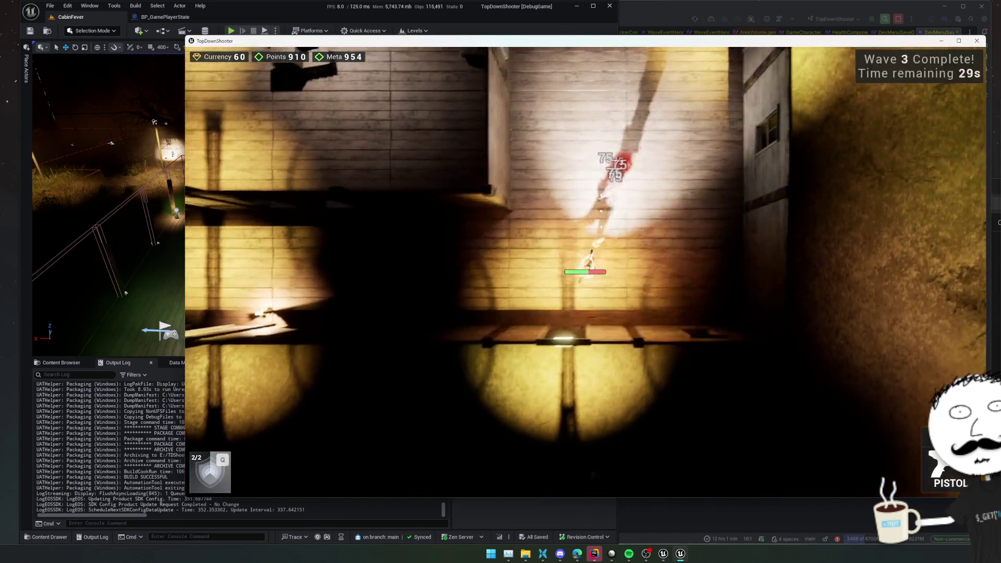
pyautogui.press('Escape')
pyautogui.click(588, 264)
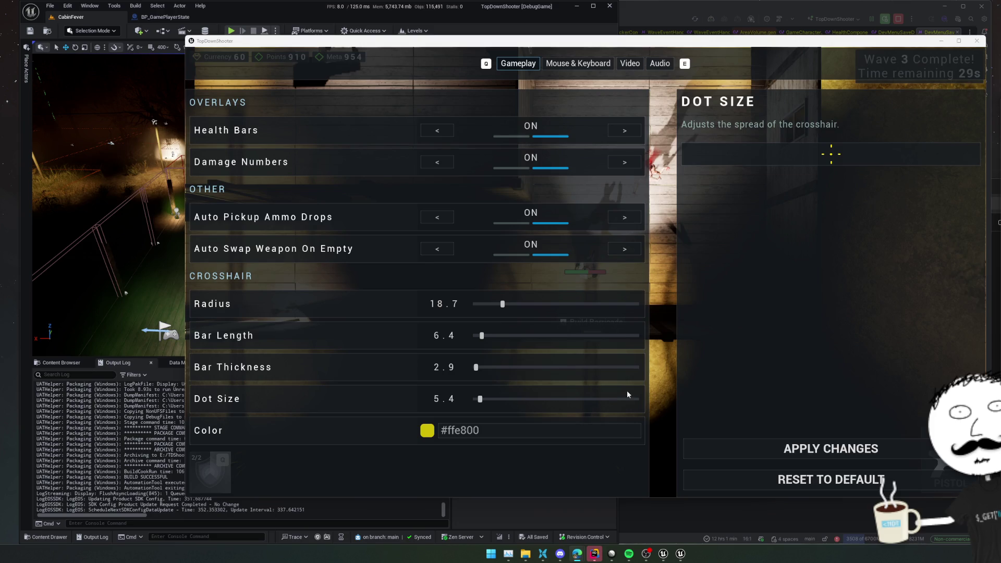
# Step: Apply the current settings, resume play, then return to the settings screen
pyautogui.click(803, 449)
pyautogui.press('Escape')
pyautogui.press('Escape')
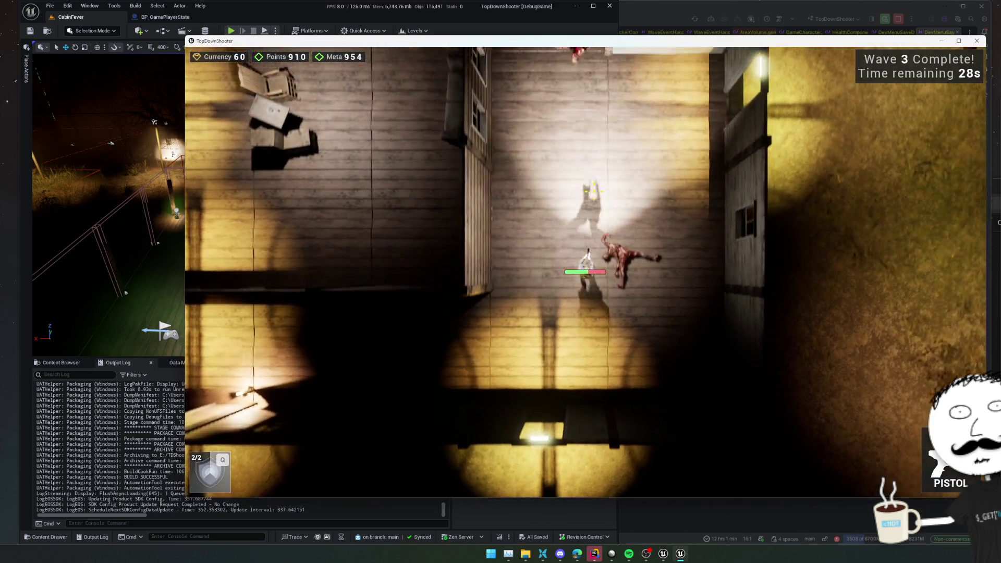
pyautogui.press('Escape')
pyautogui.click(588, 263)
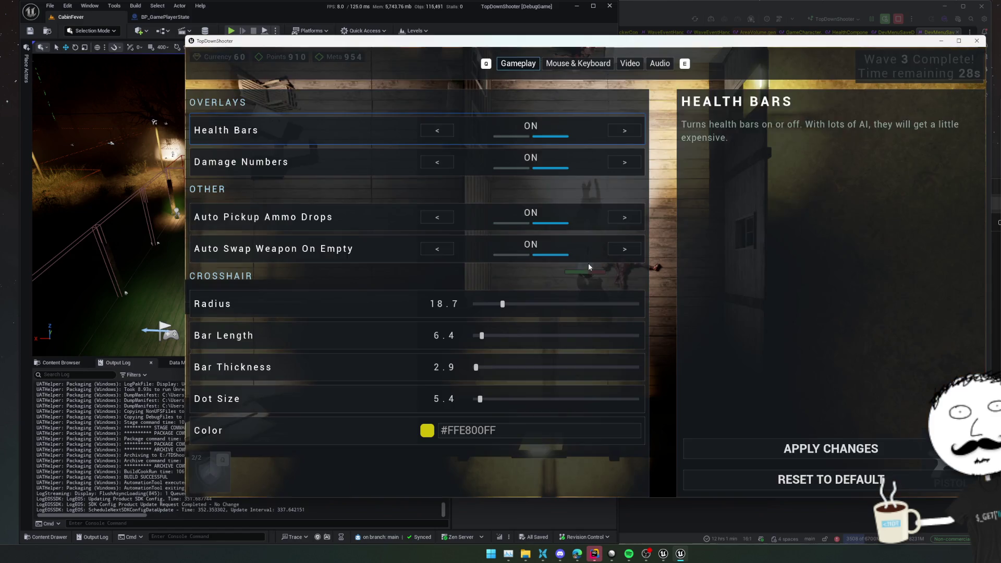
# Step: Lengthen the crosshair bars to 15.9 with the Bar Length slider and apply the change
pyautogui.moveTo(482, 336); pyautogui.dragTo(497, 335)
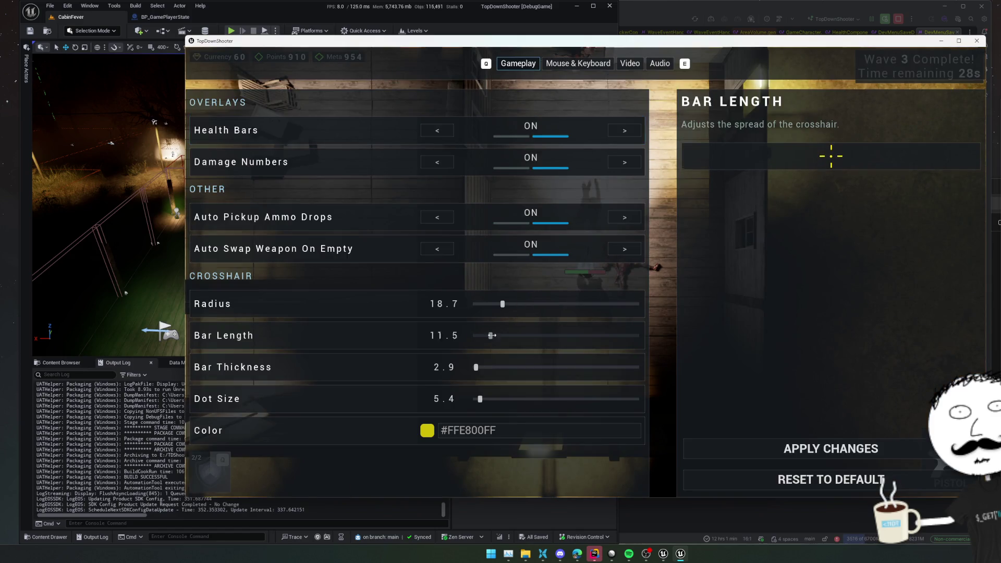
pyautogui.click(825, 453)
pyautogui.press('Escape')
pyautogui.press('Escape')
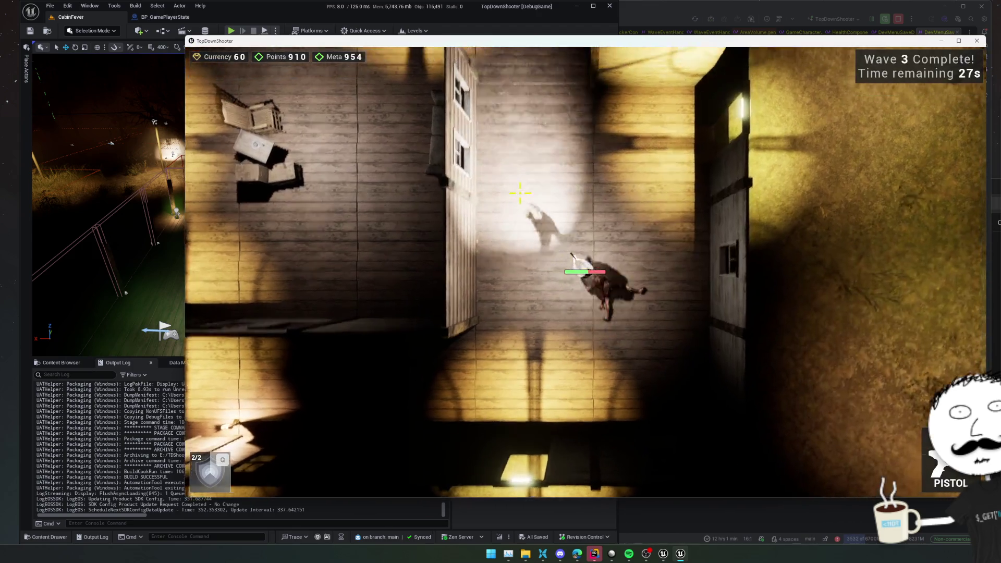
# Step: Walk into the next room over to the shop and interact with it
pyautogui.press('w')
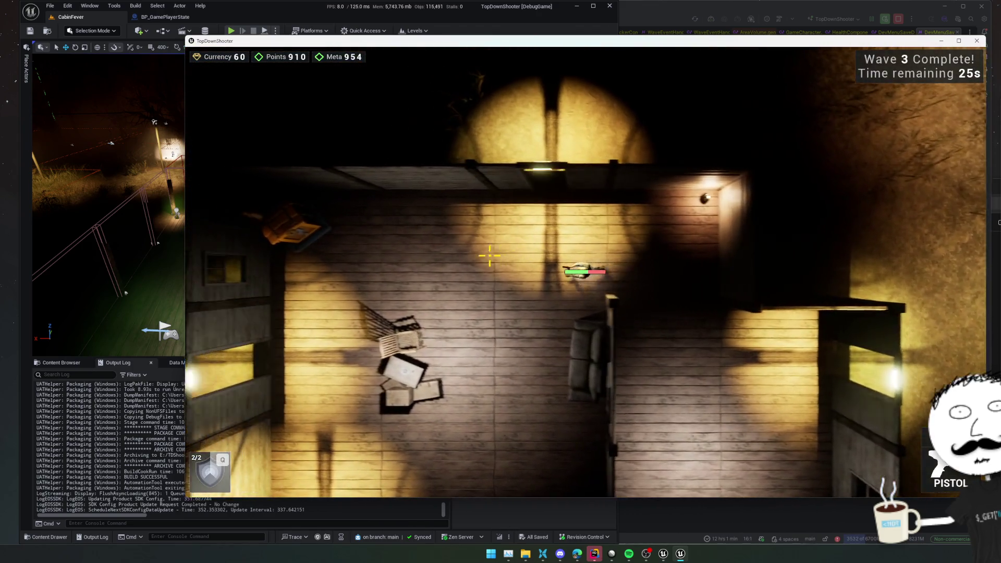
pyautogui.press('a')
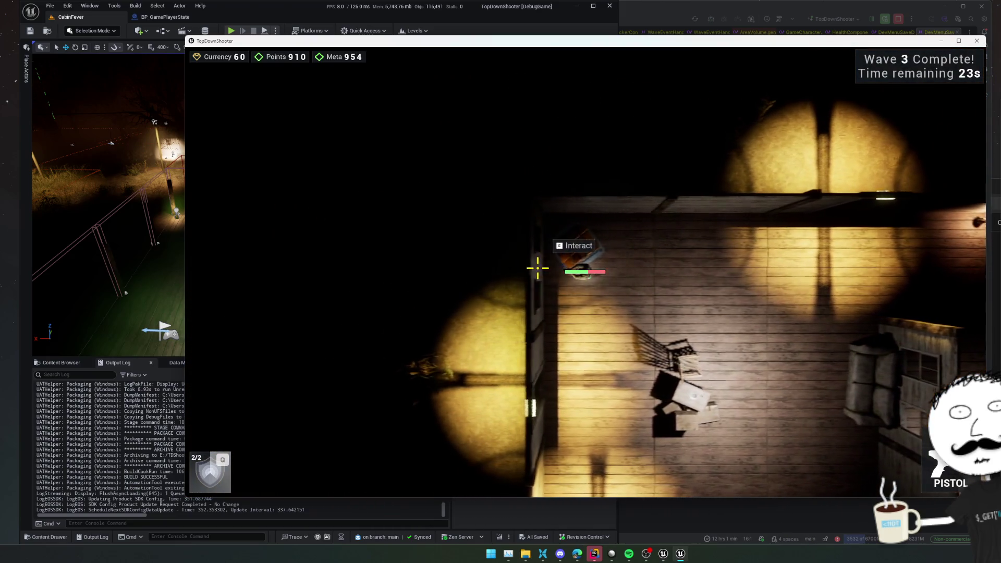
pyautogui.press('e')
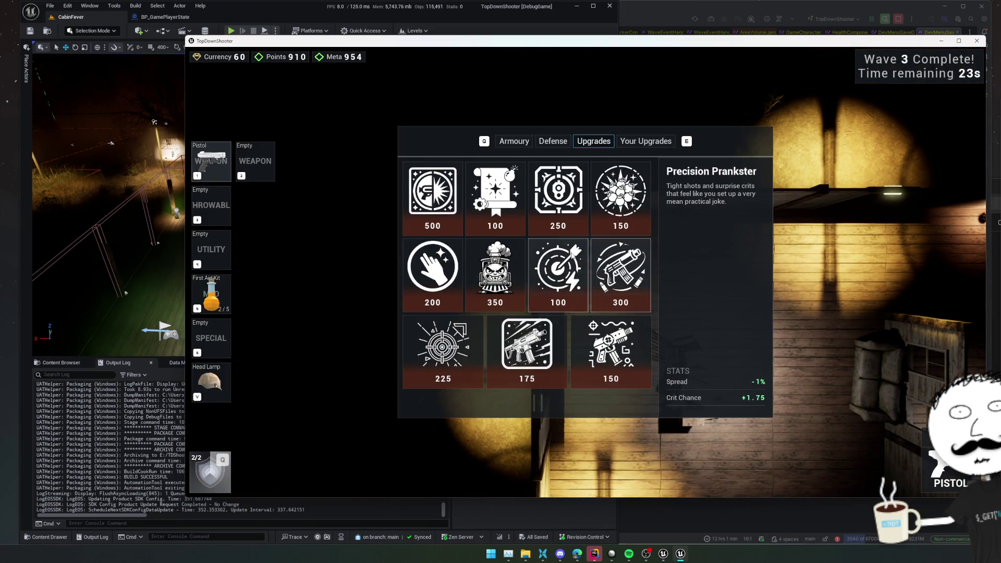
# Step: Buy grenades in the Armoury section down to 0 currency, close the shop and walk on as the wave begins
pyautogui.press('q')
pyautogui.press('q')
pyautogui.scroll(-2, 630, 305)
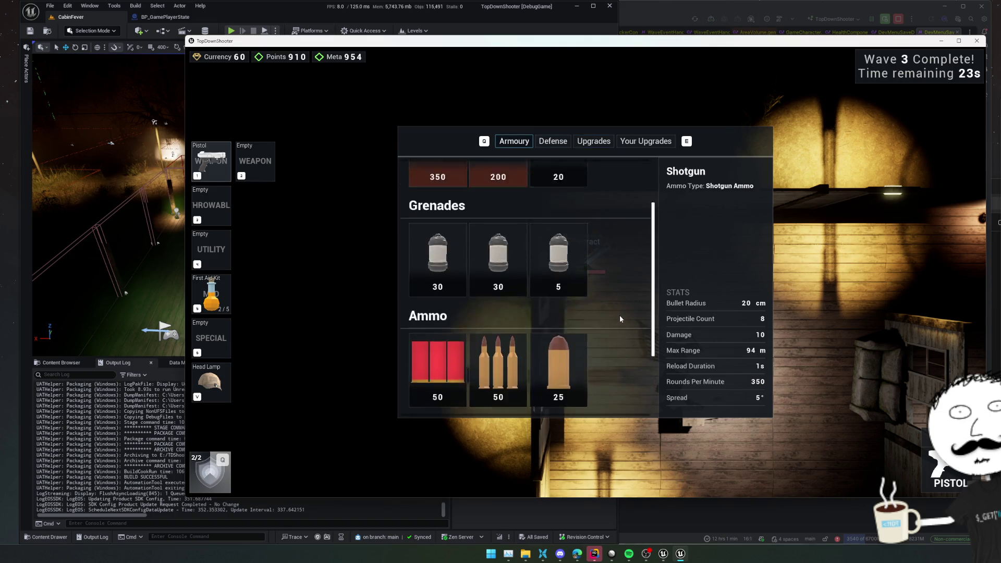
pyautogui.scroll(-2, 618, 315)
pyautogui.scroll(1, 571, 300)
pyautogui.scroll(1, 571, 300)
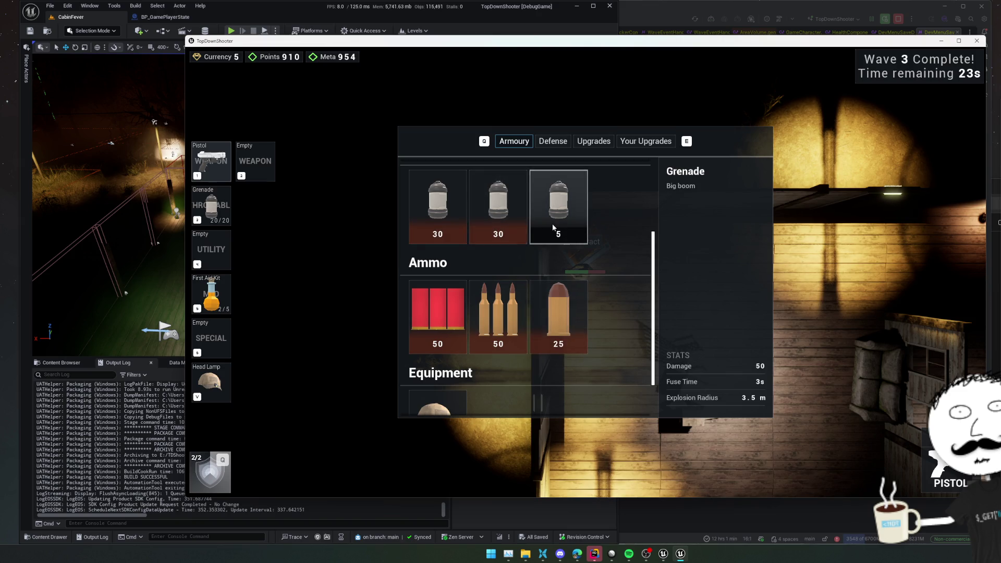
pyautogui.press('Escape')
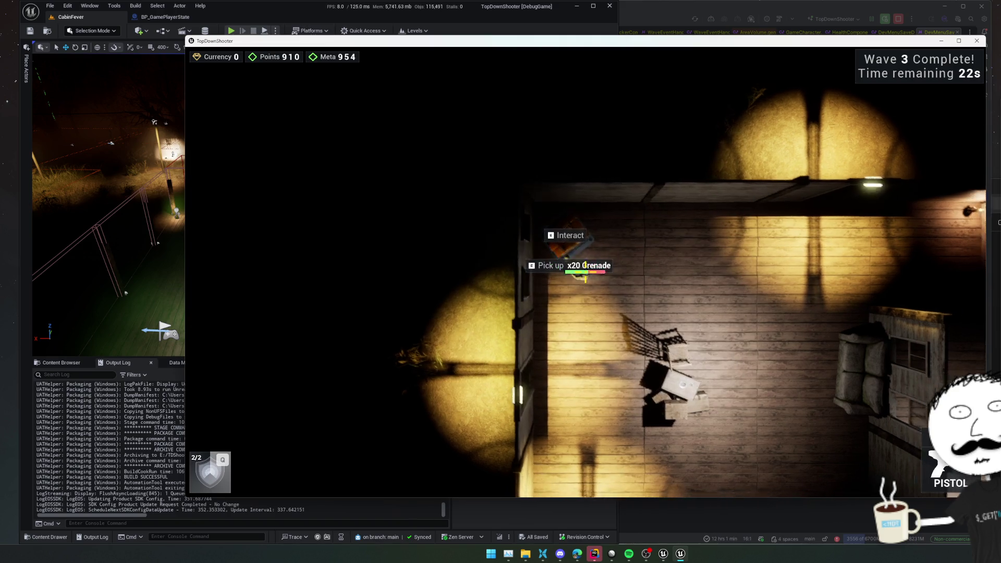
pyautogui.press('d')
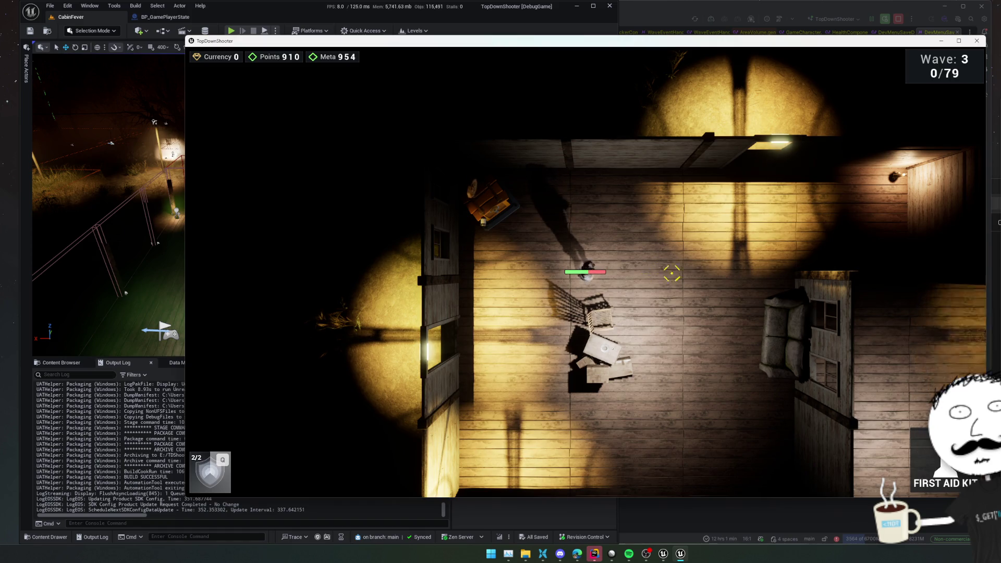
# Step: Grab the green pickup, shoot the swarm around the ring and trigger the Q special ability
pyautogui.press('d')
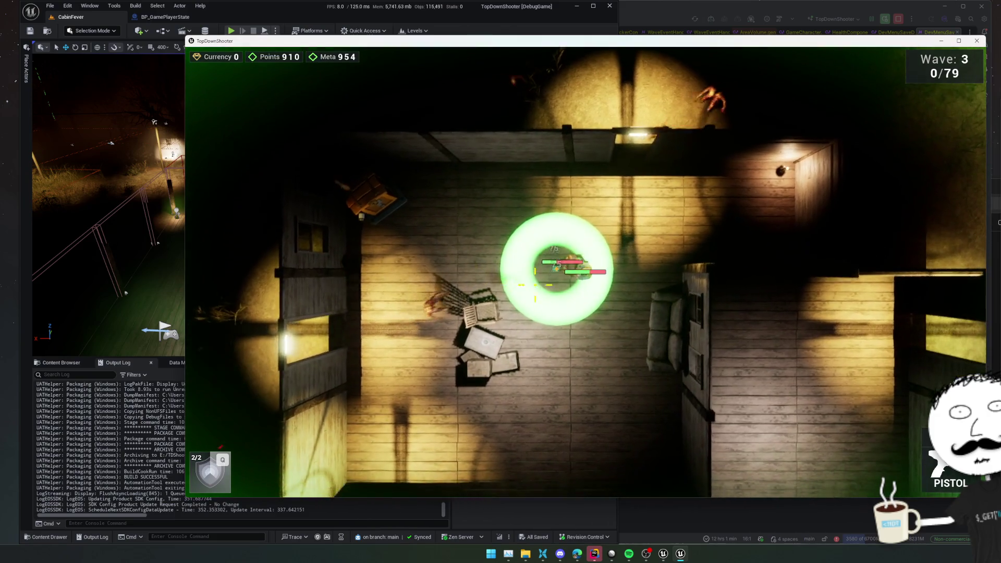
pyautogui.press('s')
pyautogui.press('s')
pyautogui.click(490, 244)
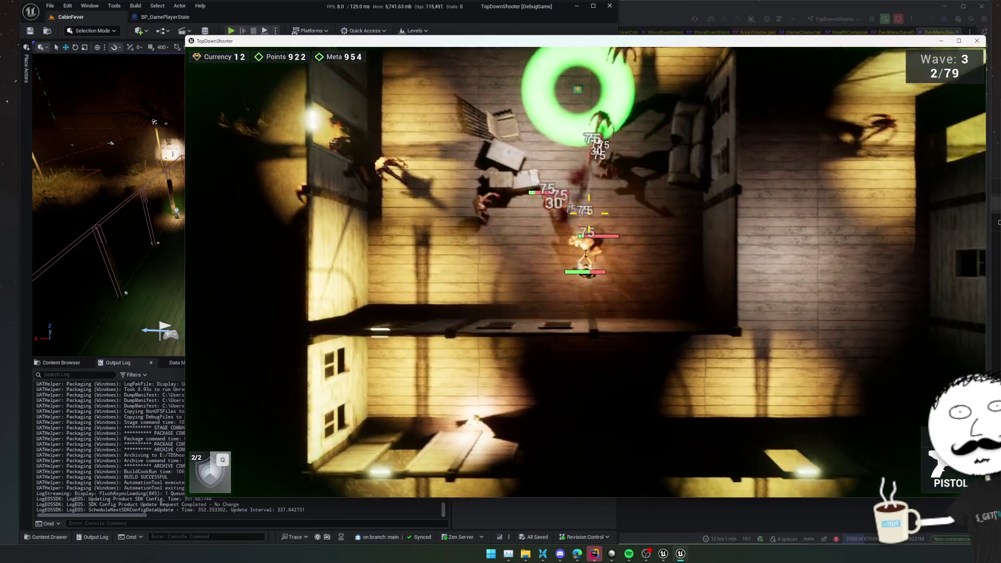
pyautogui.press('a')
pyautogui.press('w')
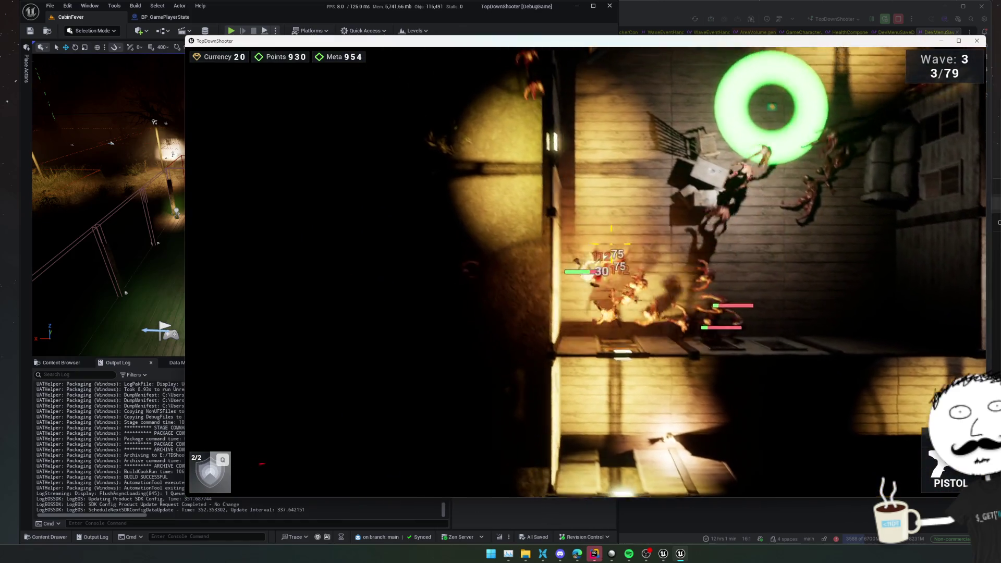
pyautogui.click(624, 316)
pyautogui.press('w')
pyautogui.click(623, 317)
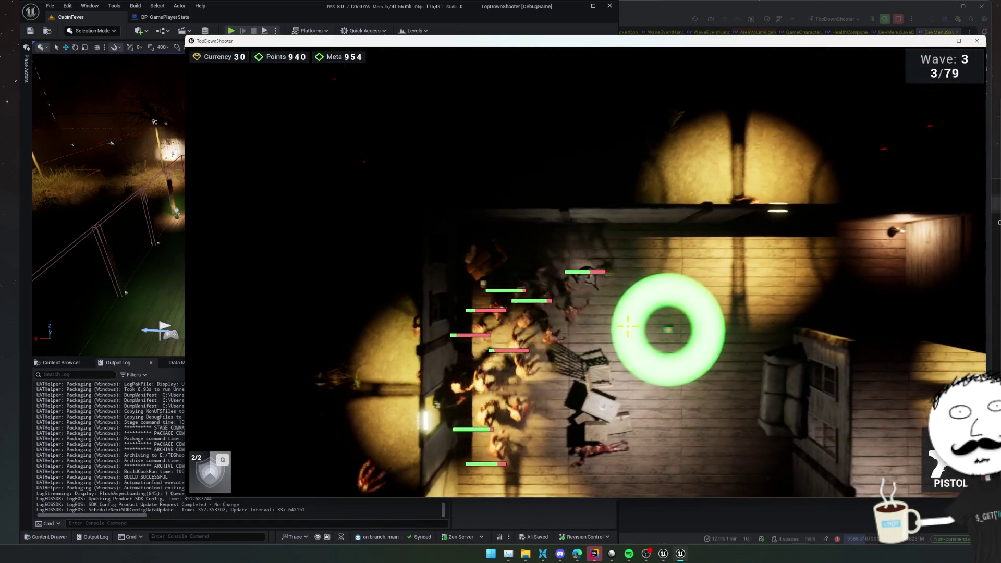
pyautogui.press('q')
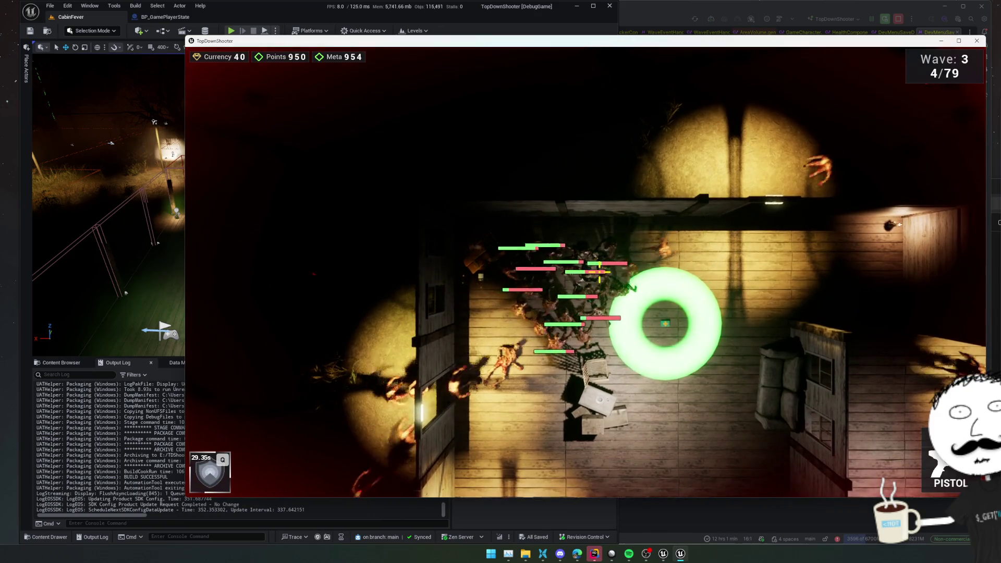
pyautogui.press('d')
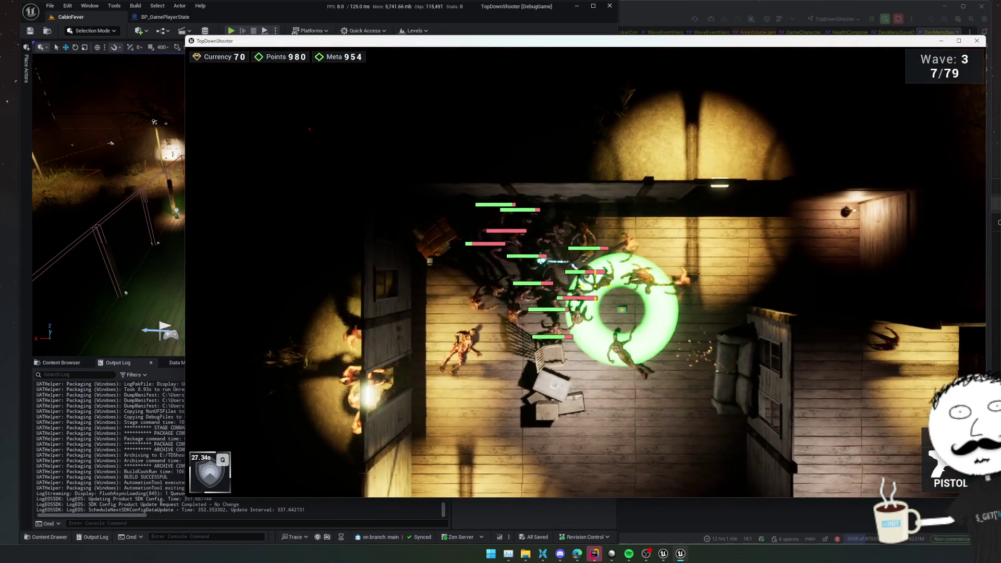
pyautogui.click(542, 251)
pyautogui.click(582, 293)
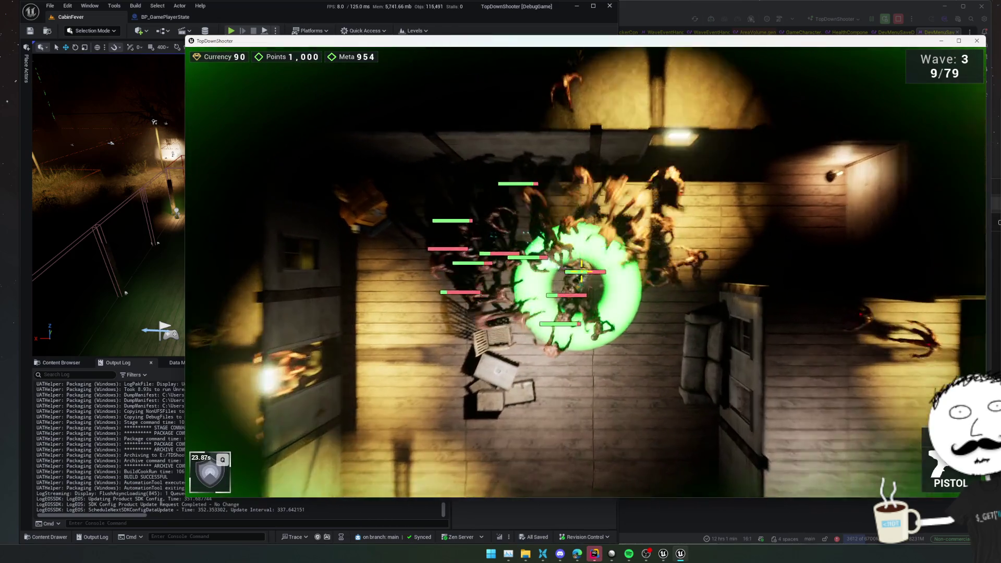
pyautogui.click(586, 270)
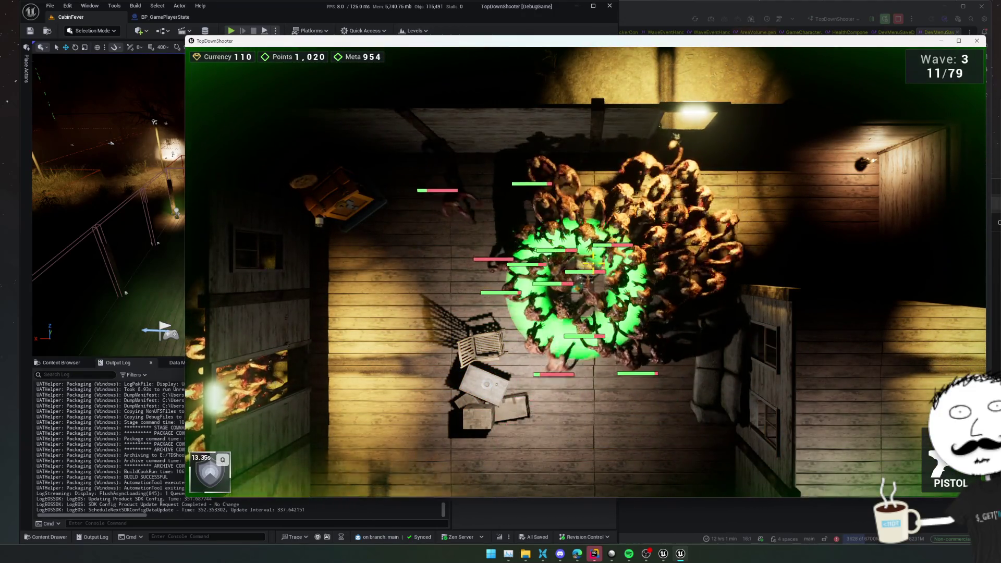
pyautogui.scroll(2, 594, 260)
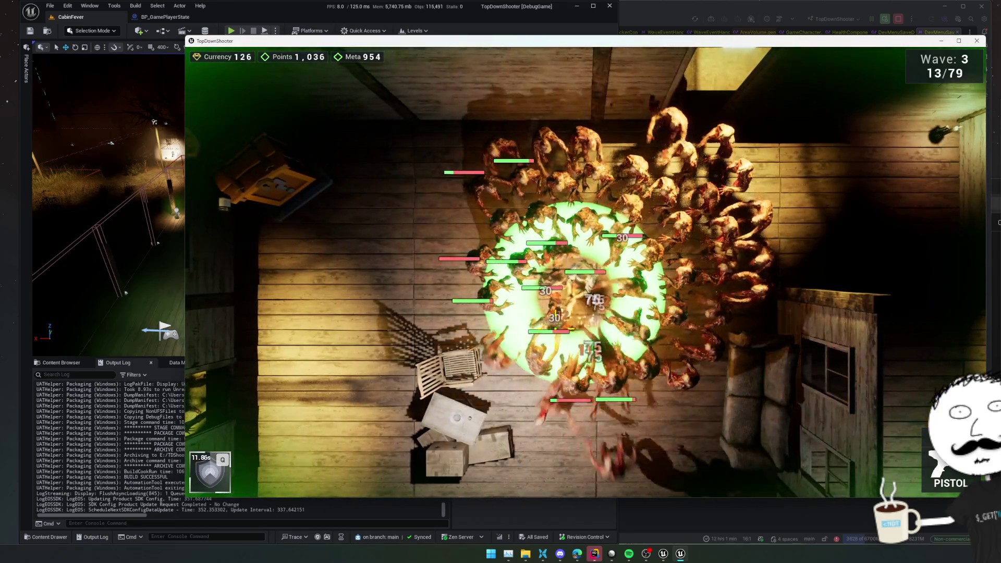
# Step: Kite the horde out of the cabin onto the grass, shooting the chasing zombies
pyautogui.press('s')
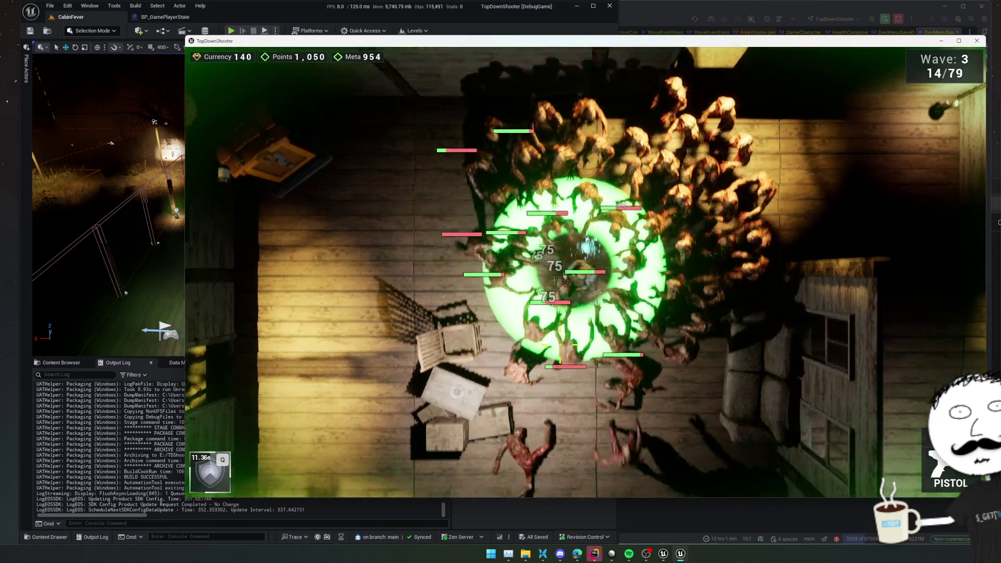
pyautogui.press('a')
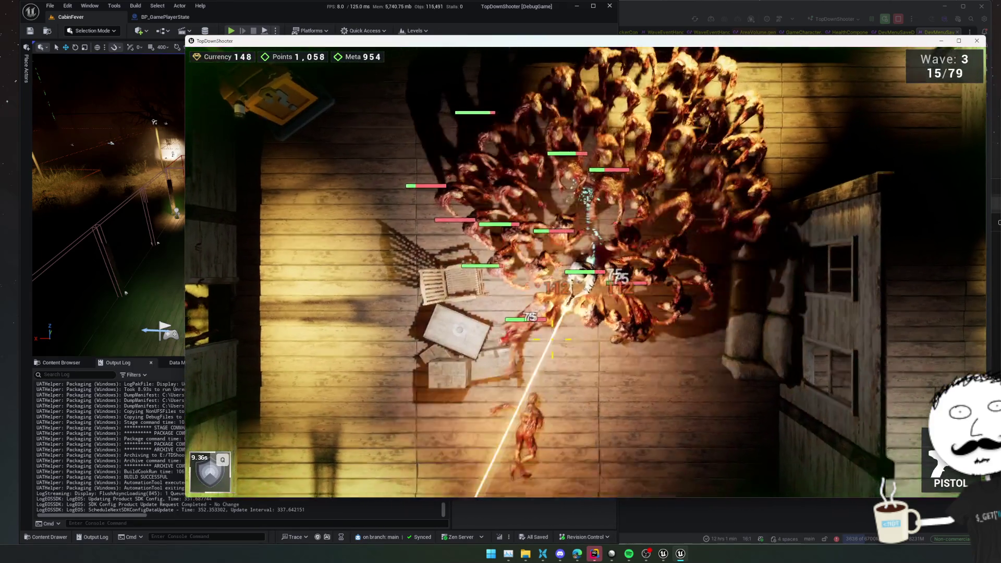
pyautogui.press('w')
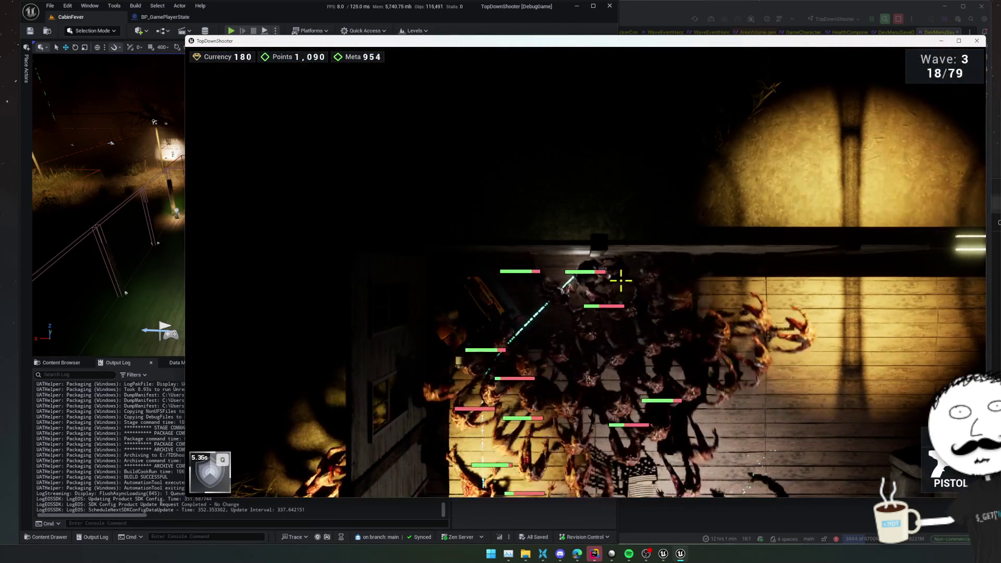
pyautogui.press('d')
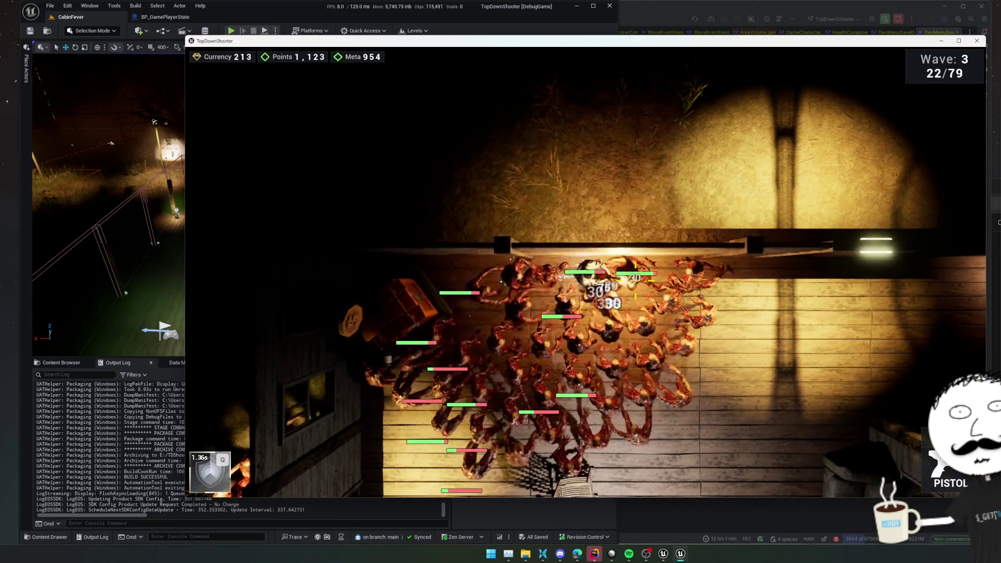
pyautogui.press('d')
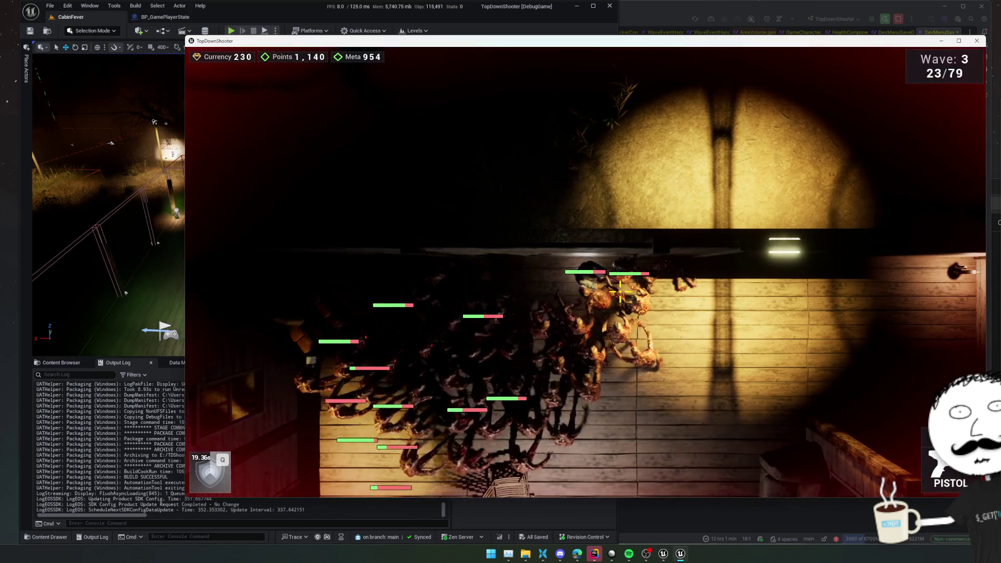
pyautogui.press('s')
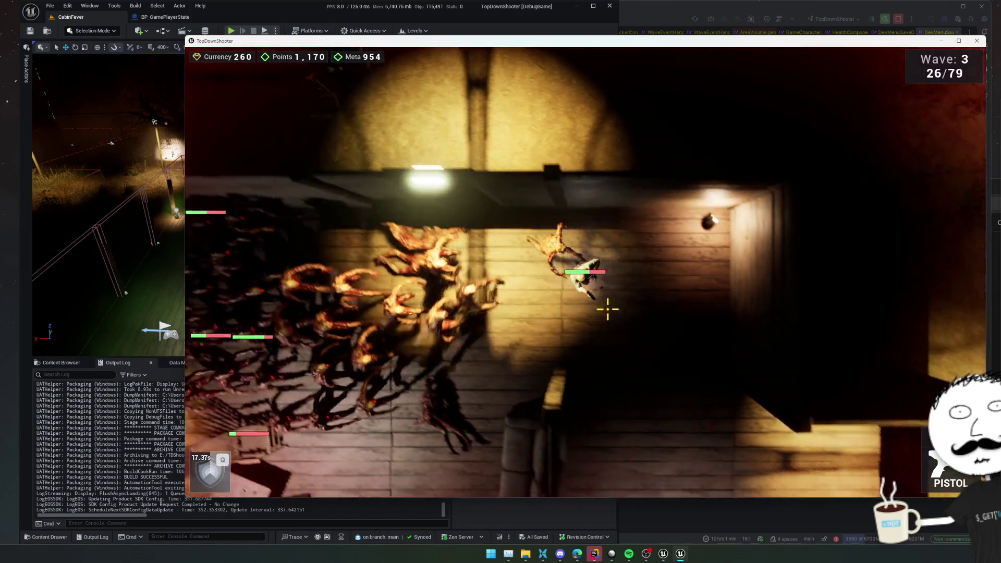
pyautogui.press('d')
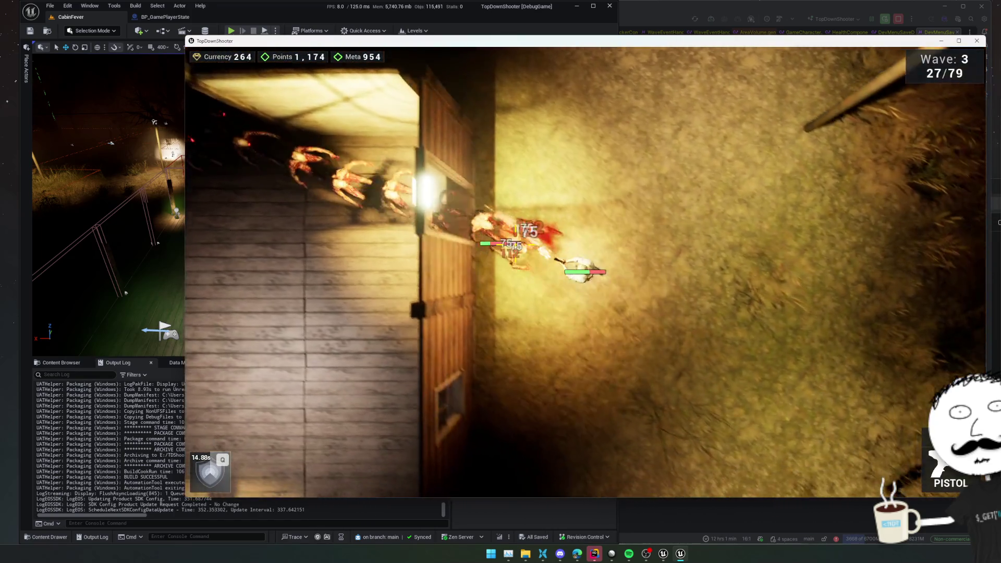
pyautogui.click(516, 234)
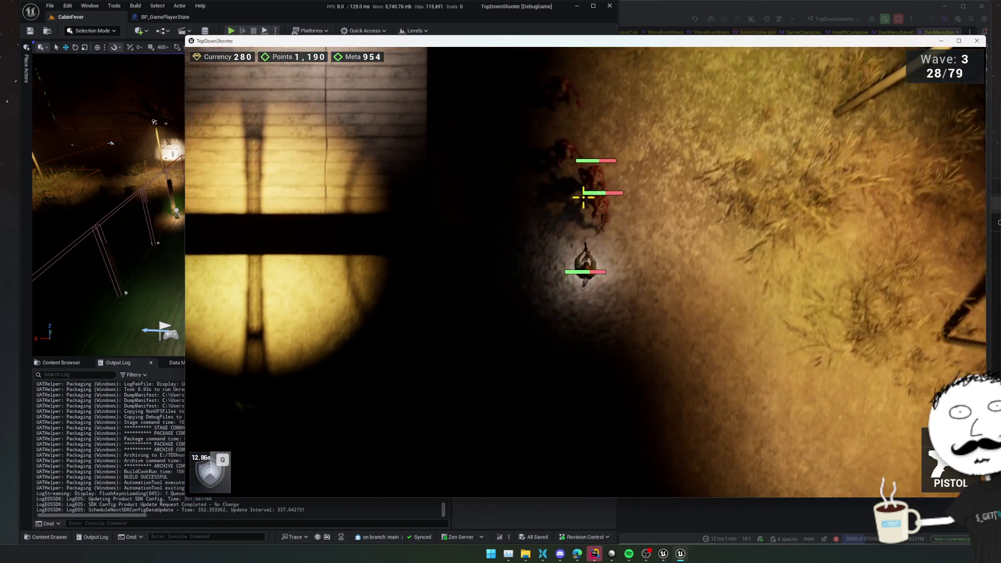
pyautogui.click(583, 197)
pyautogui.press('a')
pyautogui.press('s')
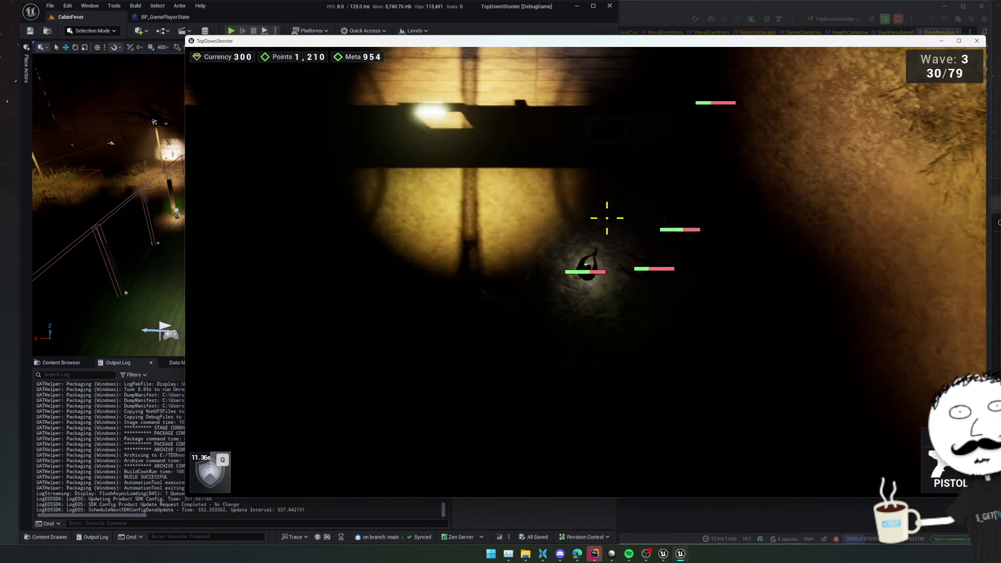
pyautogui.press('a')
pyautogui.press('s')
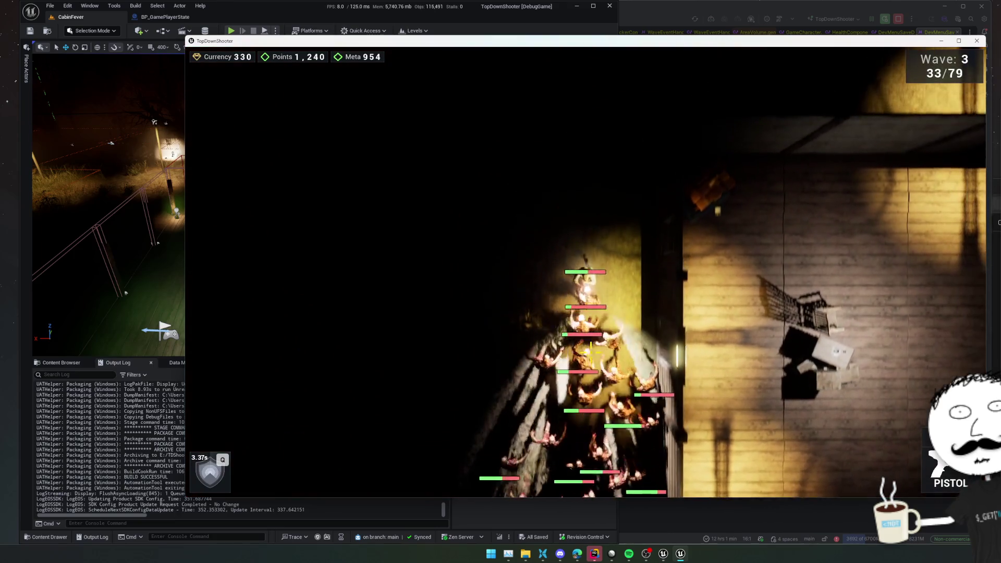
# Step: Circle around the house away from the swarm, re-enter it and bring up the shop
pyautogui.press('d')
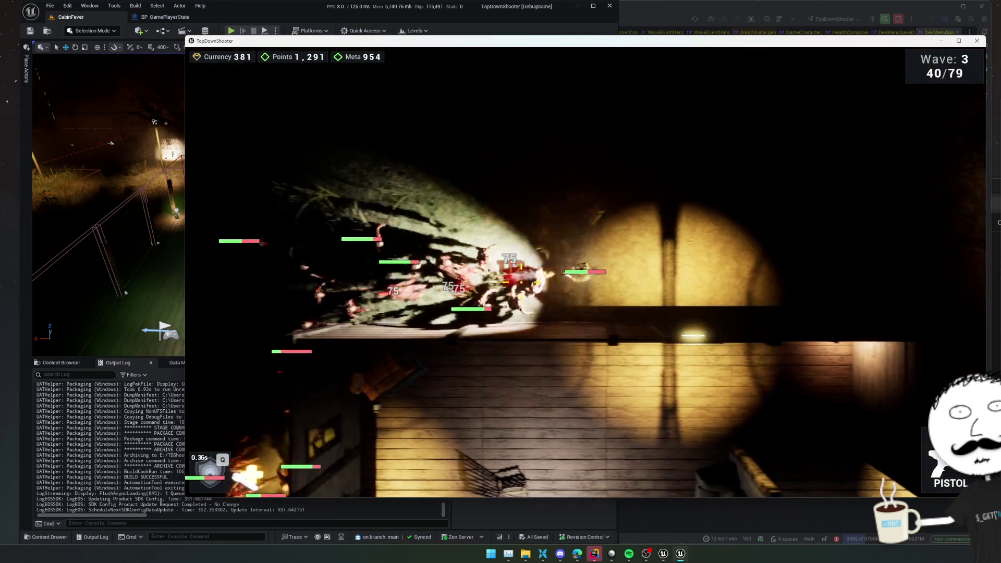
pyautogui.press('d')
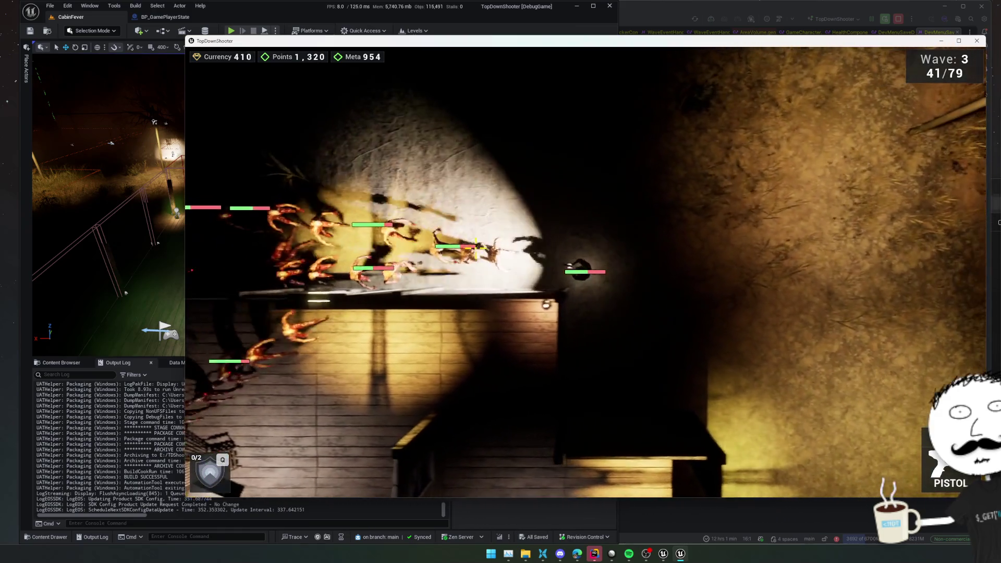
pyautogui.press('s')
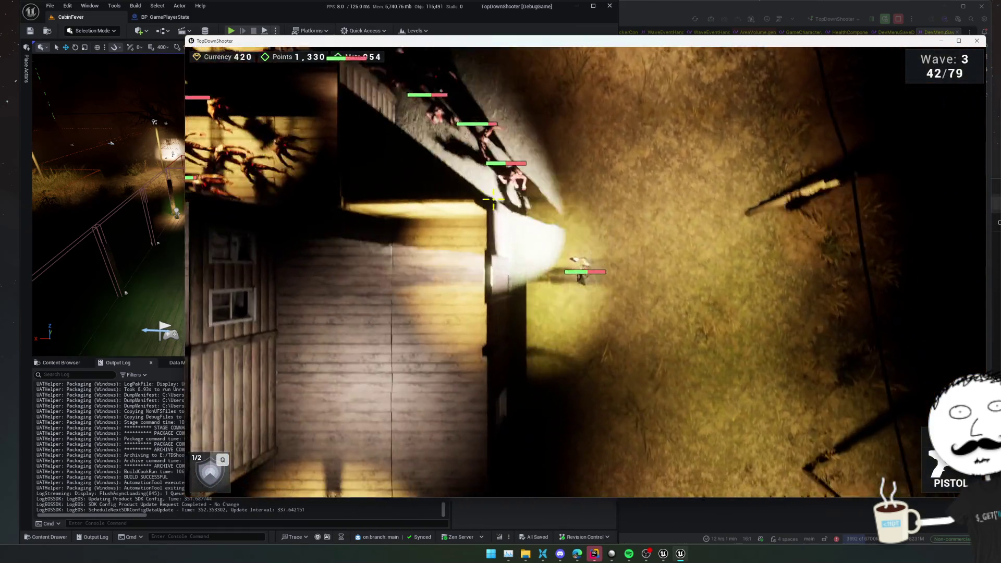
pyautogui.press('s')
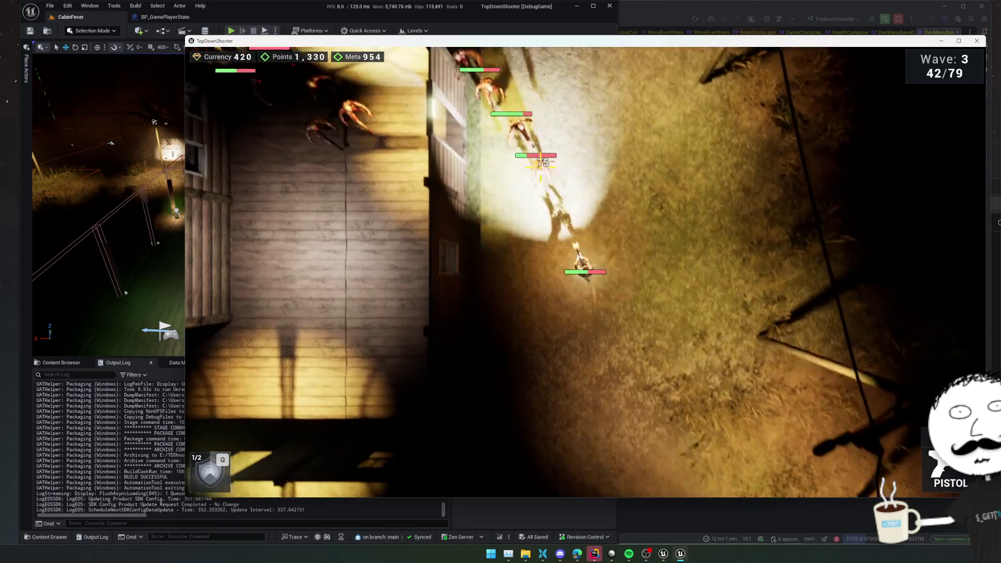
pyautogui.press('s')
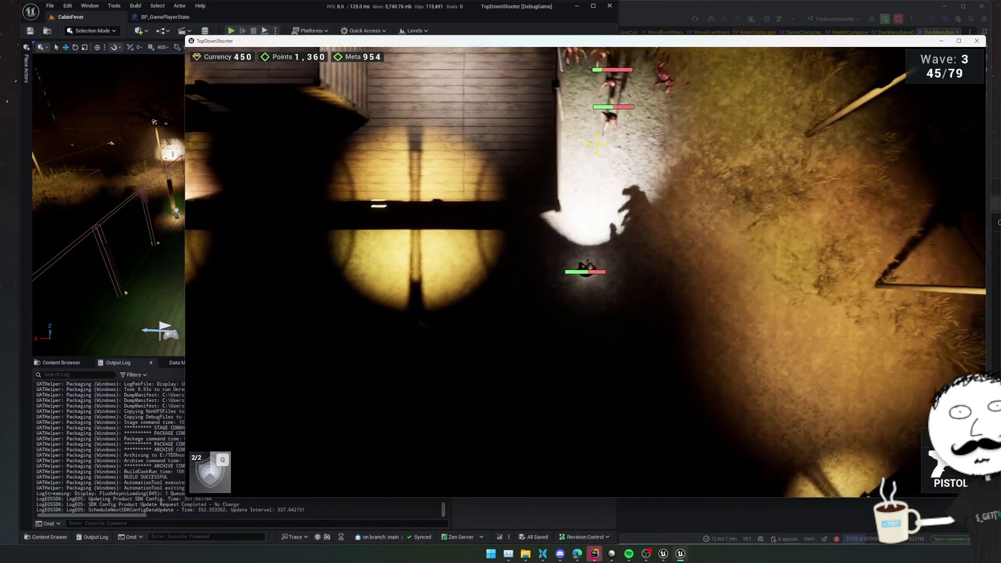
pyautogui.press('a')
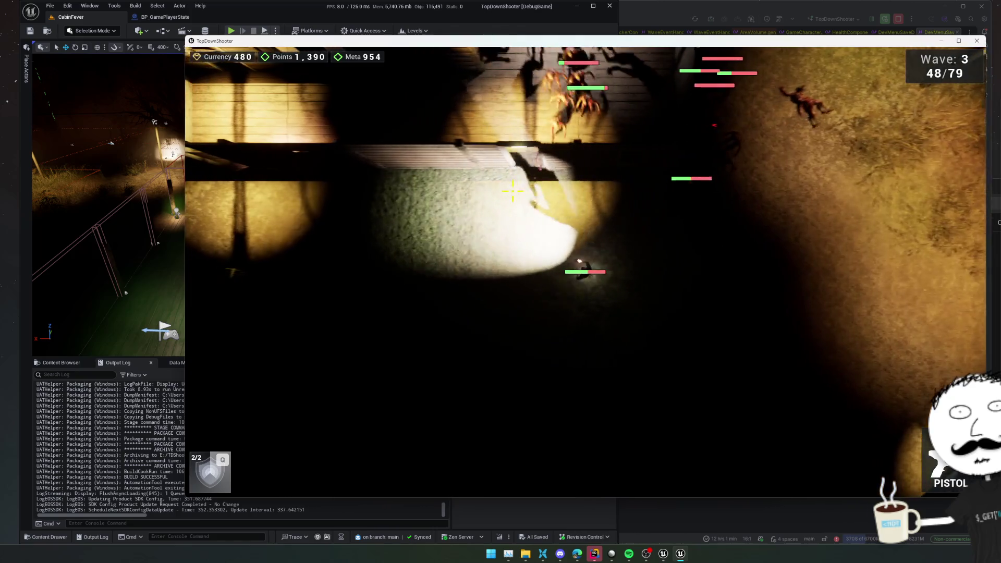
pyautogui.press('a')
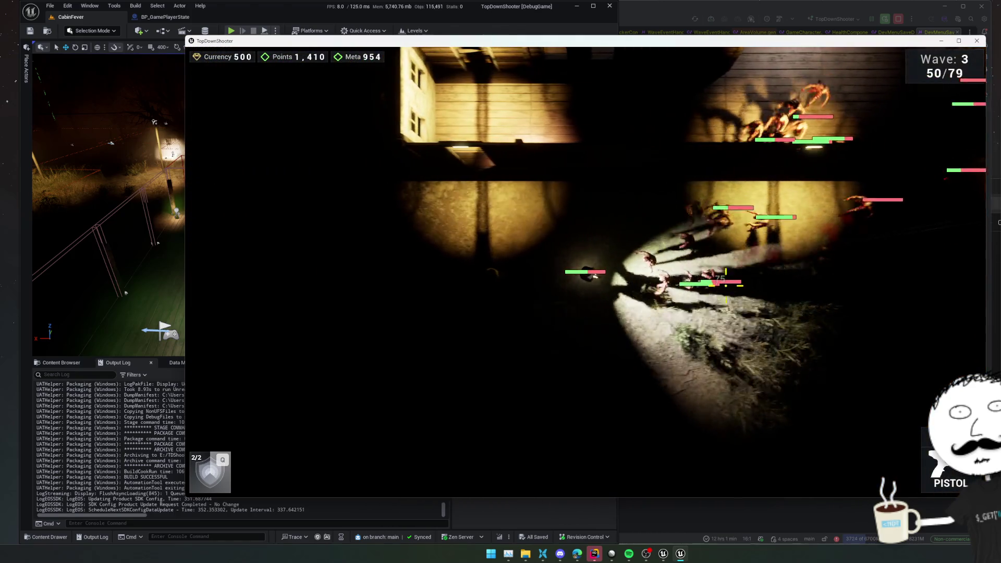
pyautogui.press('w')
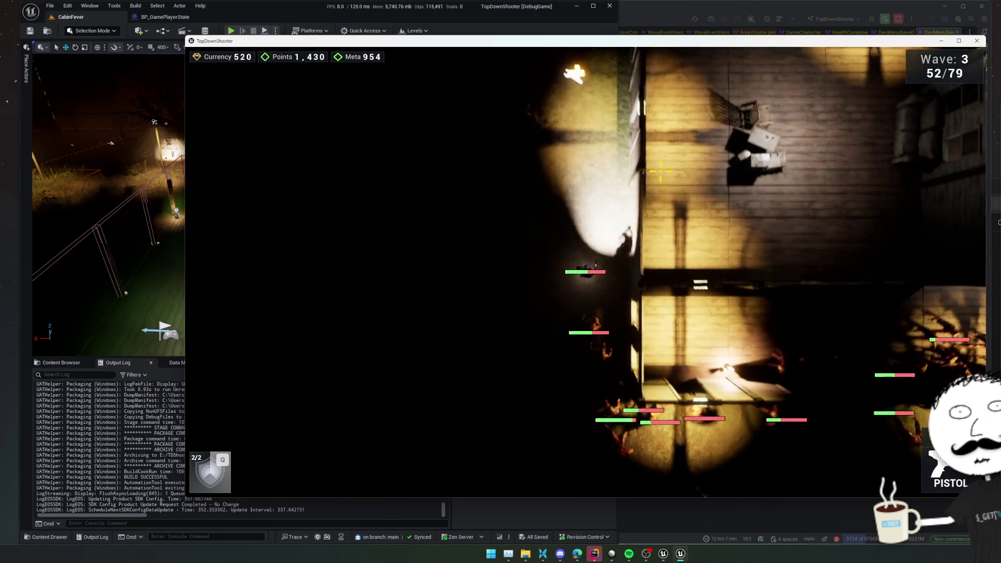
pyautogui.press('w')
pyautogui.press('d')
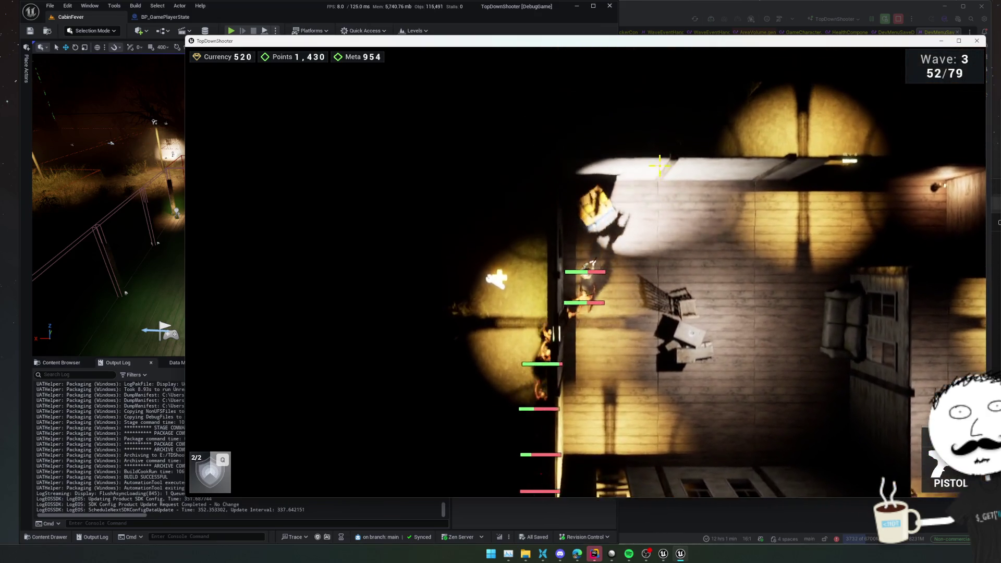
pyautogui.press('e')
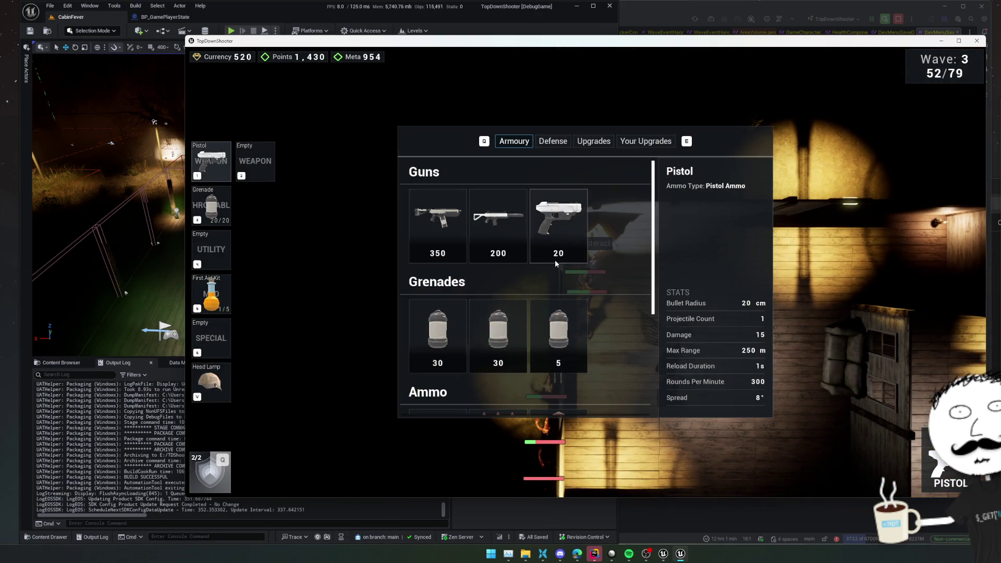
# Step: Buy the 200 shotgun and Shotgun Ammo, glance at Upgrades, then close the shop
pyautogui.click(445, 232)
pyautogui.press('e')
pyautogui.press('q')
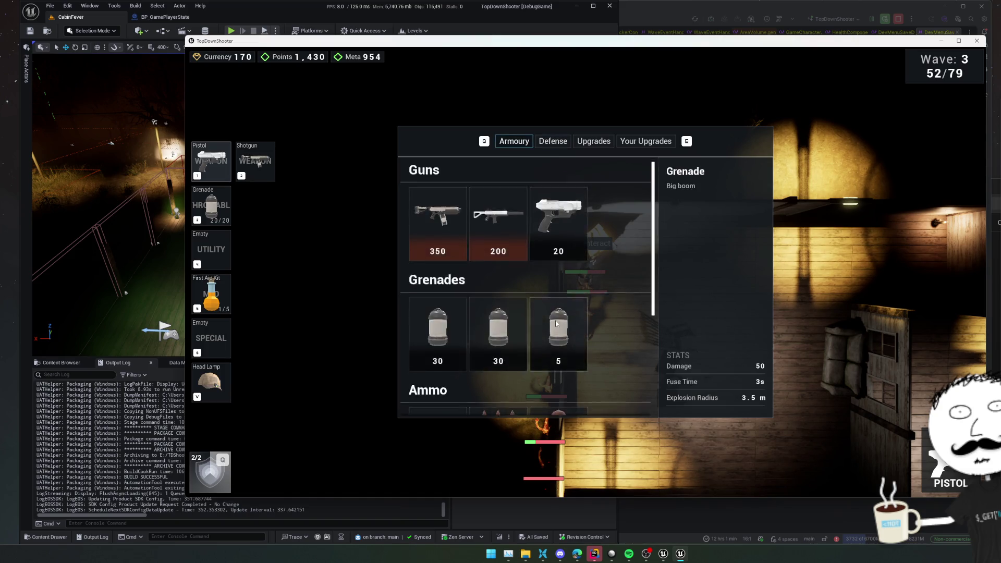
pyautogui.scroll(-2, 539, 329)
pyautogui.click(438, 359)
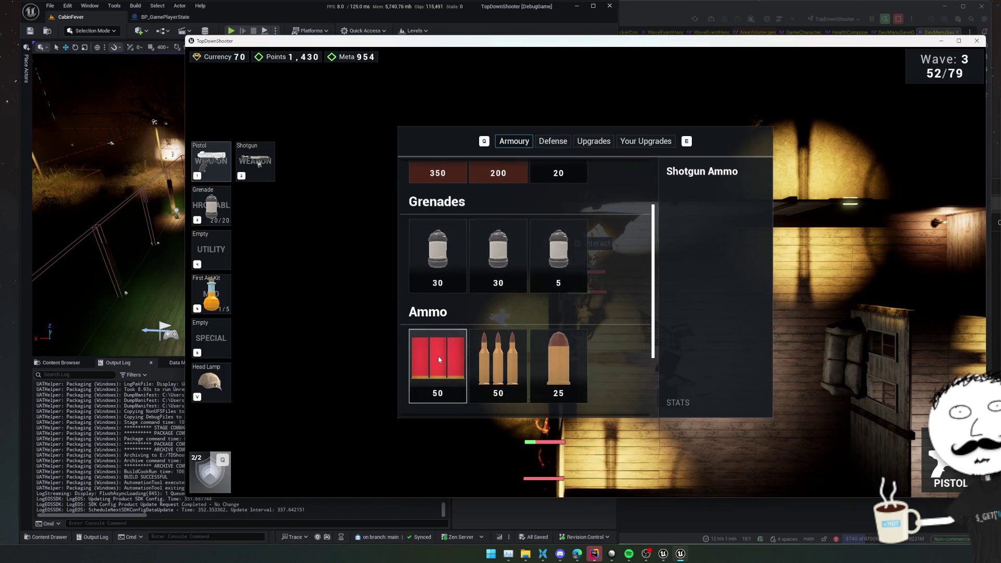
pyautogui.press('e')
pyautogui.press('e')
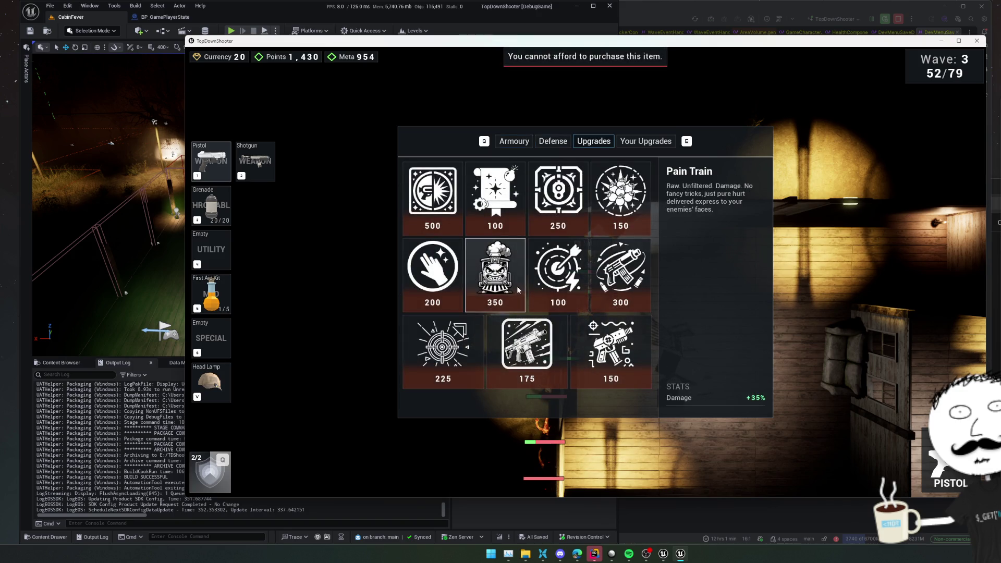
pyautogui.press('Escape')
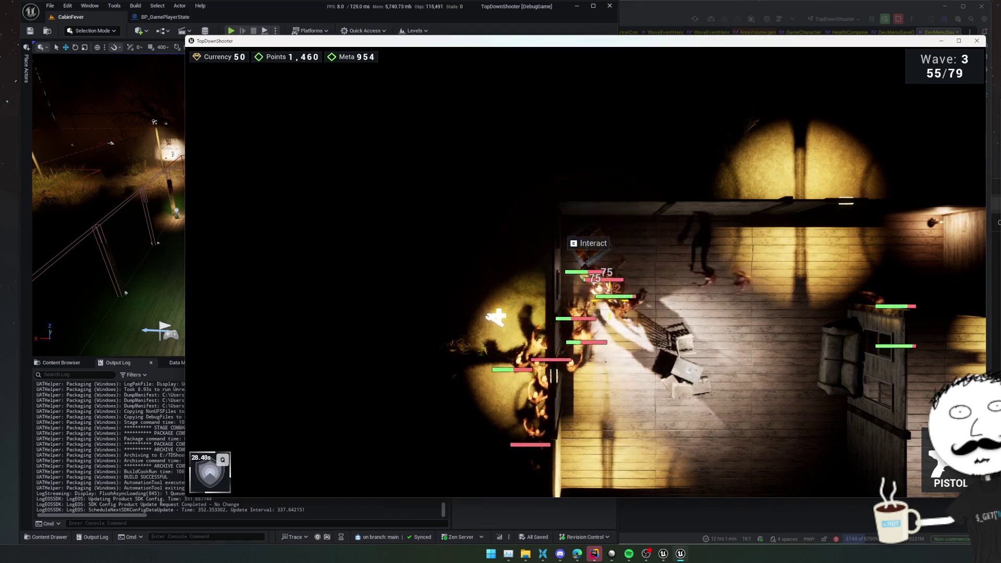
# Step: Equip the new shotgun and shoot through the cabin, then head back outside
pyautogui.click(609, 314)
pyautogui.press('w')
pyautogui.press('d')
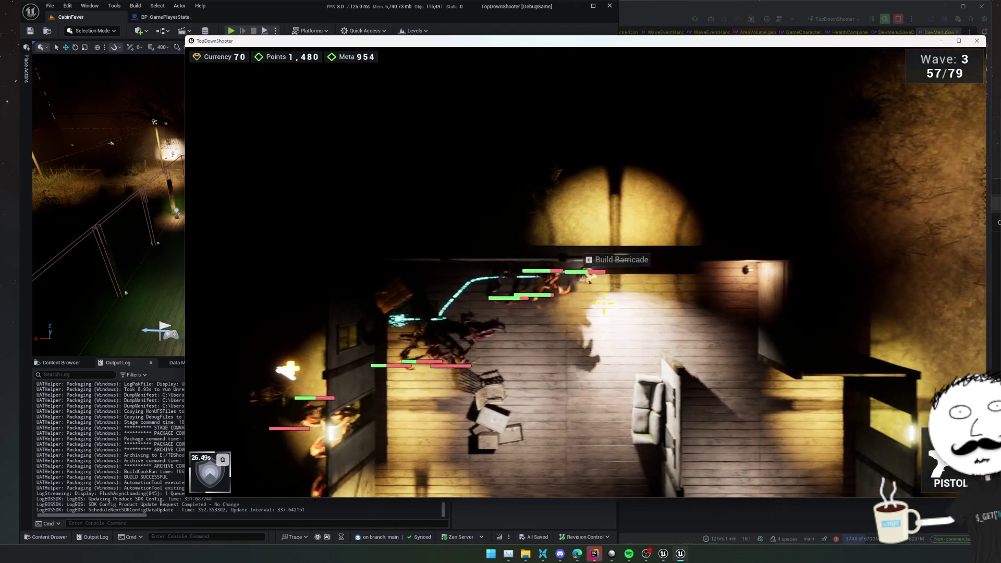
pyautogui.press('d')
pyautogui.press('s')
pyautogui.press('2')
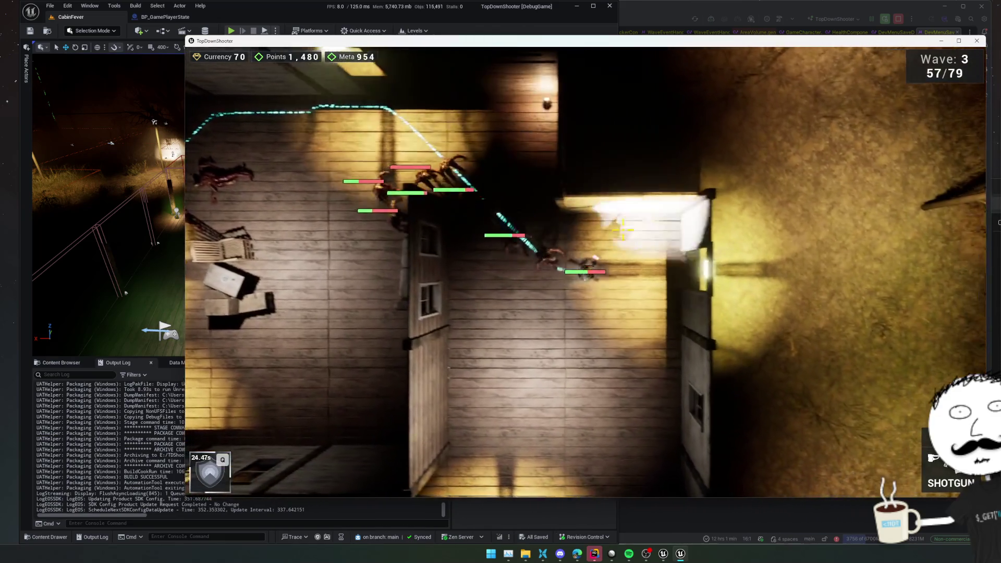
pyautogui.press('s')
pyautogui.press('d')
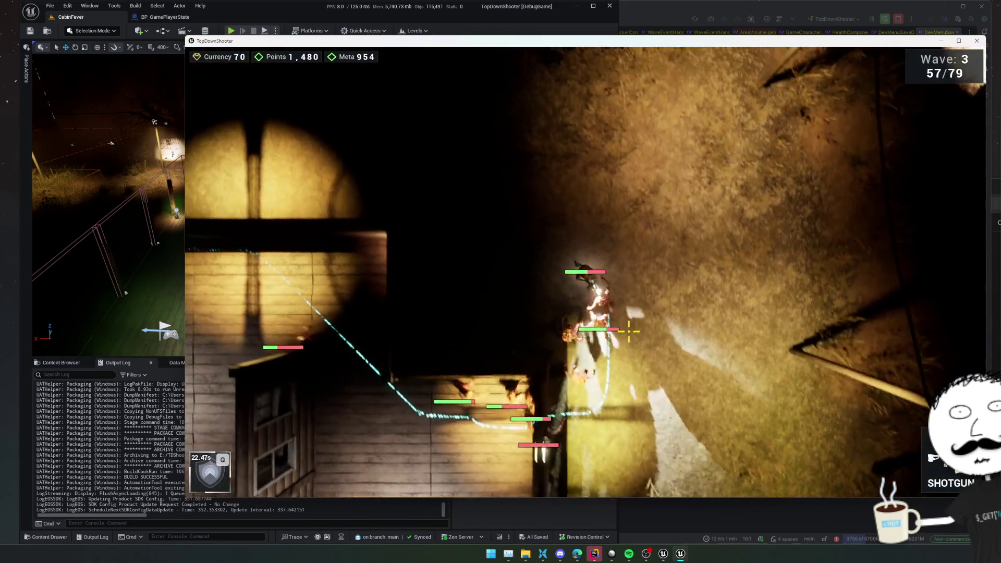
# Step: Move toward the lit cabin while shooting the enemies following and above the player
pyautogui.click(630, 332)
pyautogui.press('w')
pyautogui.press('a')
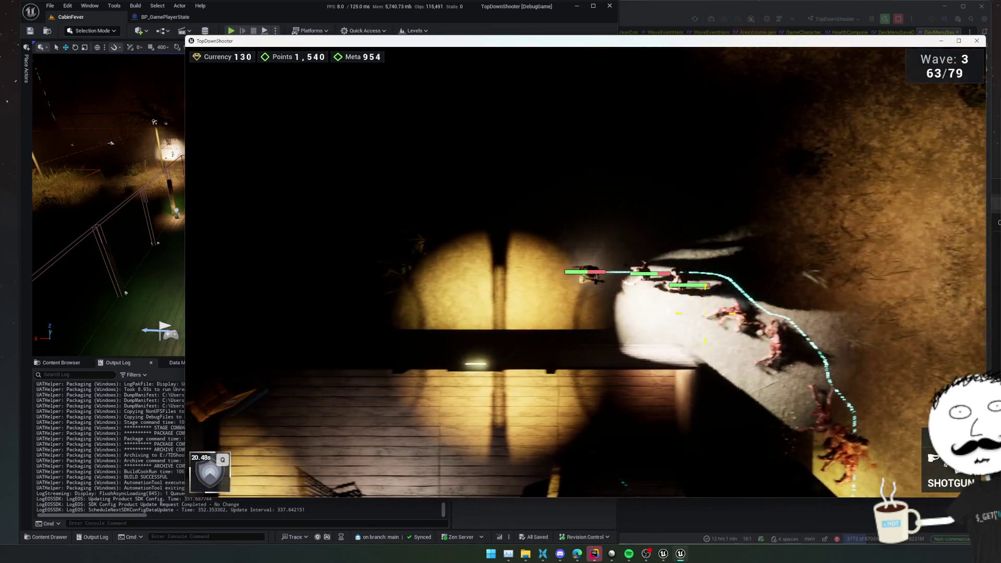
pyautogui.press('a')
pyautogui.click(566, 330)
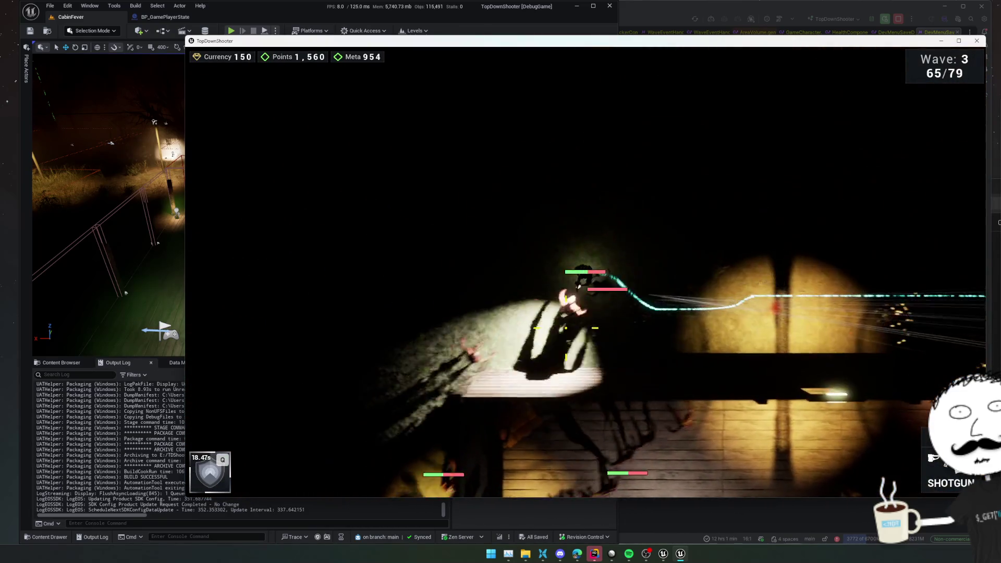
pyautogui.press('s')
pyautogui.press('a')
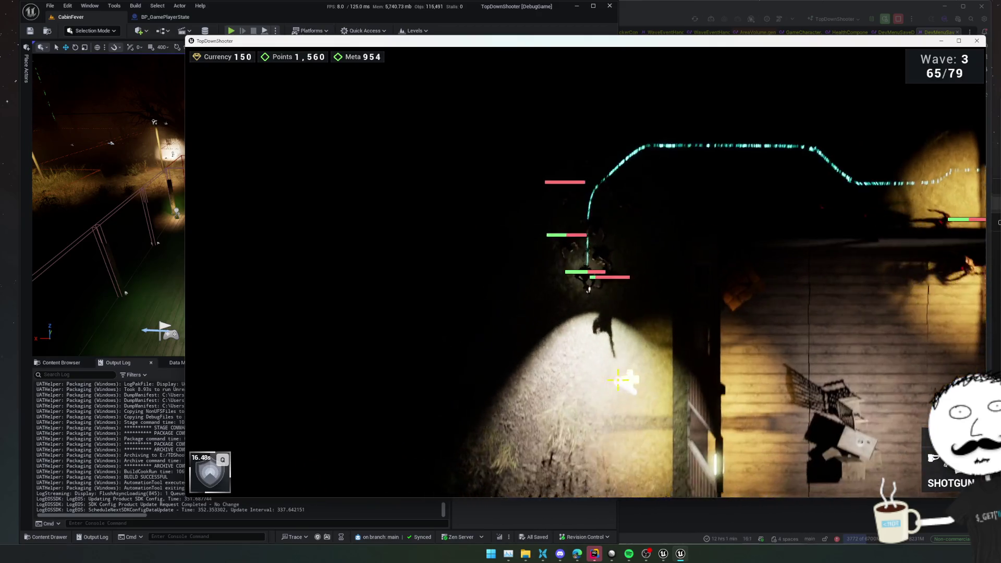
pyautogui.press('s')
pyautogui.click(581, 164)
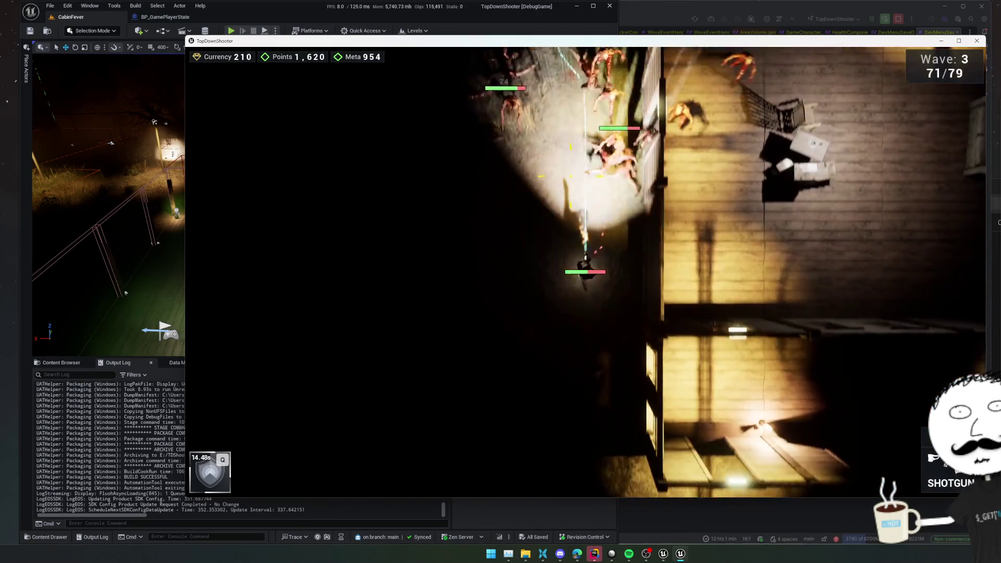
# Step: Pass the cabin and shoot the wave's last enemies for the Wave Complete banner
pyautogui.press('d')
pyautogui.click(580, 165)
pyautogui.press('s')
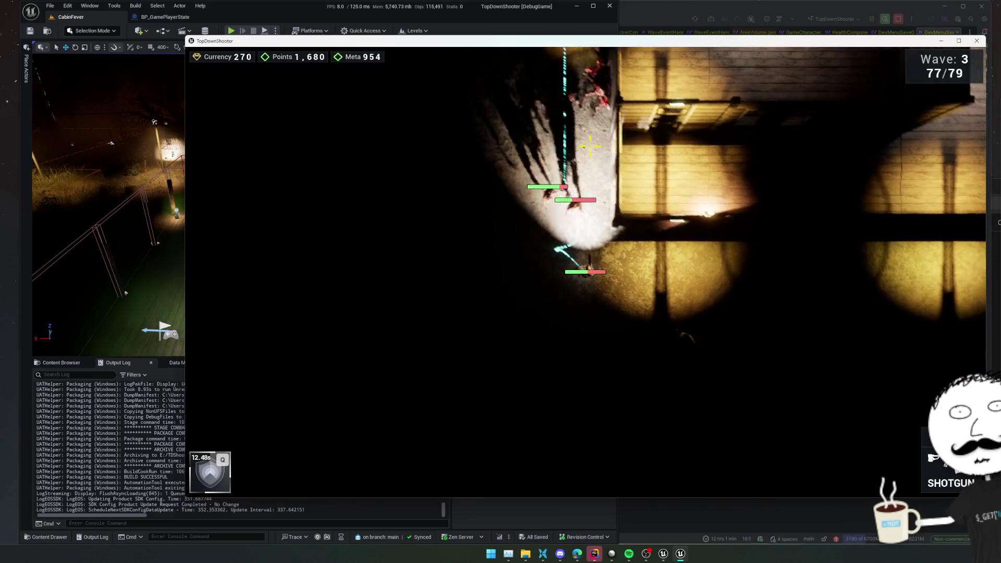
pyautogui.press('d')
pyautogui.press('s')
pyautogui.click(533, 206)
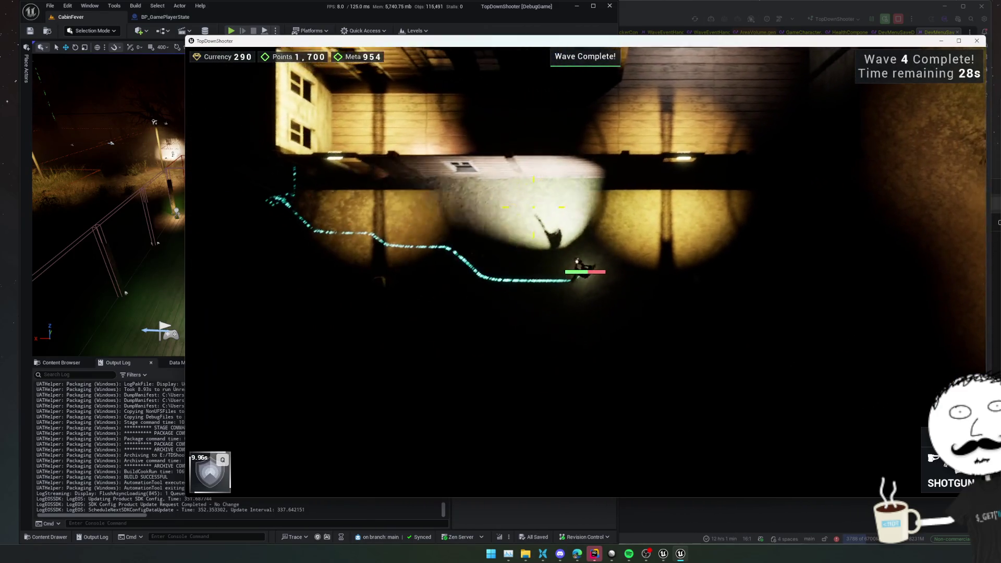
# Step: Walk up into the cabin and over to the shop spot
pyautogui.press('d')
pyautogui.press('w')
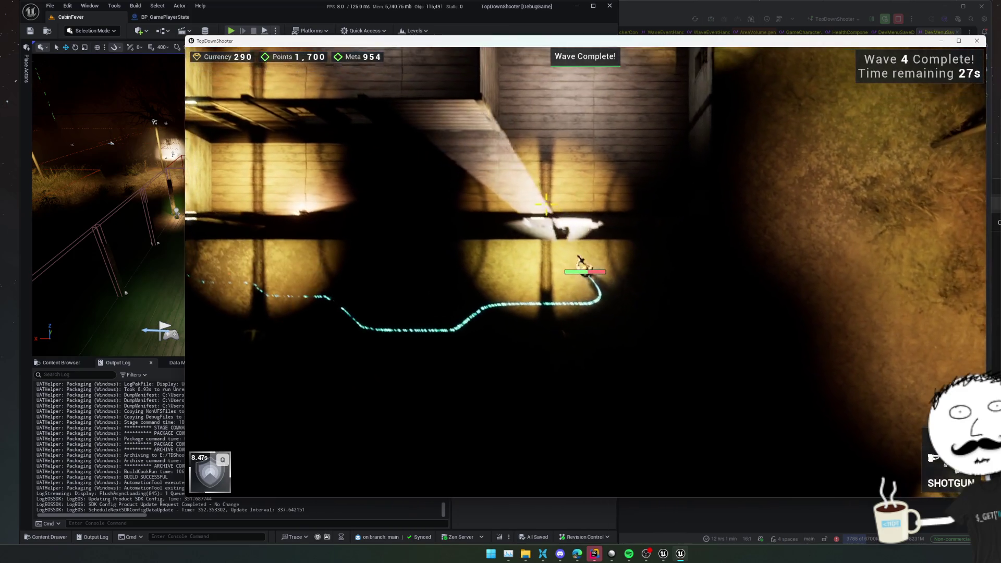
pyautogui.press('w')
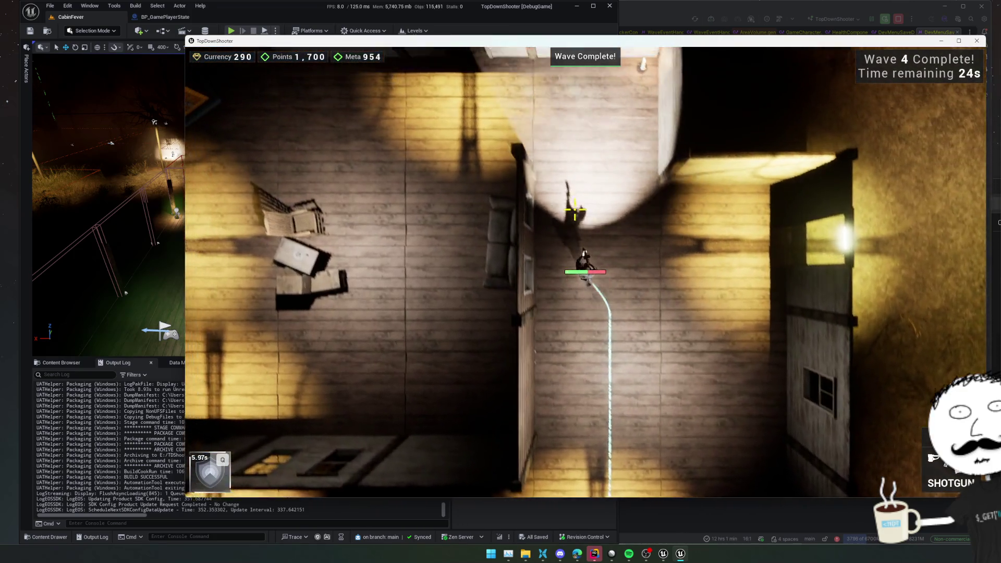
pyautogui.press('w')
pyautogui.press('a')
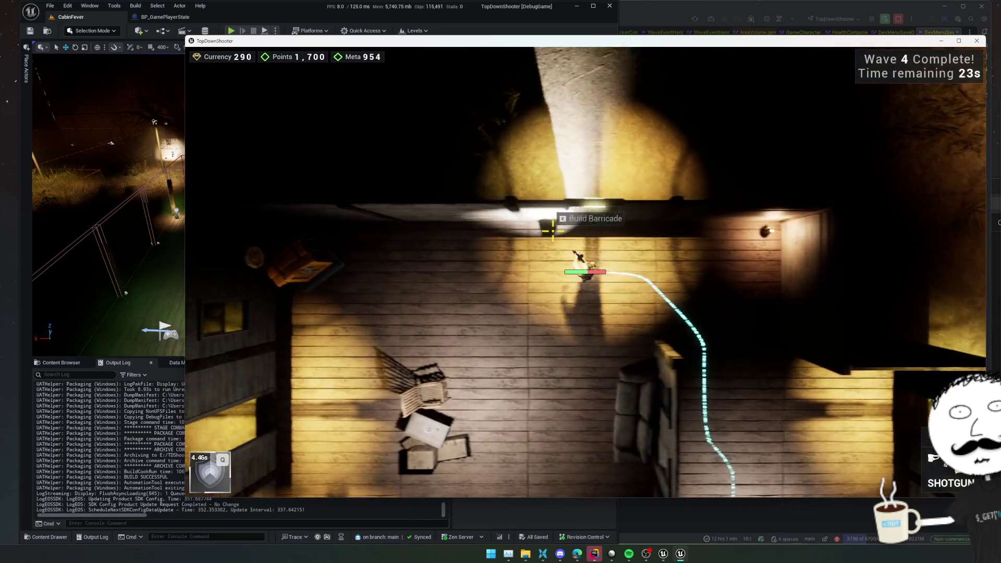
pyautogui.press('a')
# Step: Buy the Burst Behemoth upgrade and Pistol Ammo, close the shop and walk out as the wave starts
pyautogui.press('Tab')
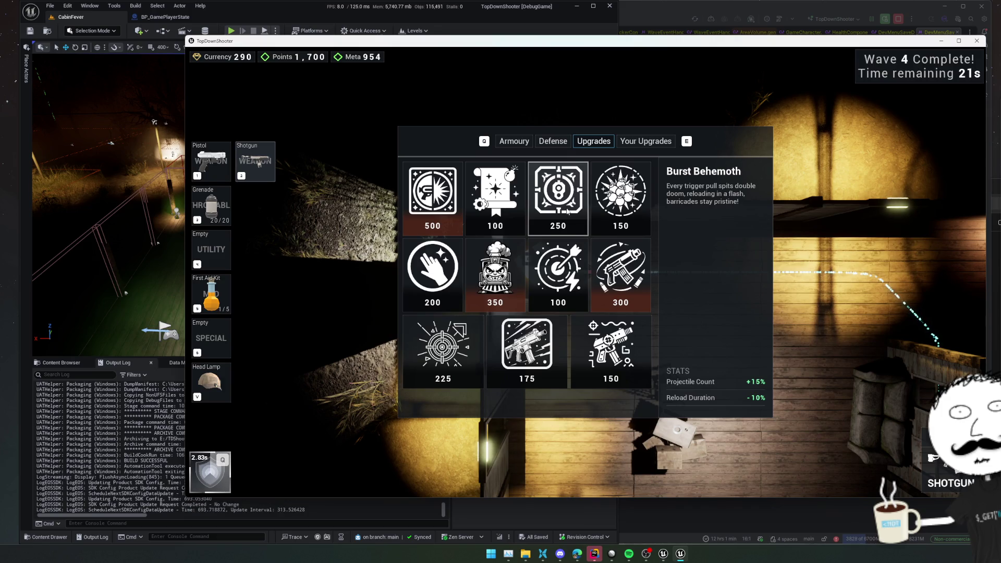
pyautogui.click(514, 143)
pyautogui.scroll(-5, 560, 251)
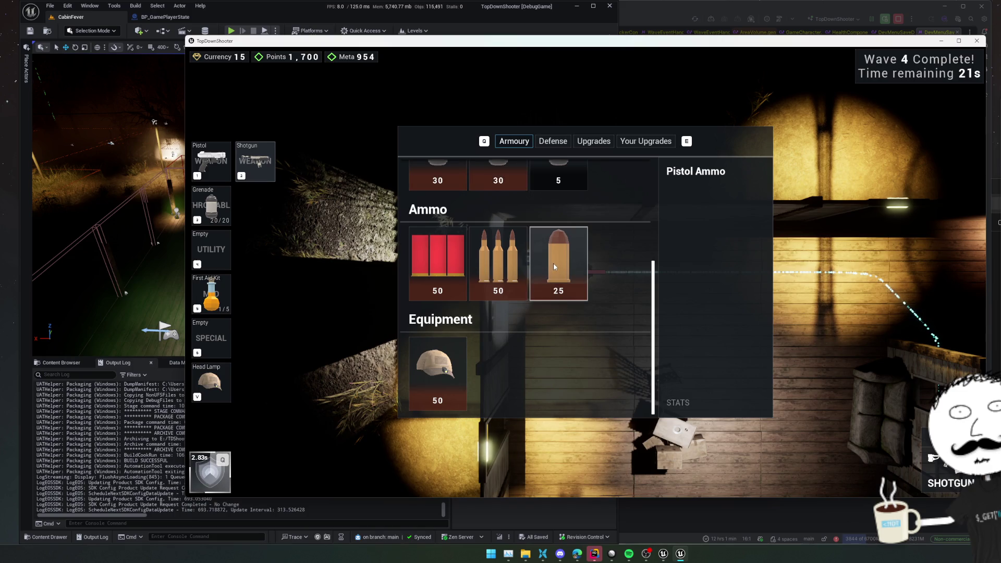
pyautogui.press('Escape')
pyautogui.press('w')
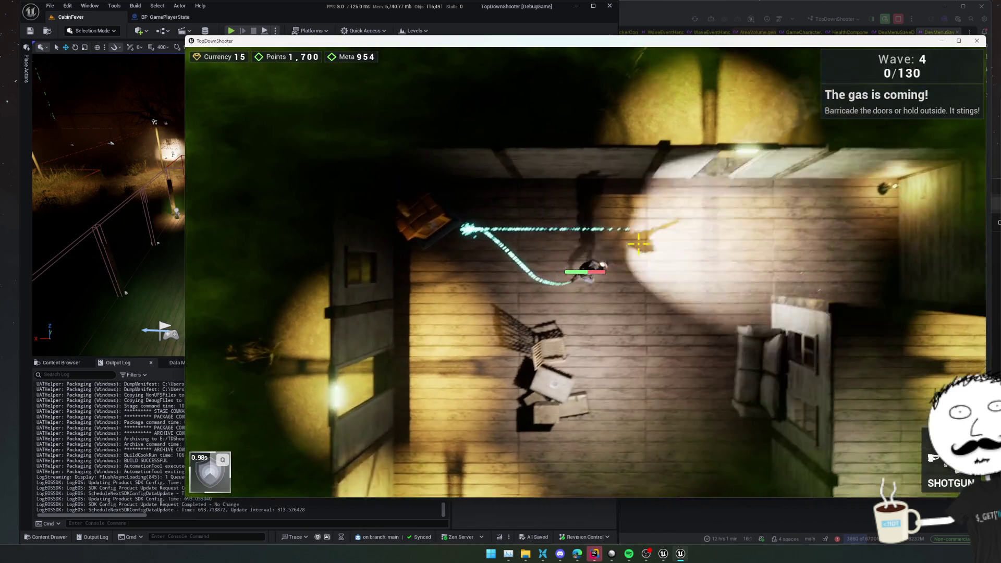
# Step: Move south along the east wall and fire at the first enemies of the gas wave
pyautogui.press('d')
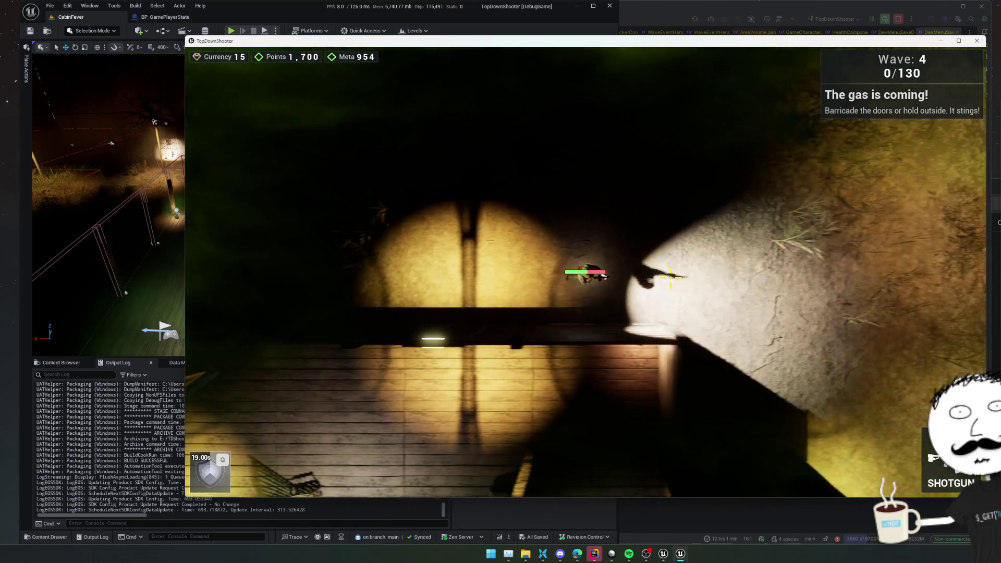
pyautogui.press('s')
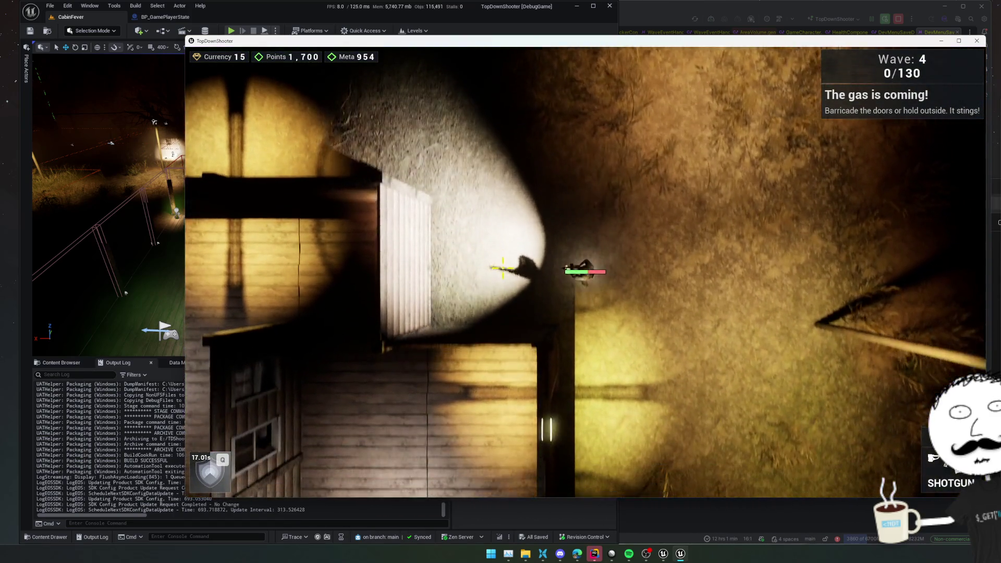
pyautogui.press('s')
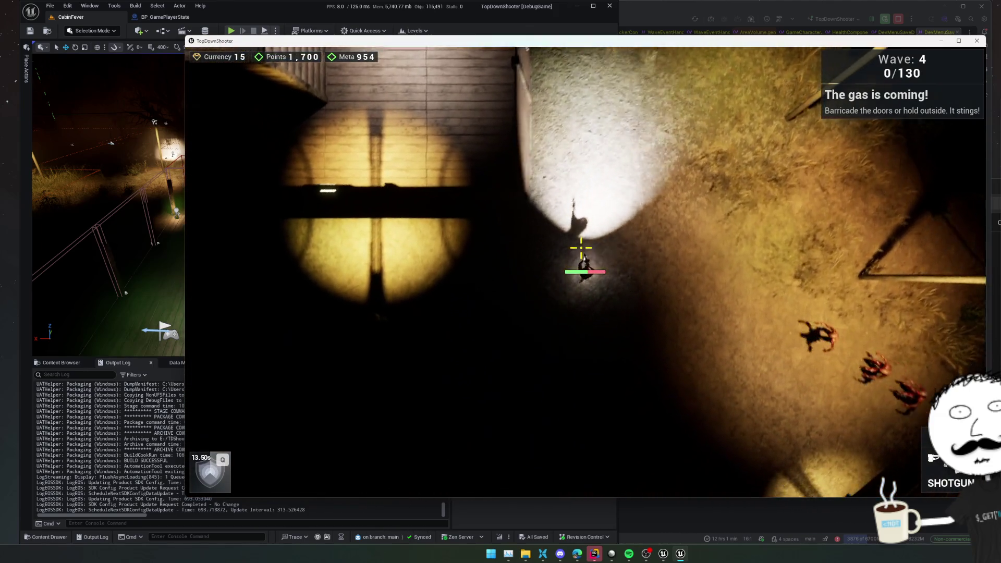
pyautogui.press('s')
pyautogui.moveTo(790, 263)
pyautogui.mouseDown()
pyautogui.moveTo(830, 315)
pyautogui.moveTo(494, 262)
pyautogui.mouseUp()
pyautogui.press('a')
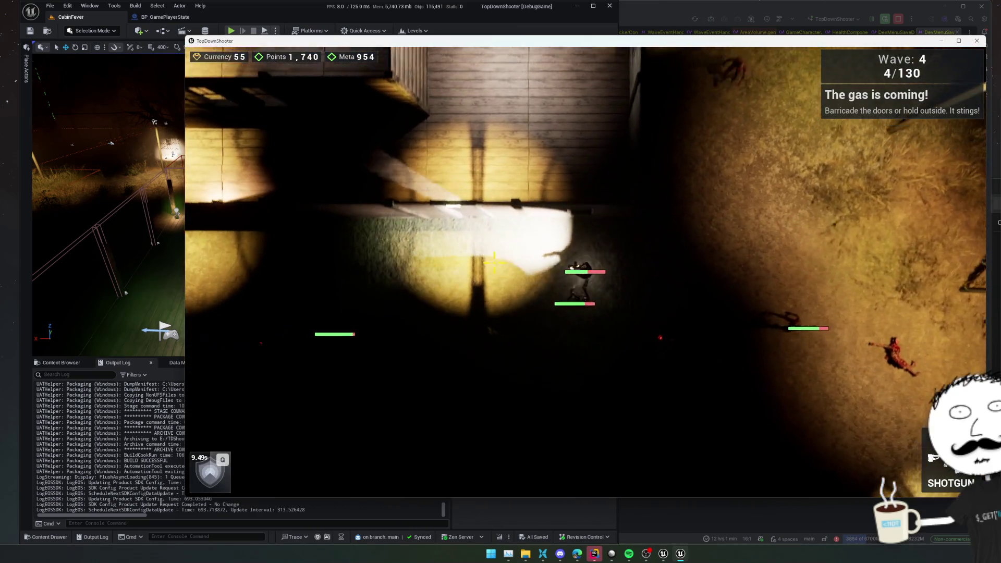
pyautogui.press('w')
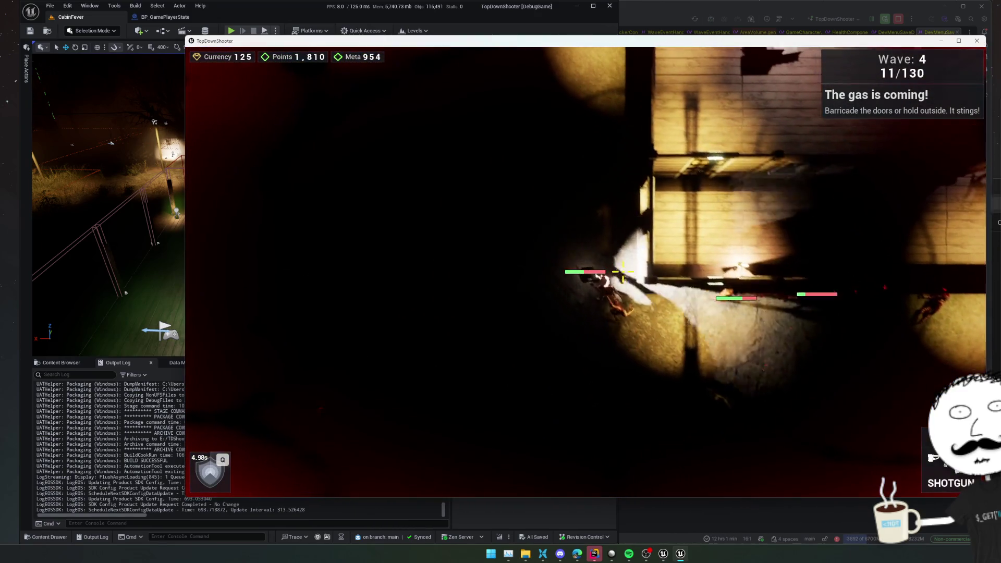
pyautogui.press('w')
pyautogui.moveTo(600, 321); pyautogui.dragTo(618, 321)
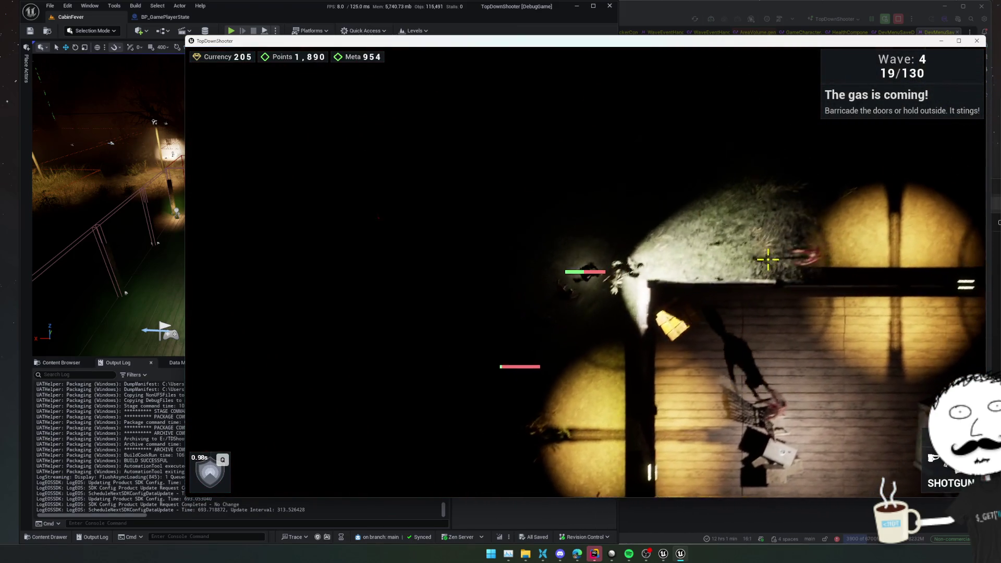
# Step: Fight across the yard and porch, shooting enemies while circling the house
pyautogui.press('w')
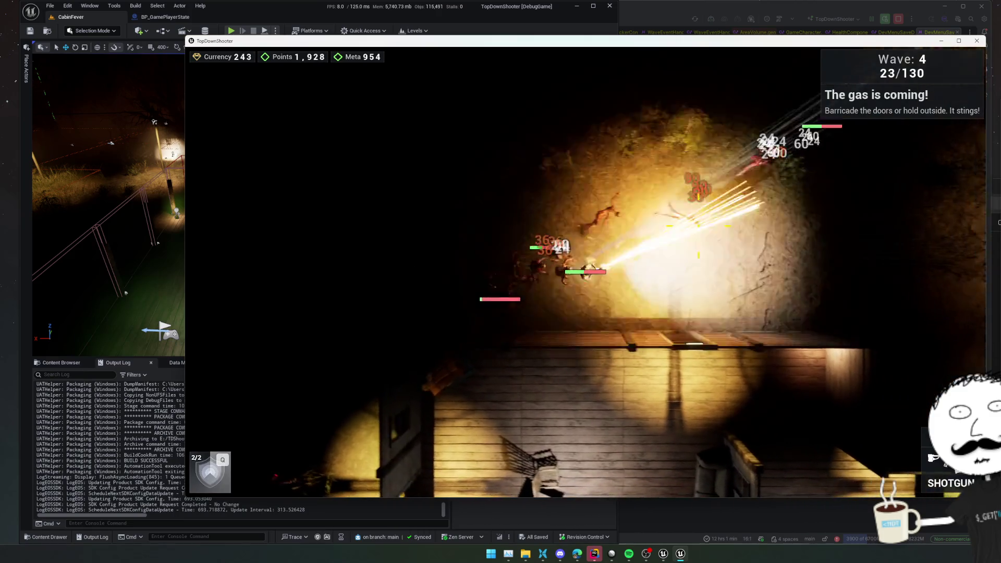
pyautogui.click(496, 237)
pyautogui.click(495, 237)
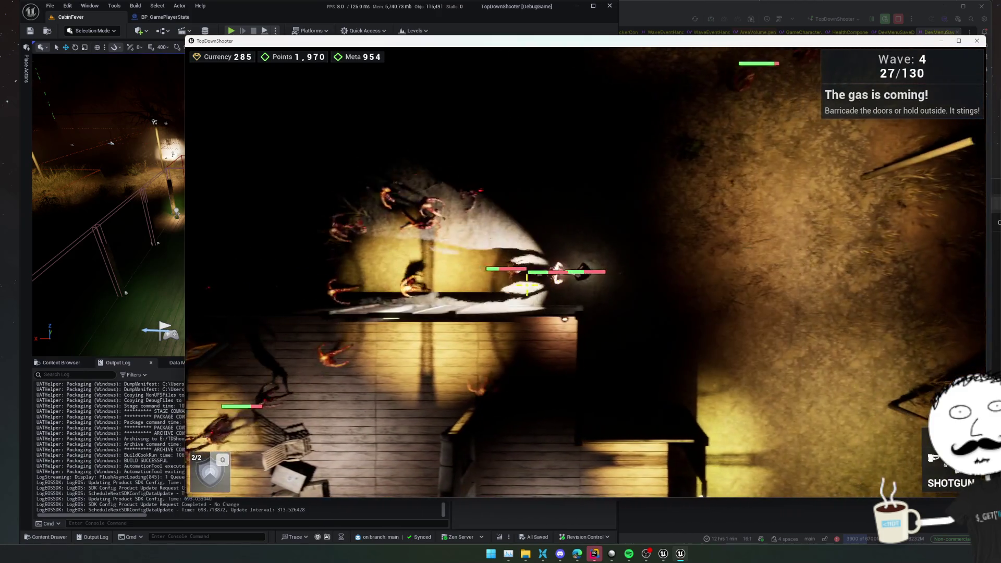
pyautogui.press('d')
pyautogui.click(494, 233)
pyautogui.press('s')
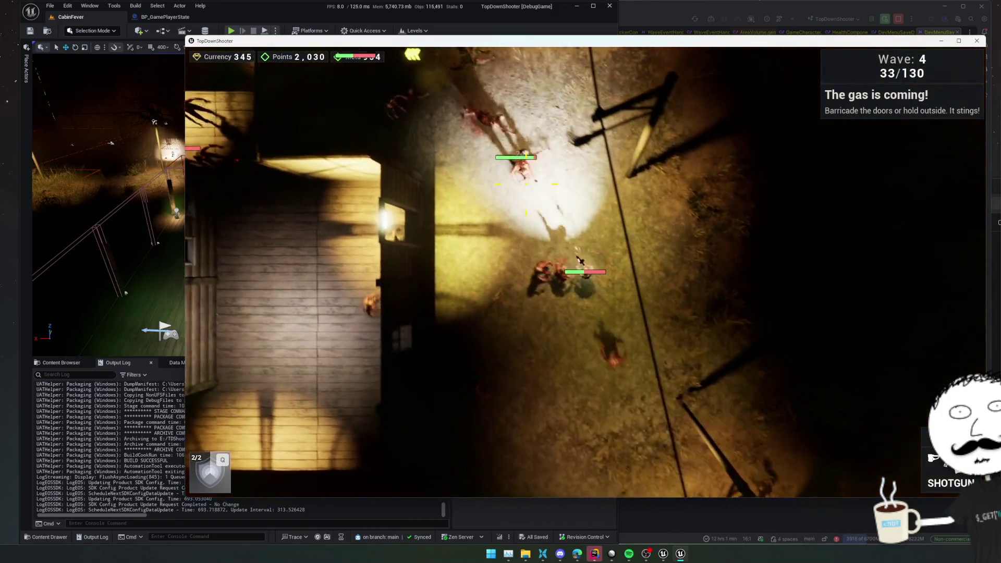
pyautogui.click(579, 260)
pyautogui.press('d')
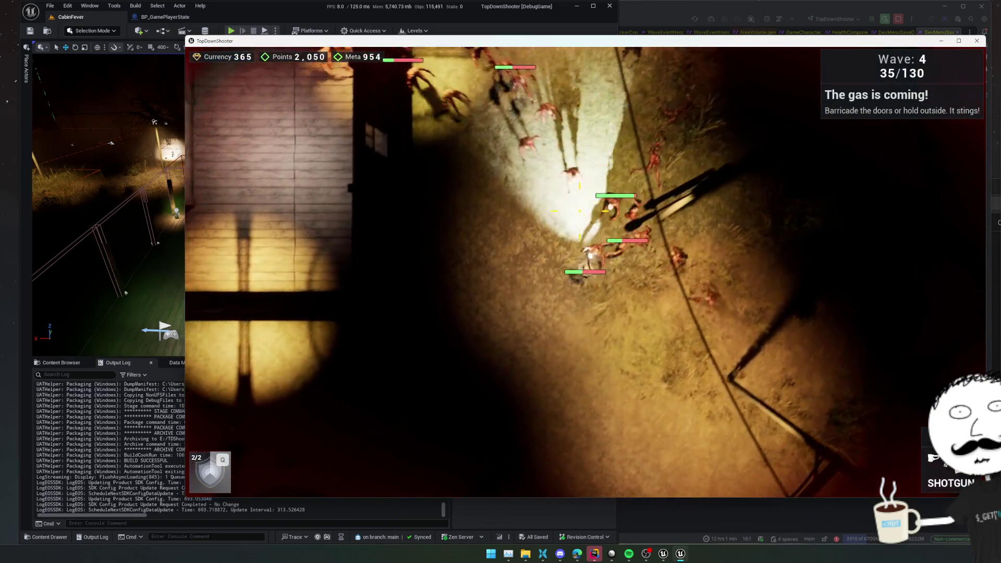
pyautogui.press('s')
pyautogui.moveTo(580, 210)
pyautogui.mouseDown()
pyautogui.moveTo(516, 205)
pyautogui.moveTo(498, 236)
pyautogui.moveTo(748, 329)
pyautogui.mouseUp()
pyautogui.press('w')
pyautogui.press('a')
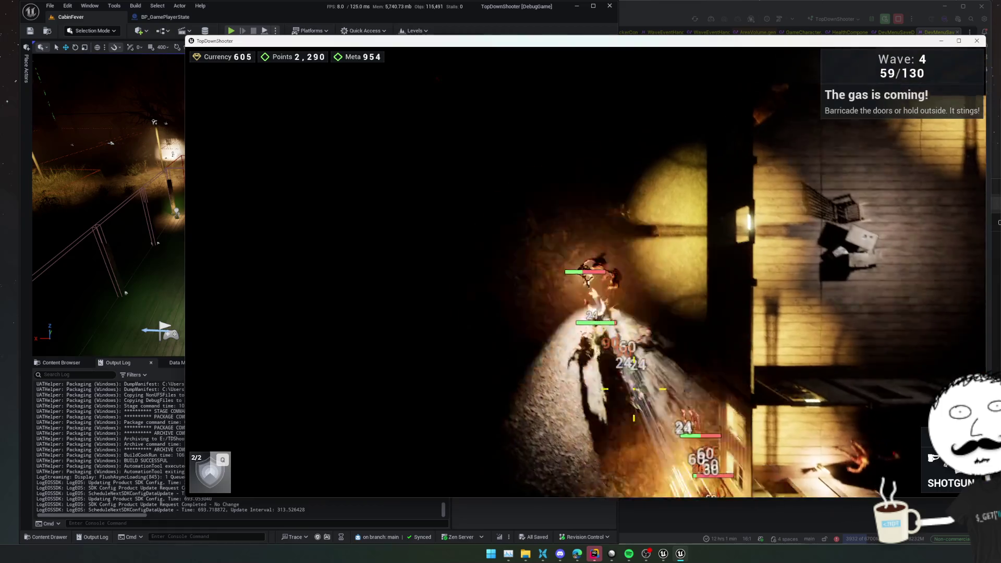
# Step: Switch to the pistol, keep kiting the swarm past the building, then bring up the shop
pyautogui.moveTo(591, 279); pyautogui.dragTo(590, 282)
pyautogui.press('w')
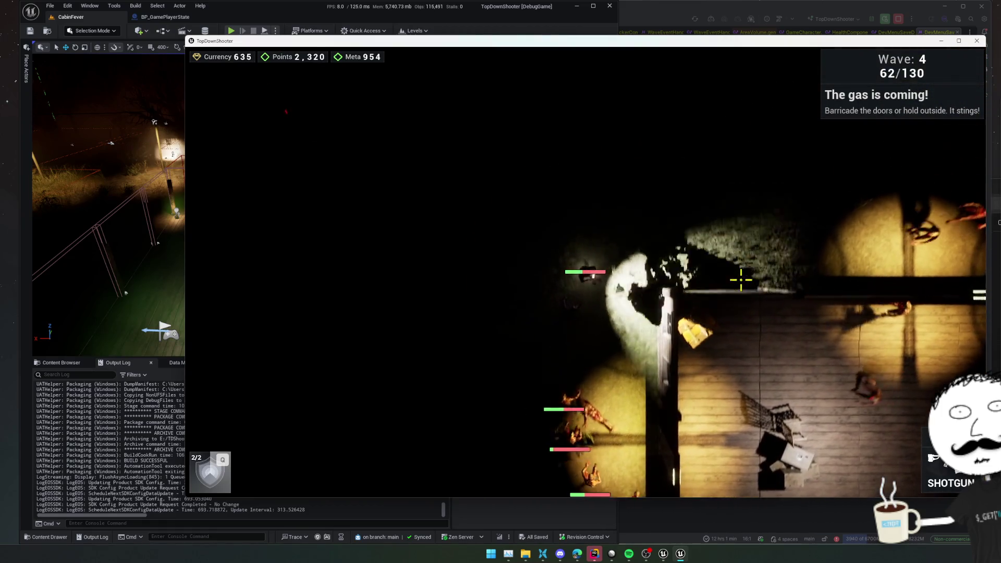
pyautogui.moveTo(663, 321)
pyautogui.mouseDown()
pyautogui.moveTo(681, 287)
pyautogui.moveTo(498, 252)
pyautogui.moveTo(456, 187)
pyautogui.moveTo(575, 161)
pyautogui.moveTo(666, 171)
pyautogui.moveTo(732, 249)
pyautogui.moveTo(702, 234)
pyautogui.mouseUp()
pyautogui.press('1')
pyautogui.press('d')
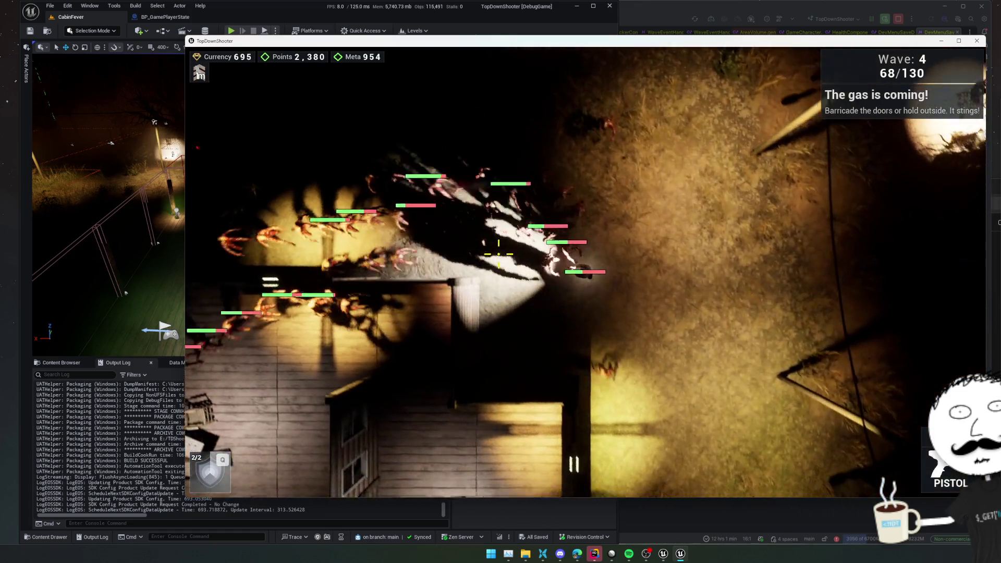
pyautogui.press('d')
pyautogui.press('s')
pyautogui.press('s')
pyautogui.press('w')
pyautogui.press('a')
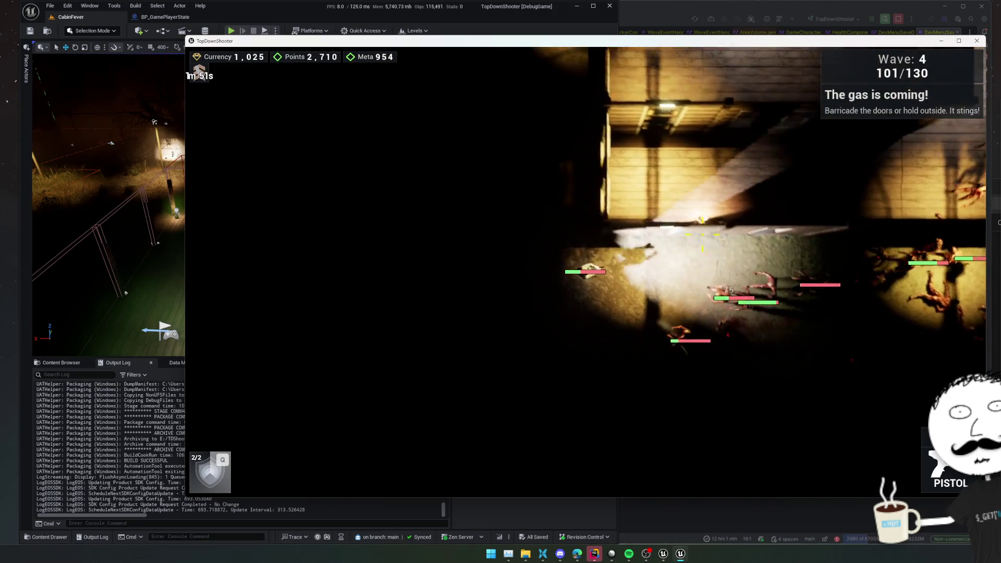
pyautogui.press('w')
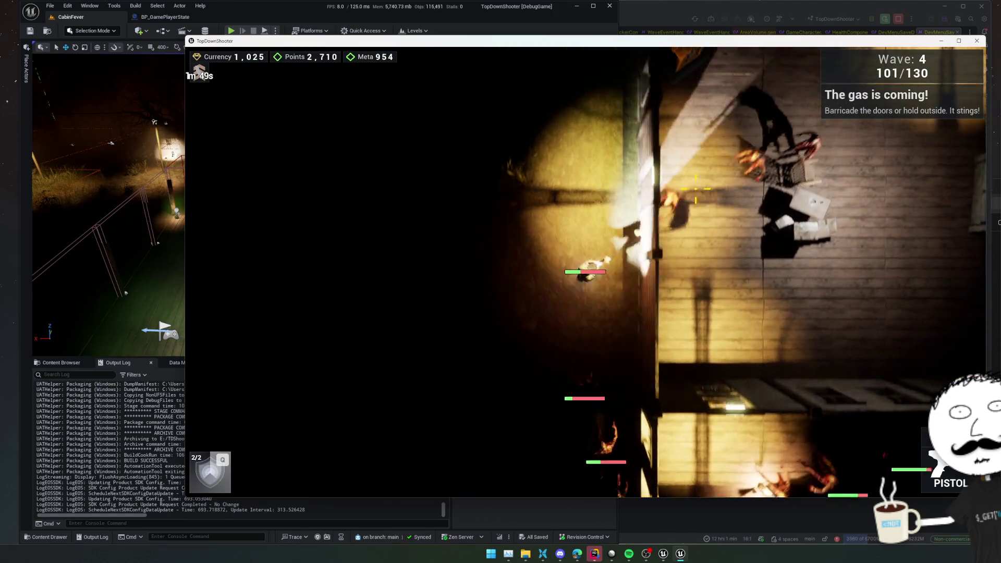
pyautogui.moveTo(694, 189); pyautogui.dragTo(585, 275)
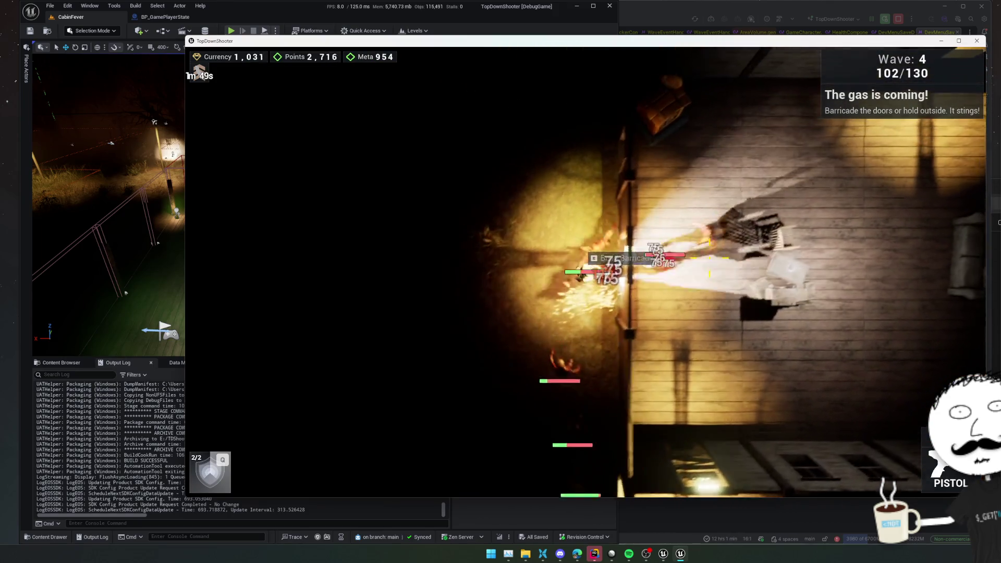
pyautogui.press('d')
pyautogui.press('Tab')
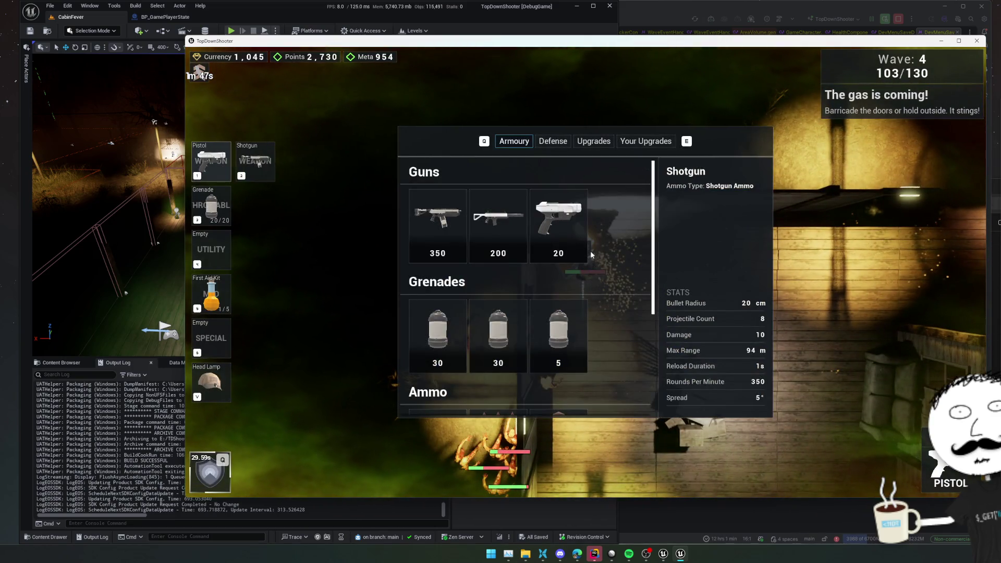
pyautogui.scroll(-3, 610, 236)
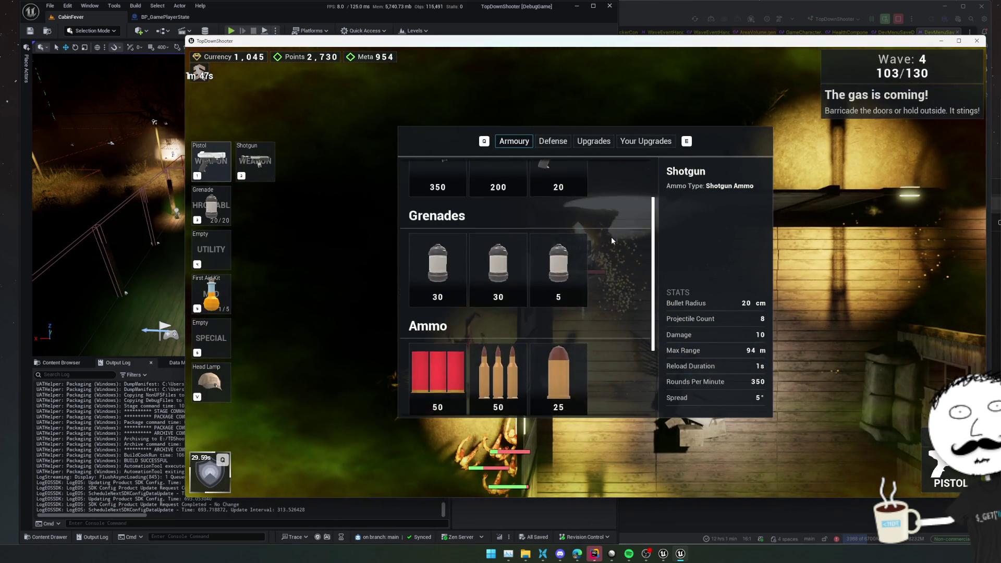
# Step: Buy Shotgun Ammo and Pistol Ammo, browse Defense and Upgrades, then close the shop
pyautogui.click(448, 323)
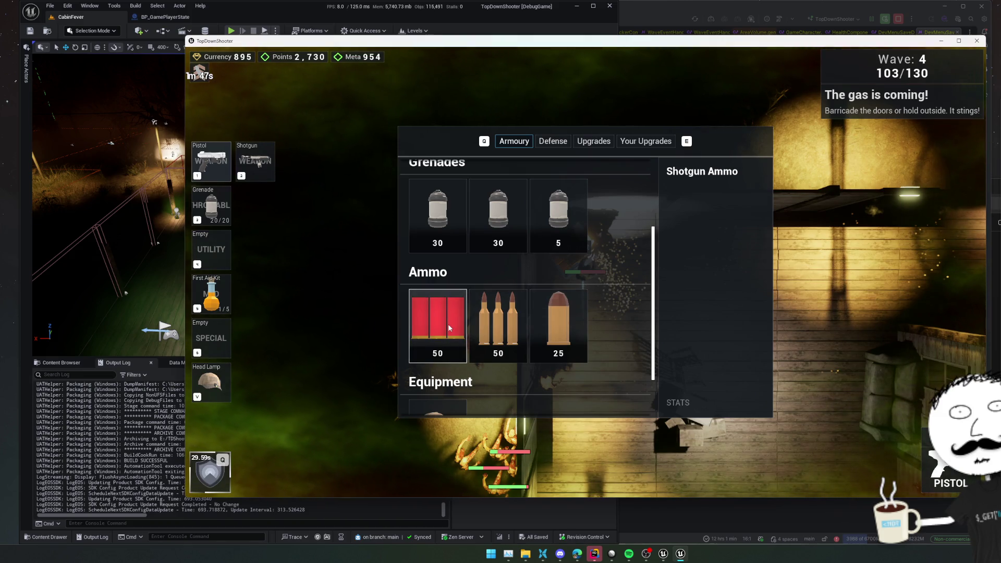
pyautogui.click(556, 333)
pyautogui.press('e')
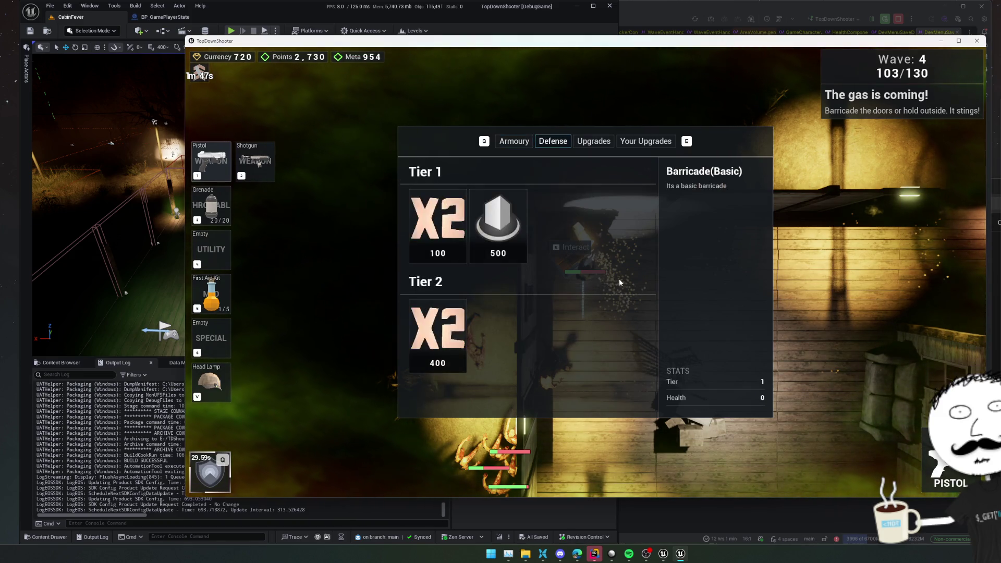
pyautogui.press('e')
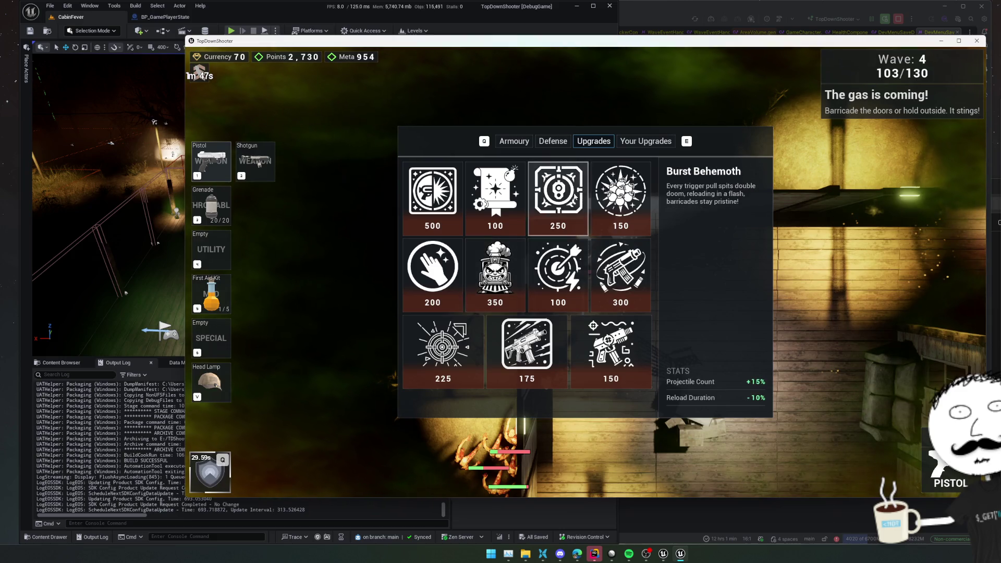
pyautogui.press('Escape')
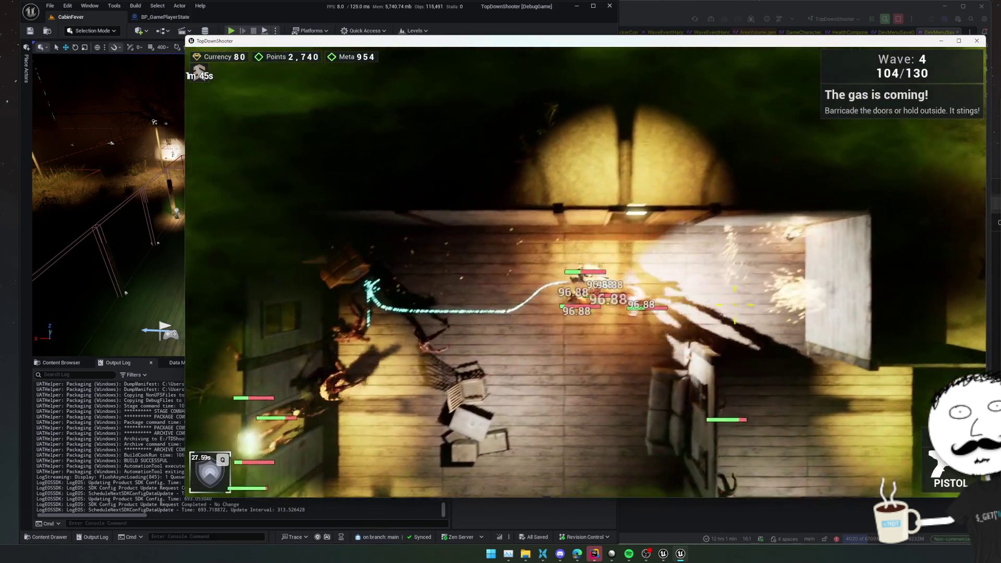
# Step: Leave the cabin north and fire at the enemy group while moving around the yard
pyautogui.press('w')
pyautogui.moveTo(735, 301); pyautogui.dragTo(706, 230)
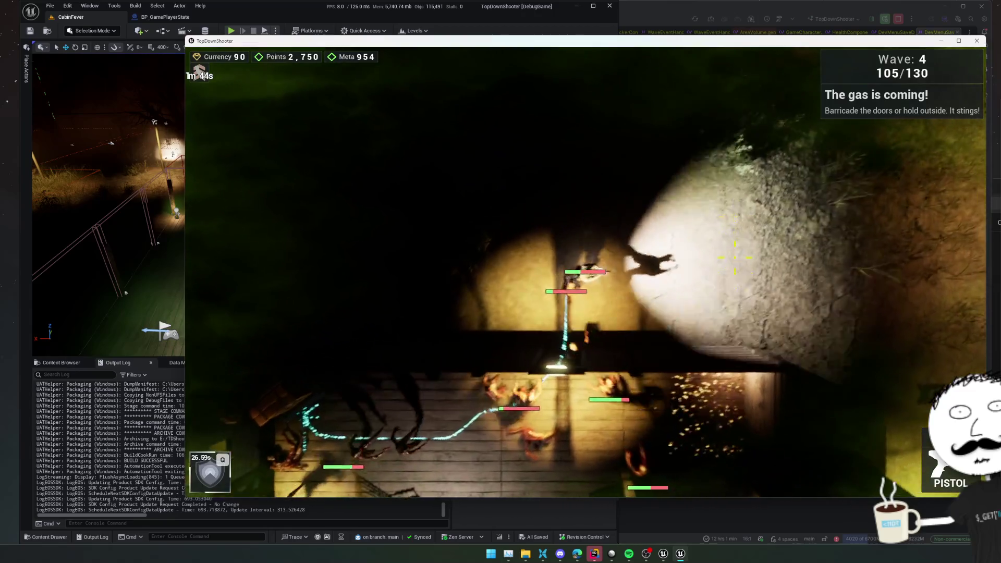
pyautogui.press('d')
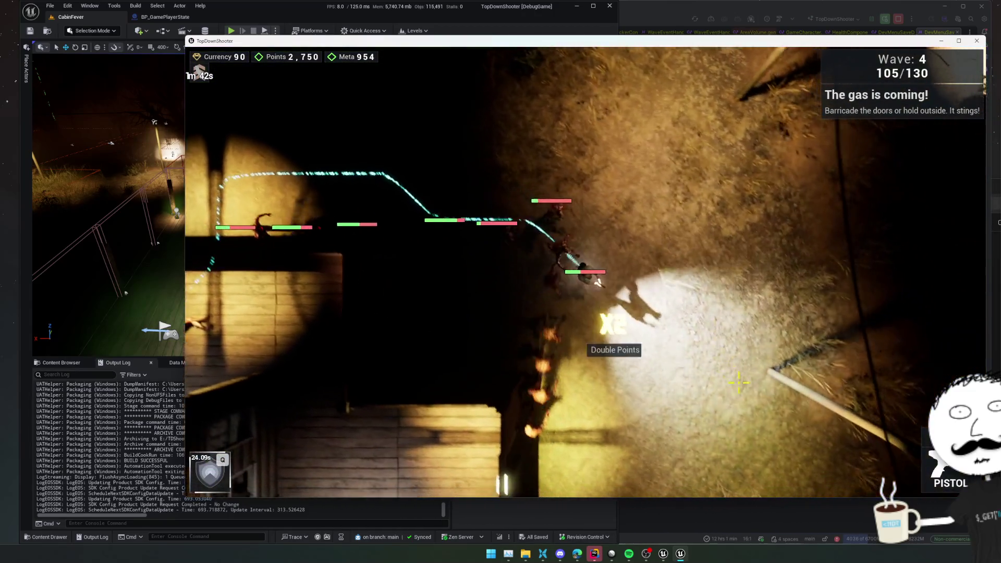
pyautogui.moveTo(705, 231)
pyautogui.mouseDown()
pyautogui.moveTo(732, 367)
pyautogui.moveTo(567, 191)
pyautogui.mouseUp()
pyautogui.press('s')
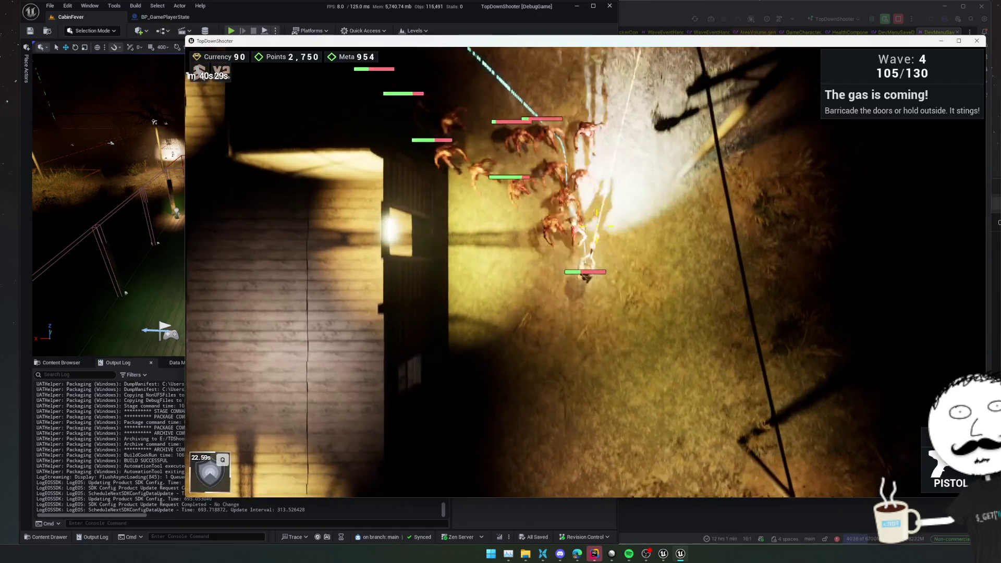
pyautogui.press('a')
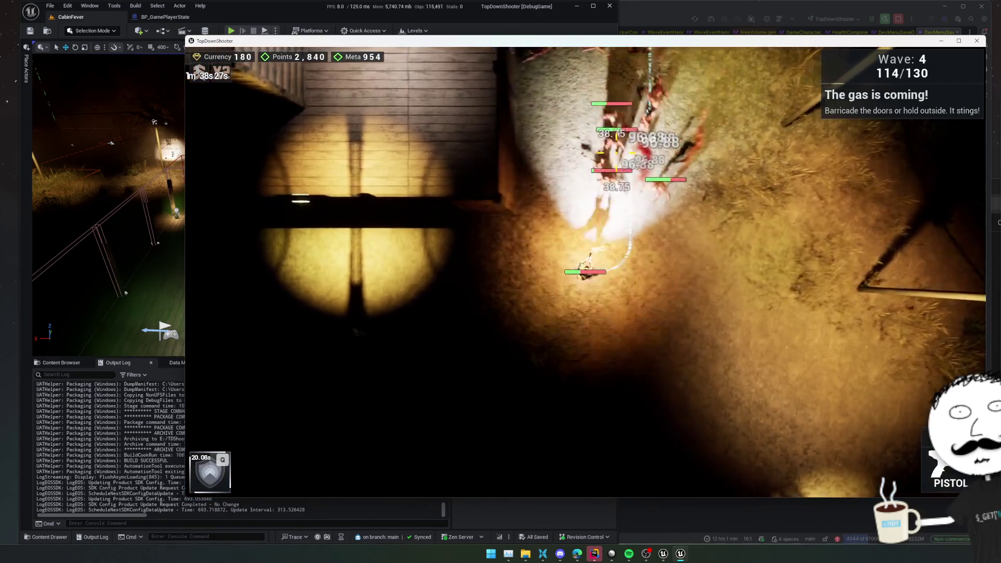
# Step: Track the eastern enemies with fire while moving west, killing the wave's last ones
pyautogui.moveTo(567, 191)
pyautogui.mouseDown()
pyautogui.moveTo(655, 161)
pyautogui.moveTo(749, 234)
pyautogui.mouseUp()
pyautogui.press('a')
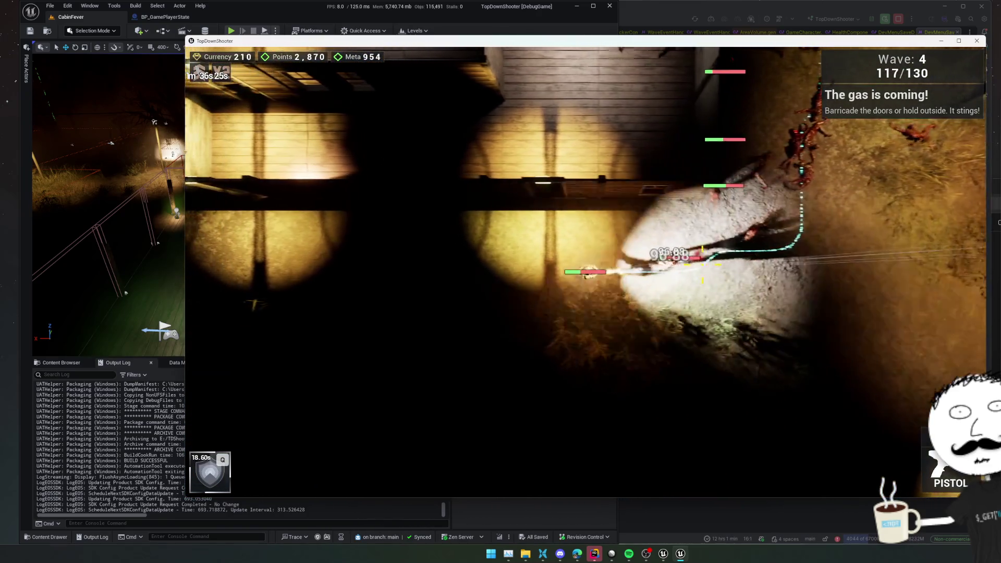
pyautogui.press('a')
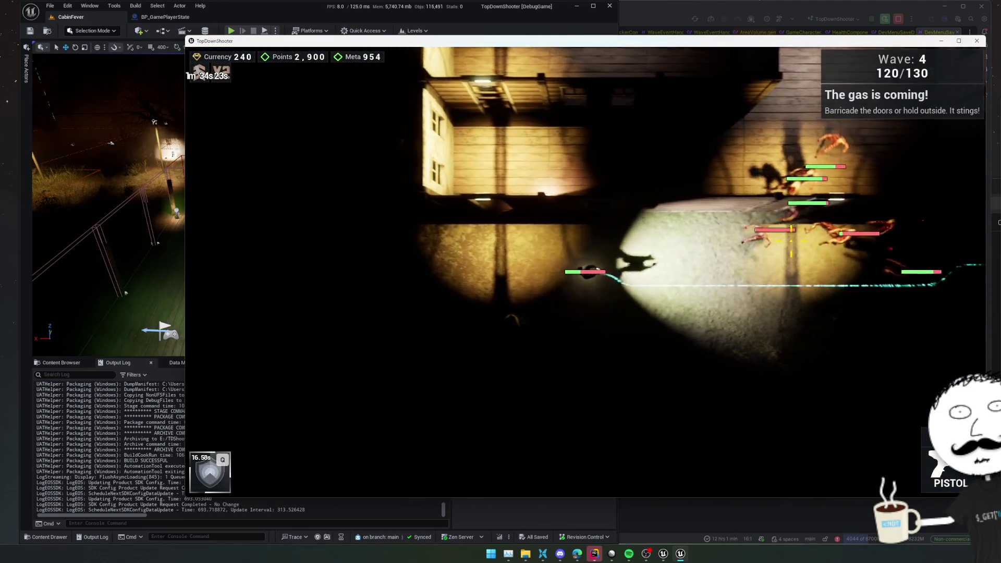
pyautogui.moveTo(749, 242)
pyautogui.mouseDown()
pyautogui.moveTo(817, 235)
pyautogui.moveTo(798, 228)
pyautogui.moveTo(860, 290)
pyautogui.mouseUp()
pyautogui.press('a')
pyautogui.press('a')
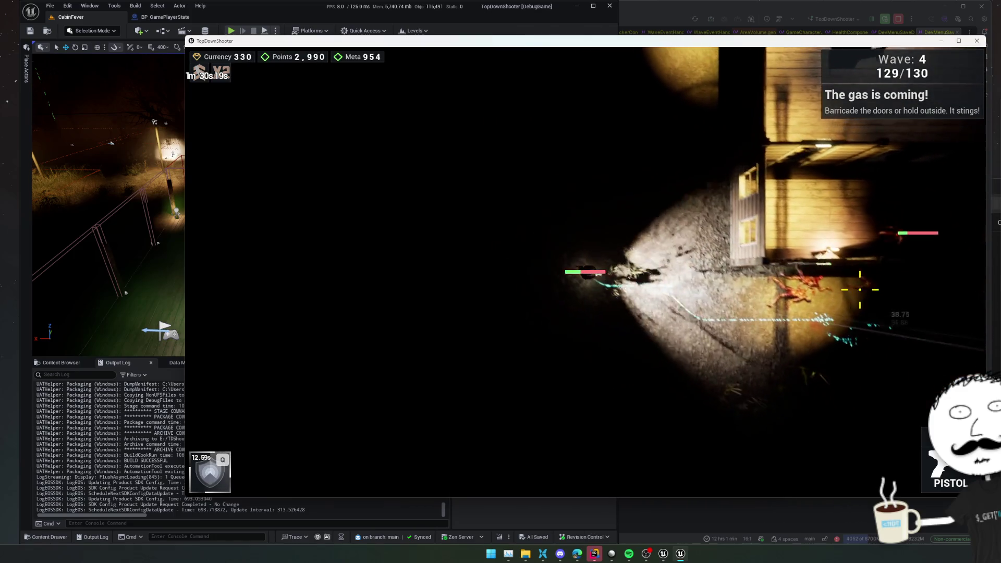
pyautogui.press('s')
pyautogui.press('d')
pyautogui.moveTo(780, 283); pyautogui.dragTo(787, 264)
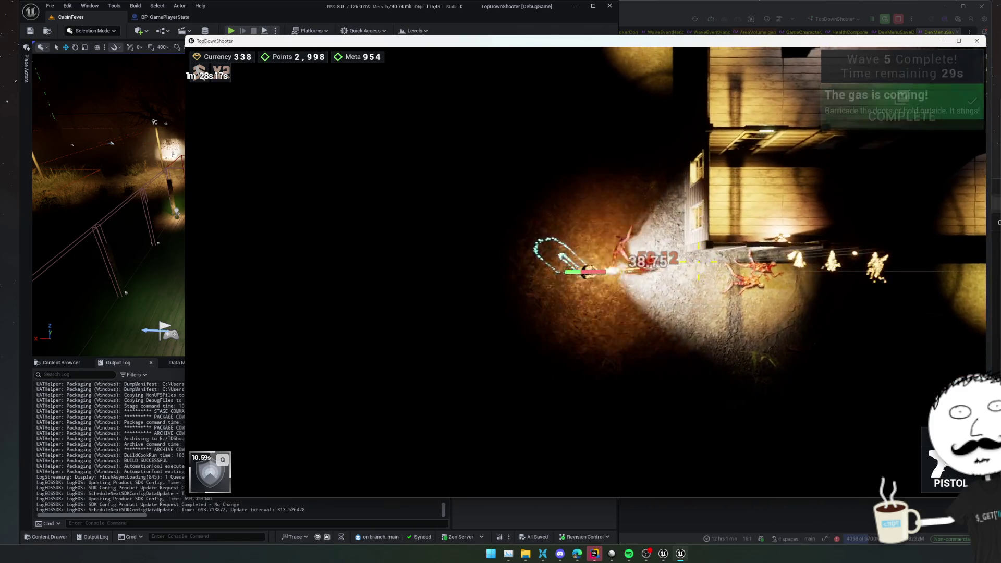
# Step: Walk the character east across the map during the wave break
pyautogui.press('d')
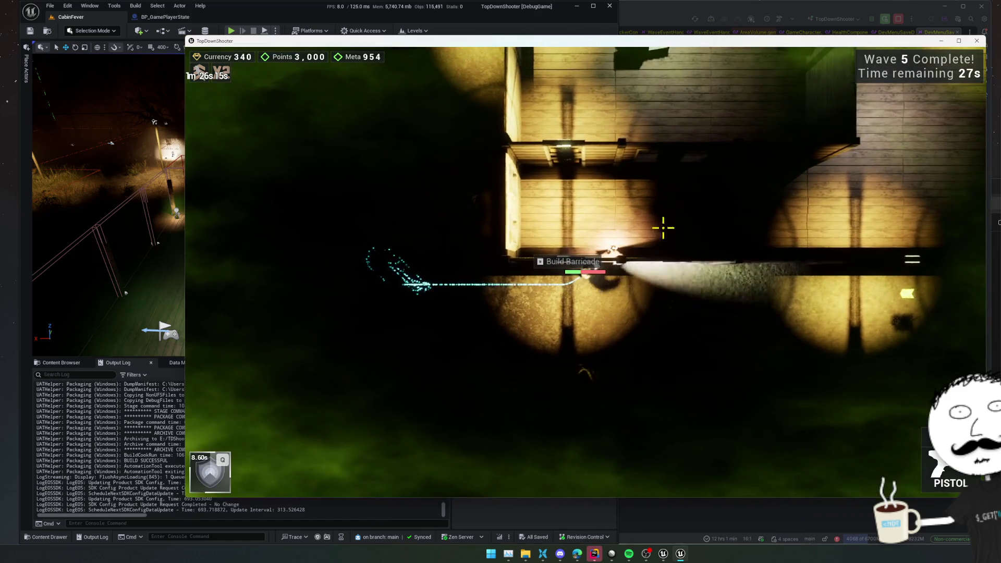
pyautogui.press('d')
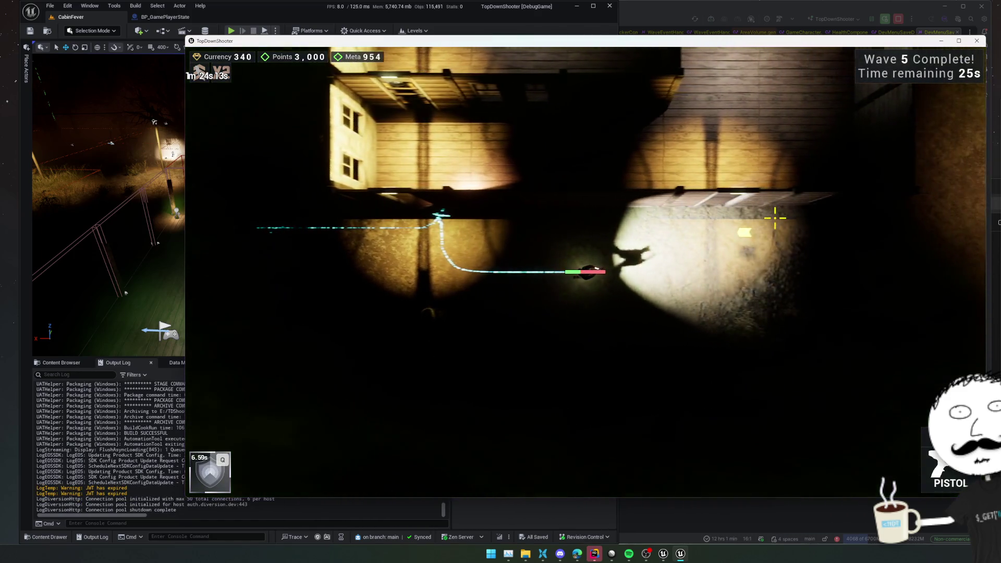
pyautogui.press('w')
pyautogui.press('d')
pyautogui.press('s')
pyautogui.press('d')
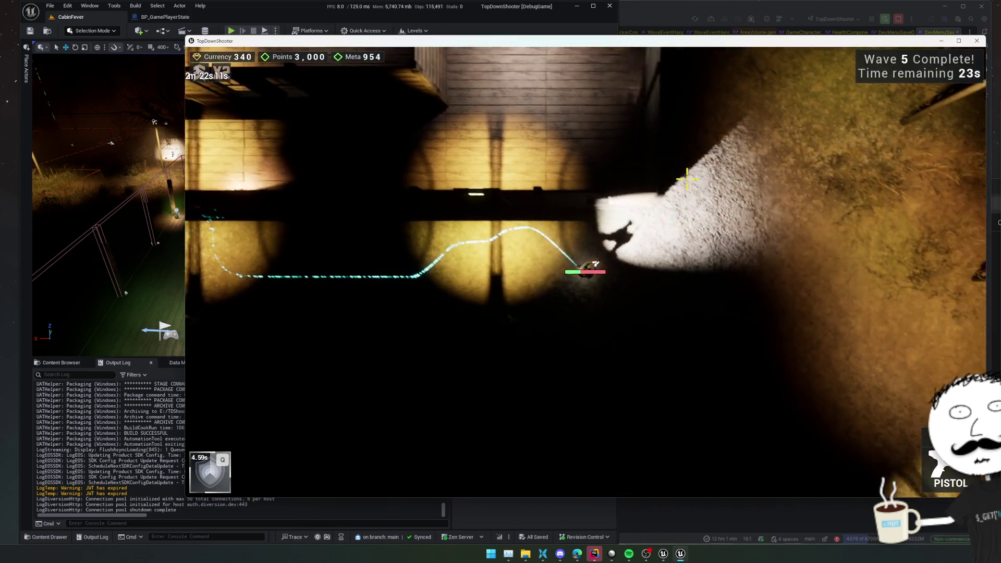
pyautogui.press('w')
pyautogui.press('d')
# Step: Check weapon stats in the pause menu, resume play and walk up to the cabin wall
pyautogui.press('Escape')
pyautogui.press('Escape')
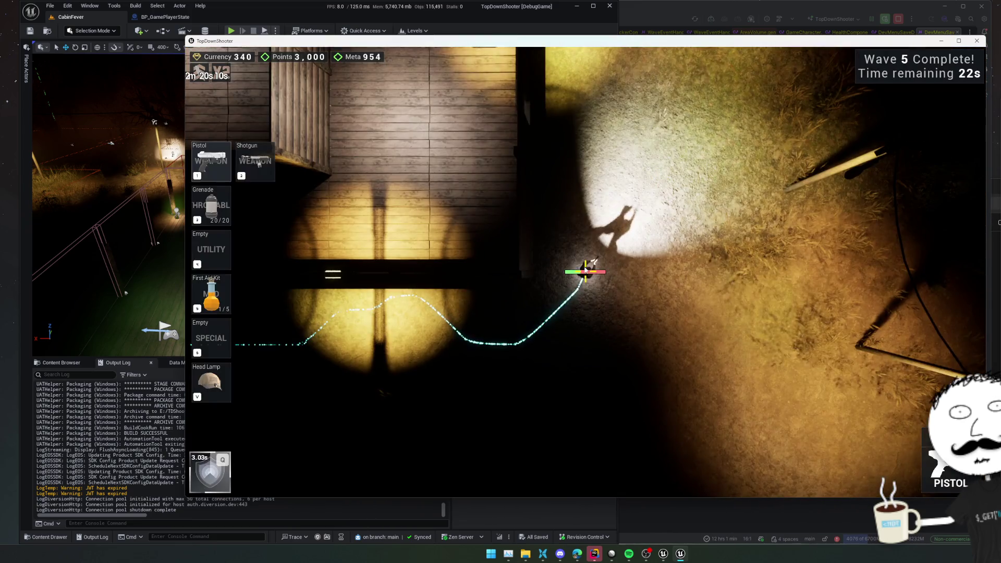
pyautogui.press('Escape')
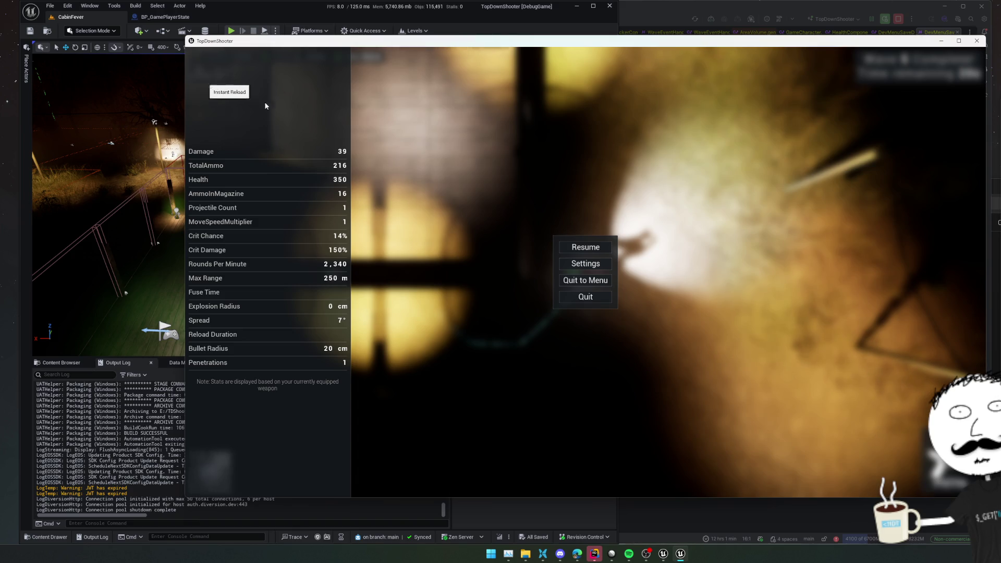
pyautogui.click(586, 248)
pyautogui.press('w')
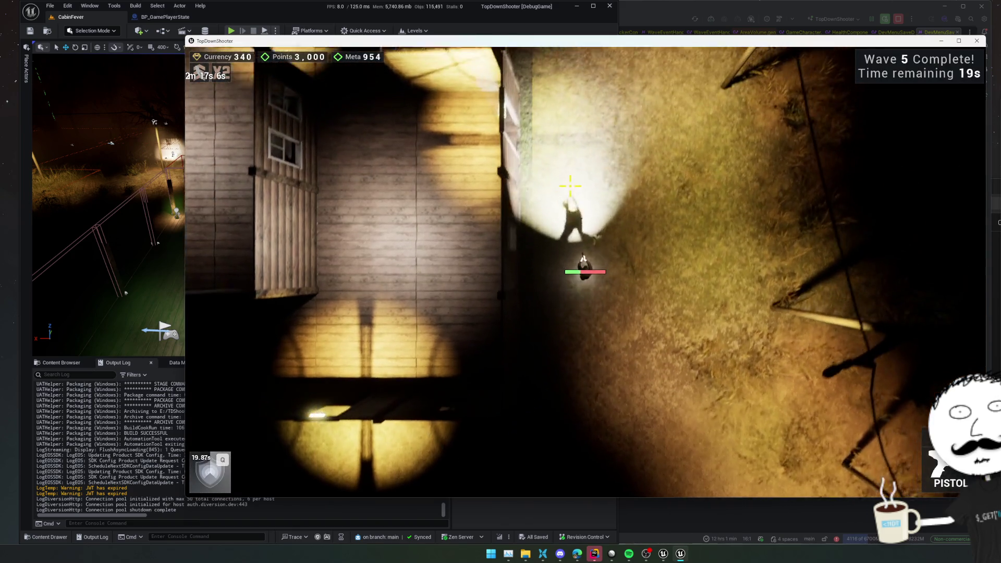
# Step: Walk into the cabin interior and bring up the upgrade shop to buy ShredSlinger for 225
pyautogui.press('w')
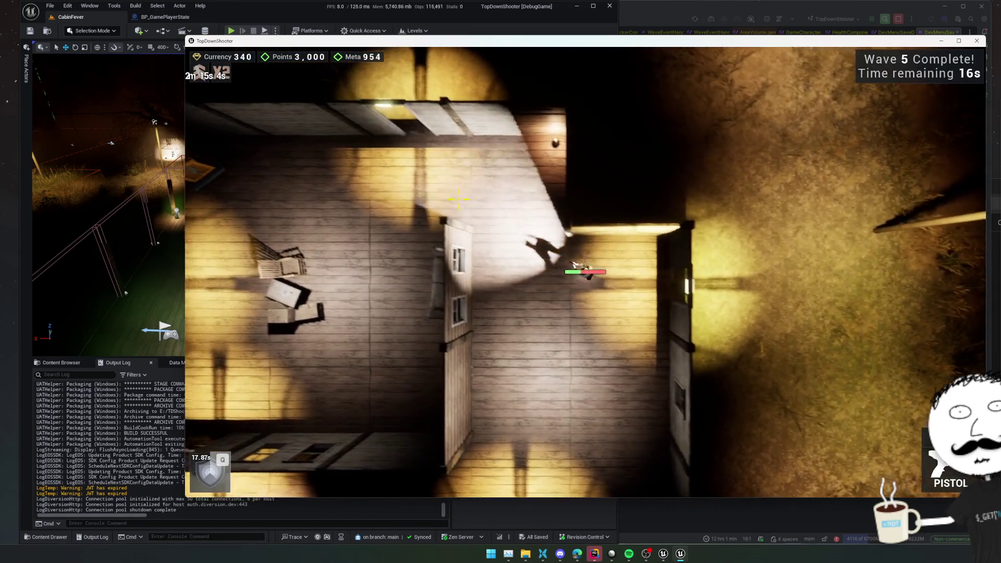
pyautogui.press('a')
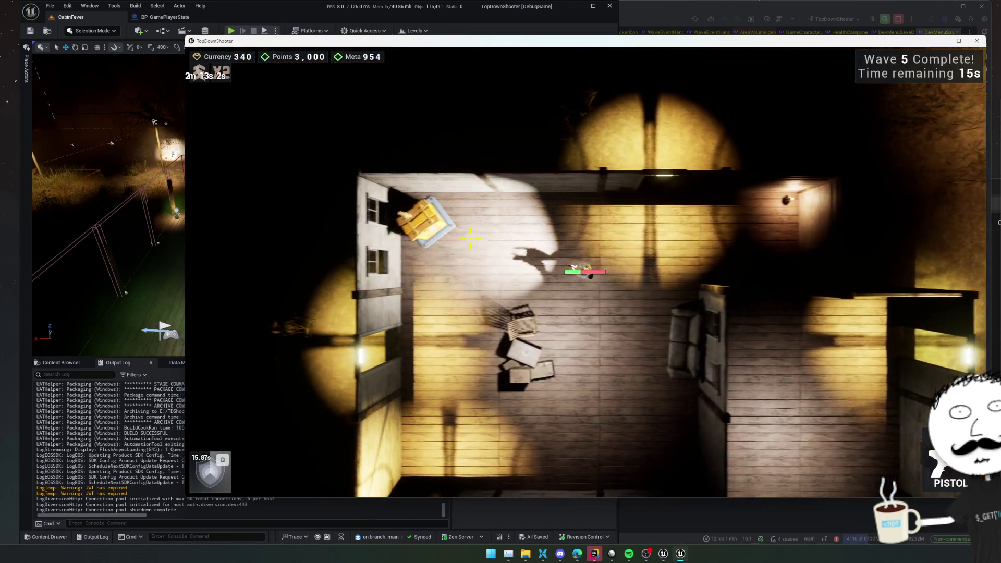
pyautogui.press('Tab')
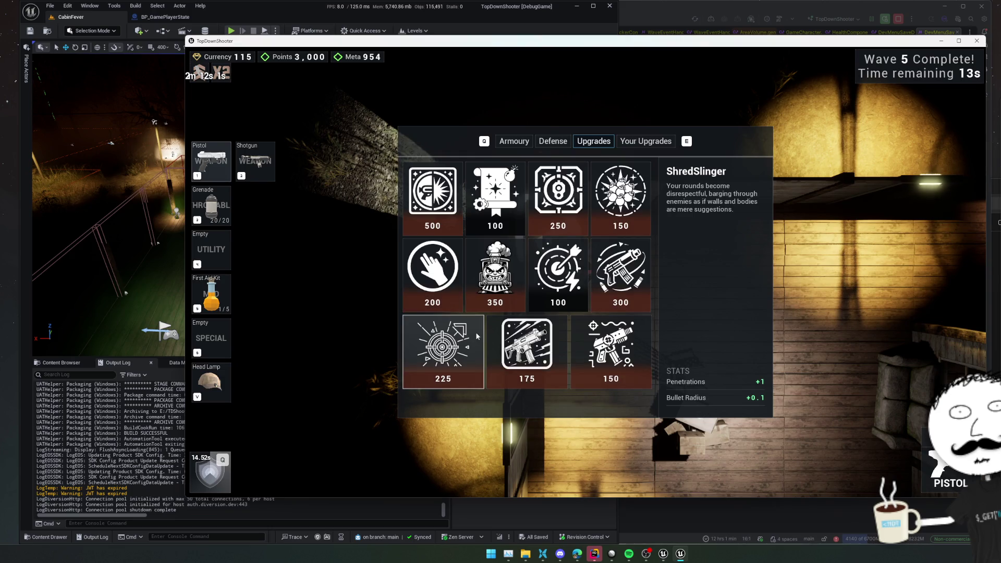
# Step: Browse Defense and Armoury, buying a cheap armoury item and shotgun ammo down to 35 currency
pyautogui.click(552, 139)
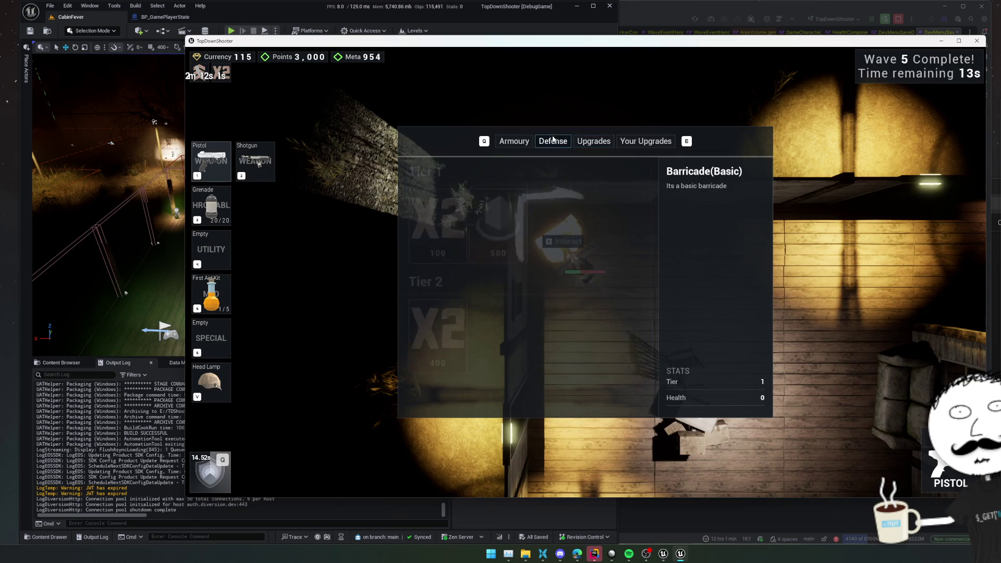
pyautogui.click(513, 142)
pyautogui.scroll(-5, 554, 275)
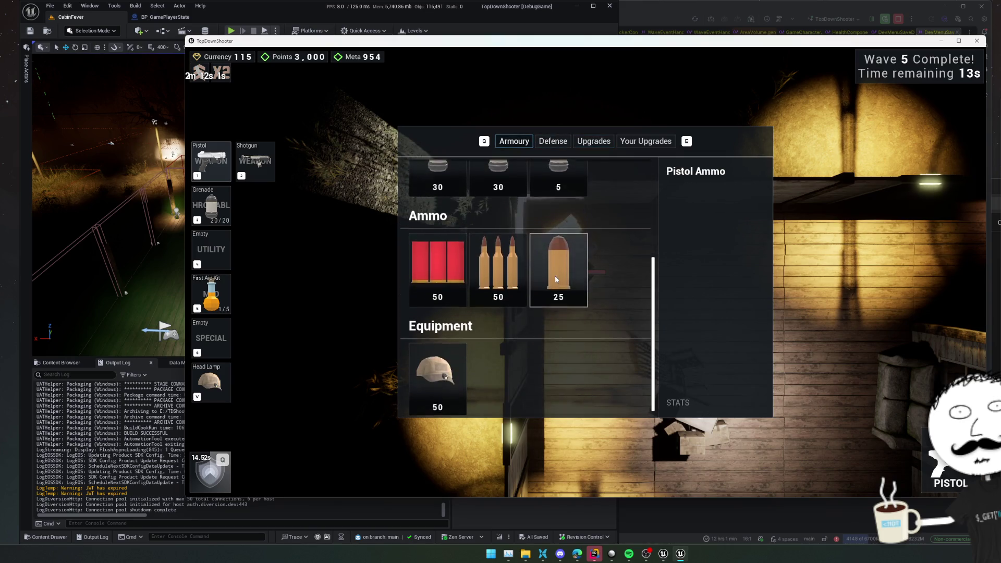
pyautogui.scroll(1, 568, 227)
pyautogui.click(569, 227)
pyautogui.click(442, 313)
# Step: Close the shop and move the character right through the cabin as wave 5 begins
pyautogui.press('Escape')
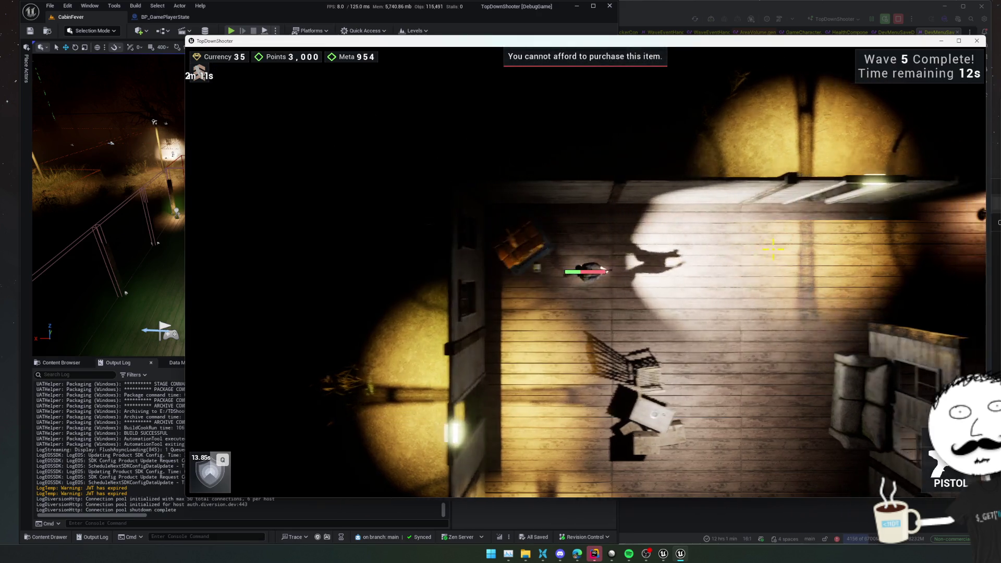
pyautogui.press('d')
pyautogui.press('s')
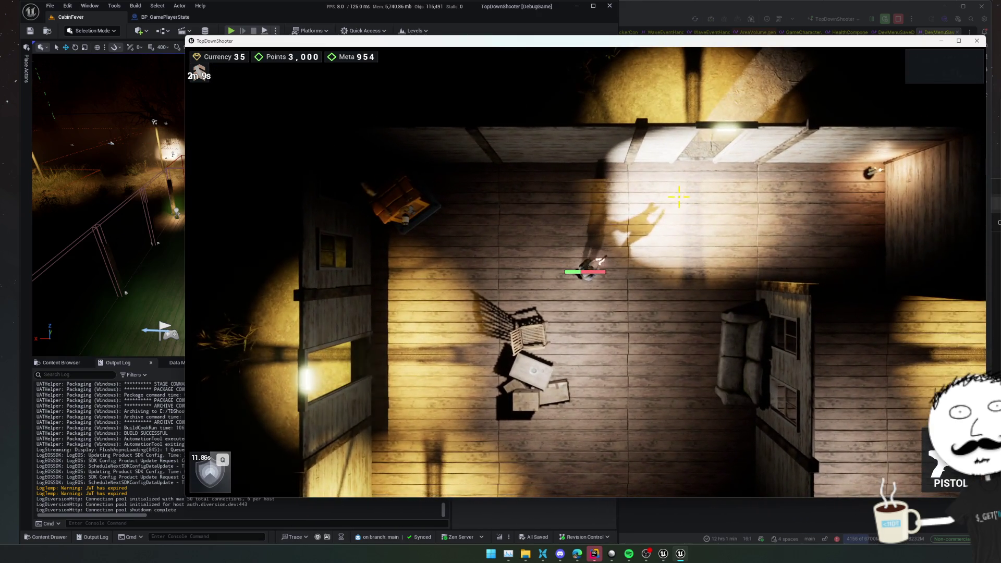
pyautogui.press('d')
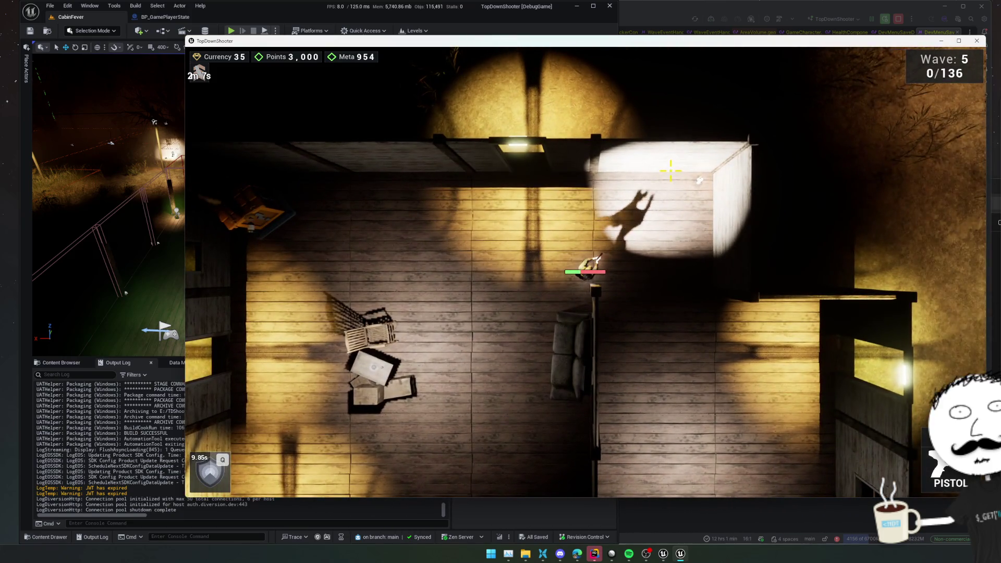
# Step: Weave the character around inside the cabin while wave 5 enemies approach
pyautogui.press('d')
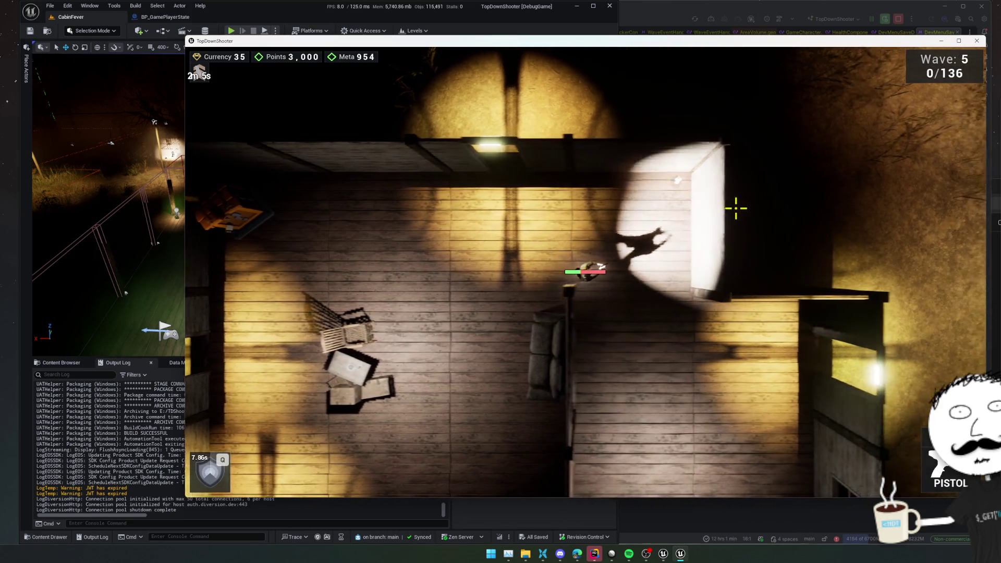
pyautogui.press('d')
pyautogui.press('s')
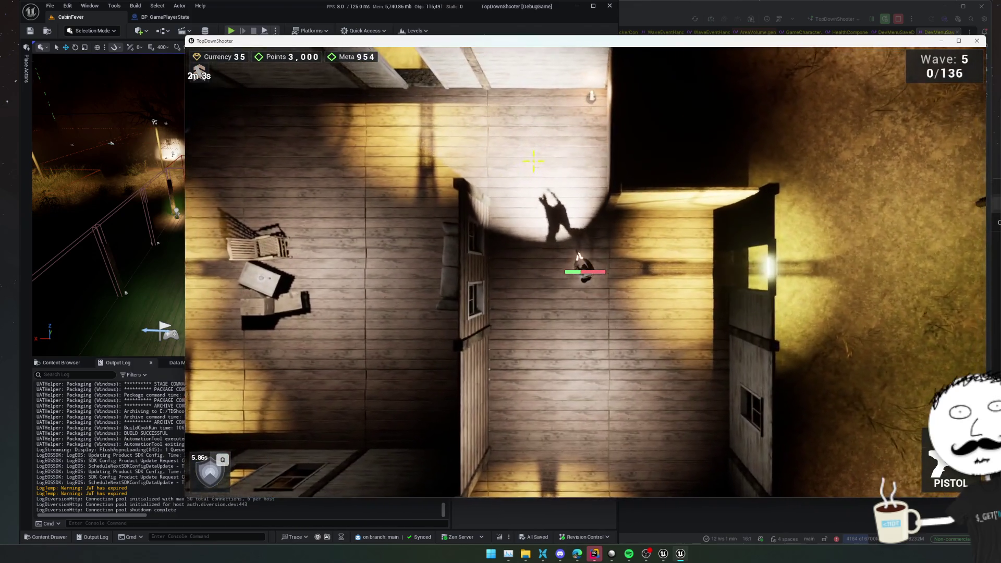
pyautogui.press('w')
pyautogui.press('a')
pyautogui.press('s')
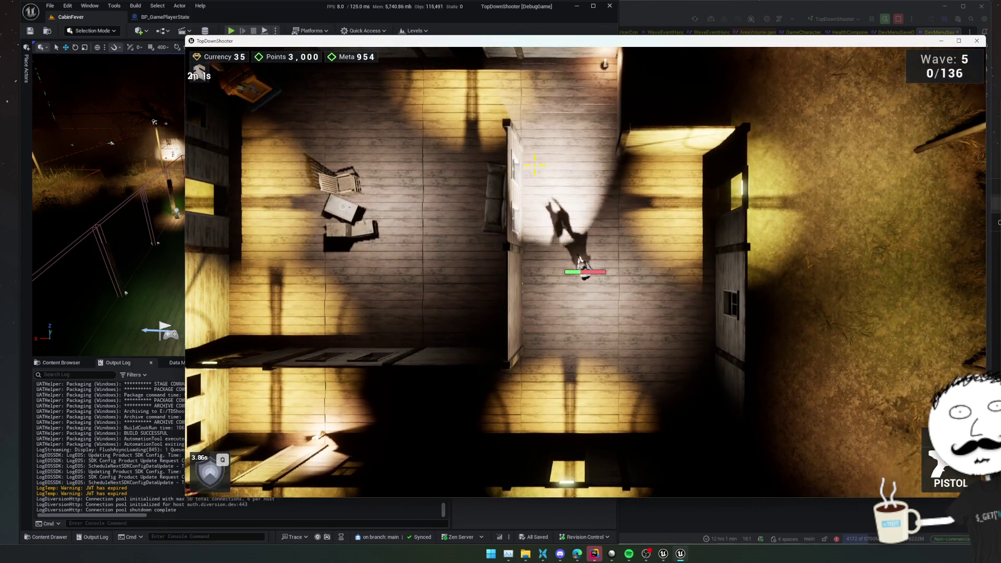
# Step: Move down-left toward the doorway and shoot the incoming wave 5 enemies
pyautogui.press('d')
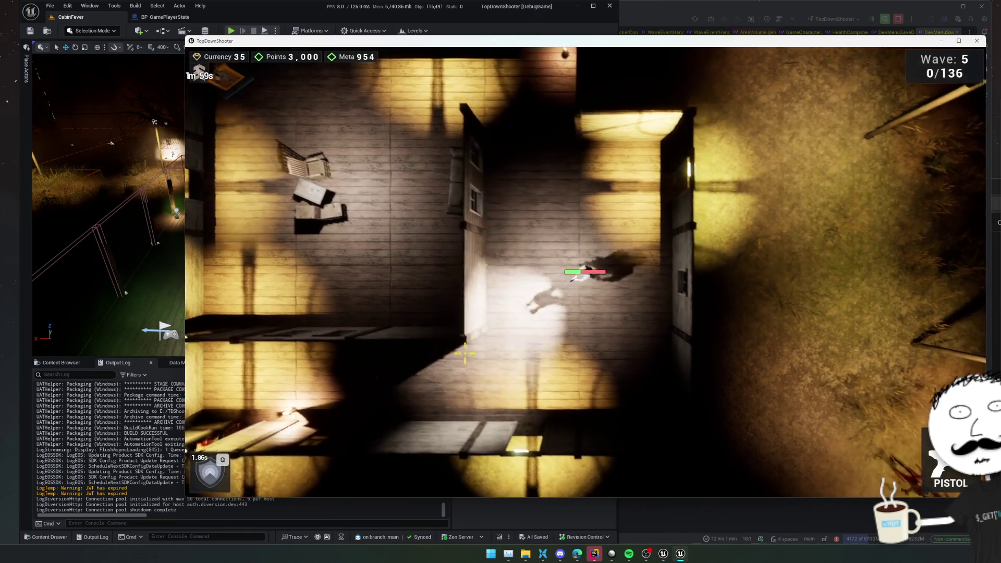
pyautogui.press('s')
pyautogui.click(464, 353)
pyautogui.press('a')
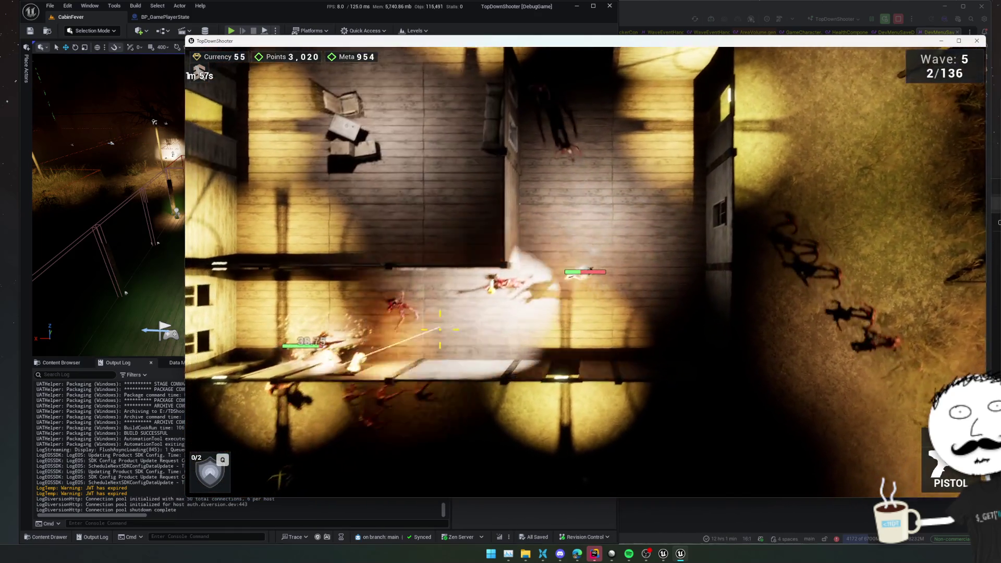
pyautogui.press('s')
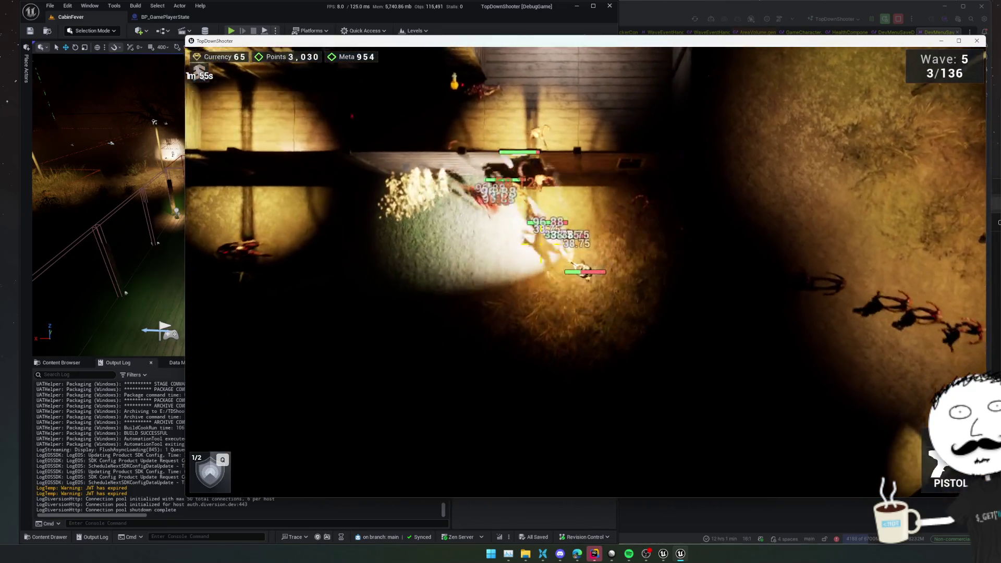